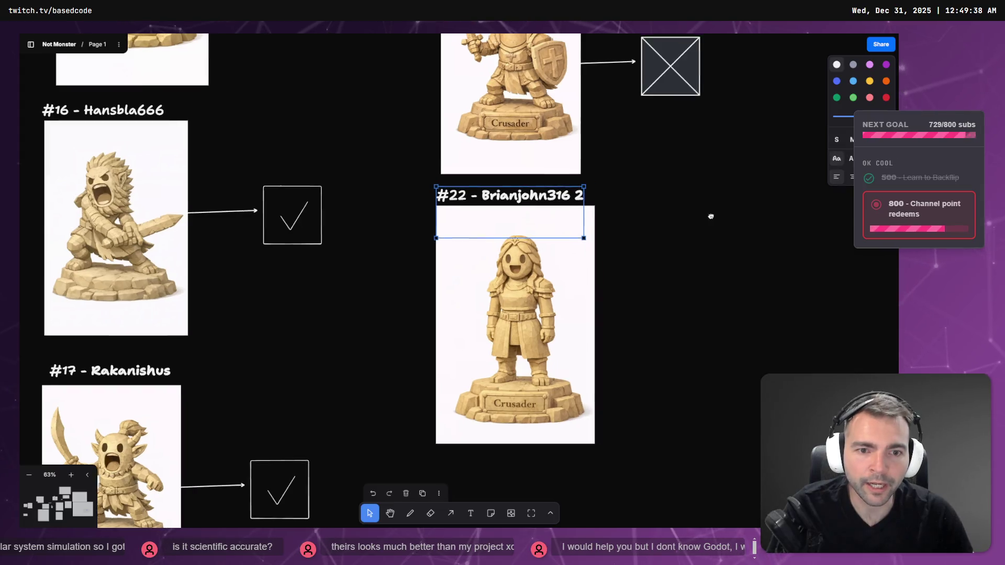
Step: Delete the X box beside statue #21 and pick up the check mark from #20
scroll(539, 321, "down", 5)
scroll(543, 301, "up", 8)
scroll(553, 305, "down", 5)
left_click(537, 362)
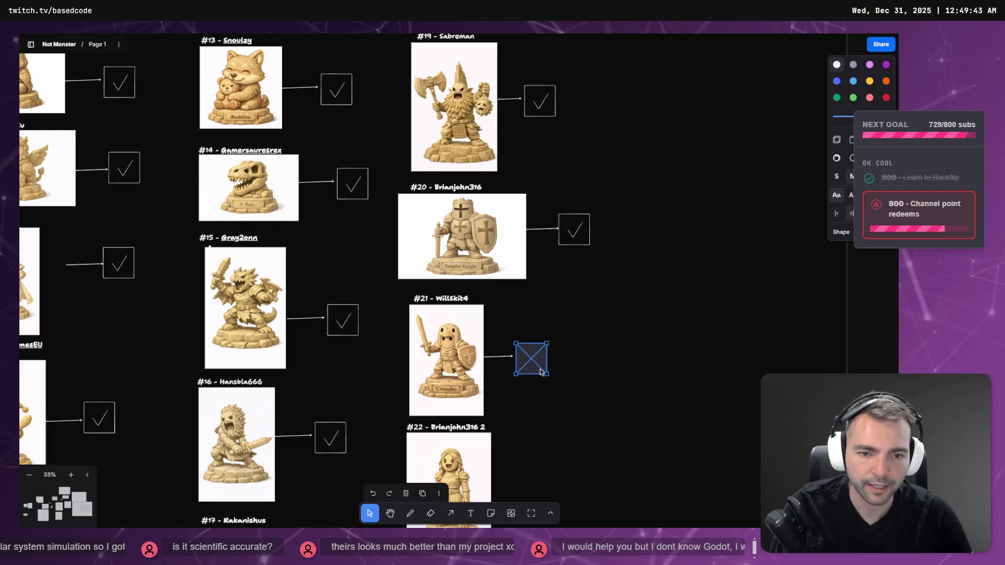
key("Delete")
left_click(575, 236)
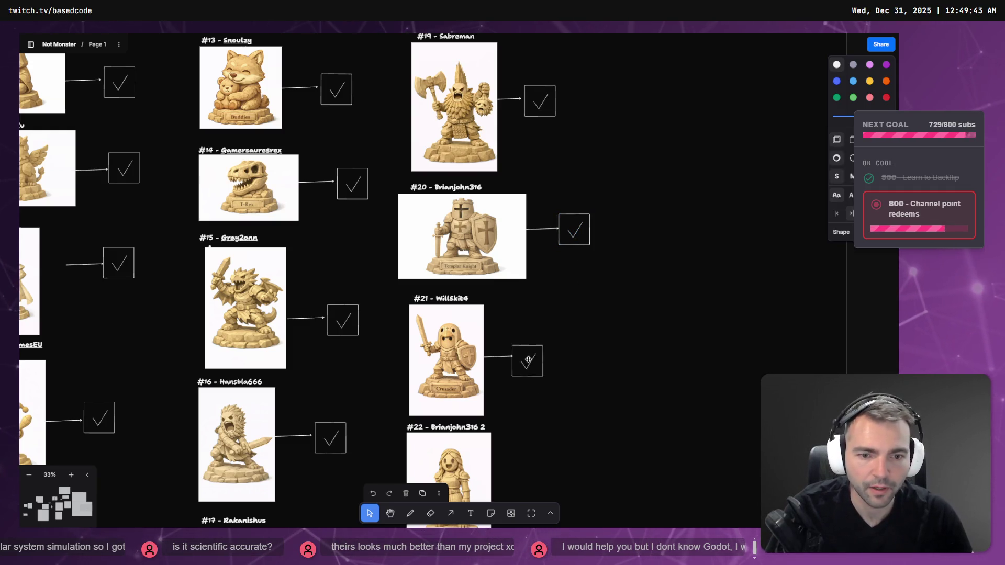
Step: Replace the #22 card title with the contributor's name
double_click(444, 430)
key("ctrl+BackSpace")
key("ctrl+BackSpace")
type("Develique")
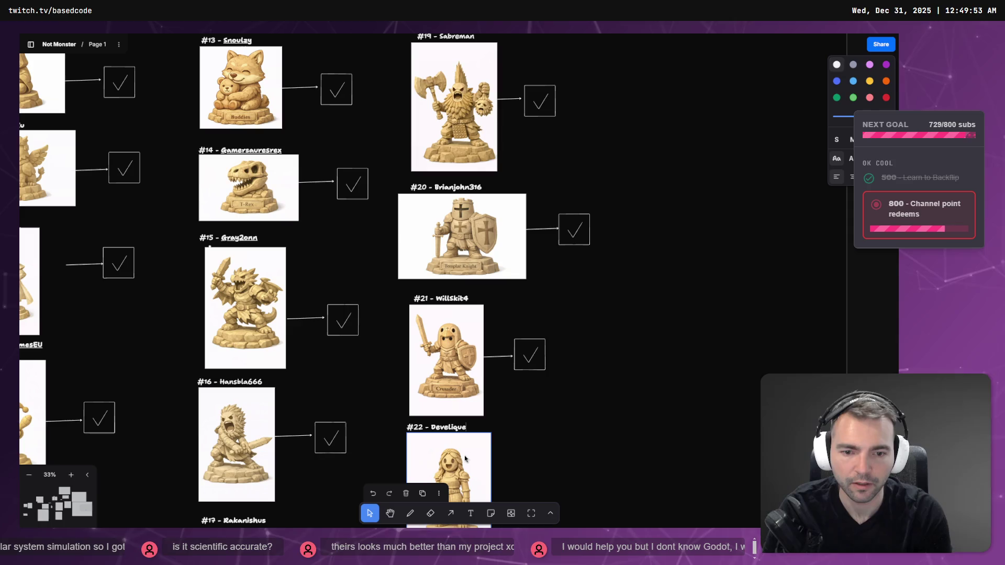
Step: Copy the arrow and checked box beside statue #22 and finish the title edit
scroll(632, 320, "down", 3)
left_click_drag(587, 211, 465, 256)
left_click_drag(529, 399, 520, 385)
left_click(563, 336)
double_click(432, 312)
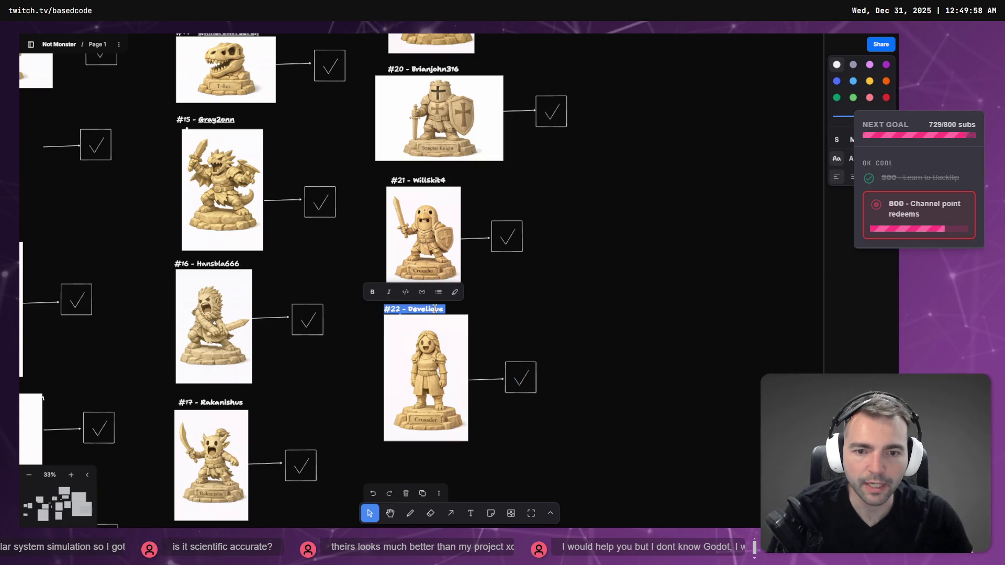
key("Escape")
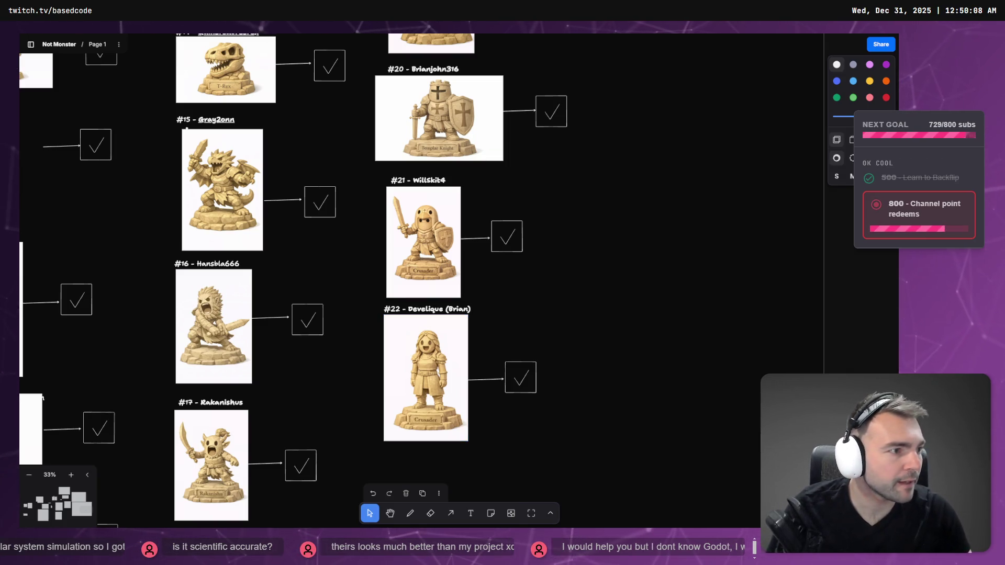
key("alt+Tab")
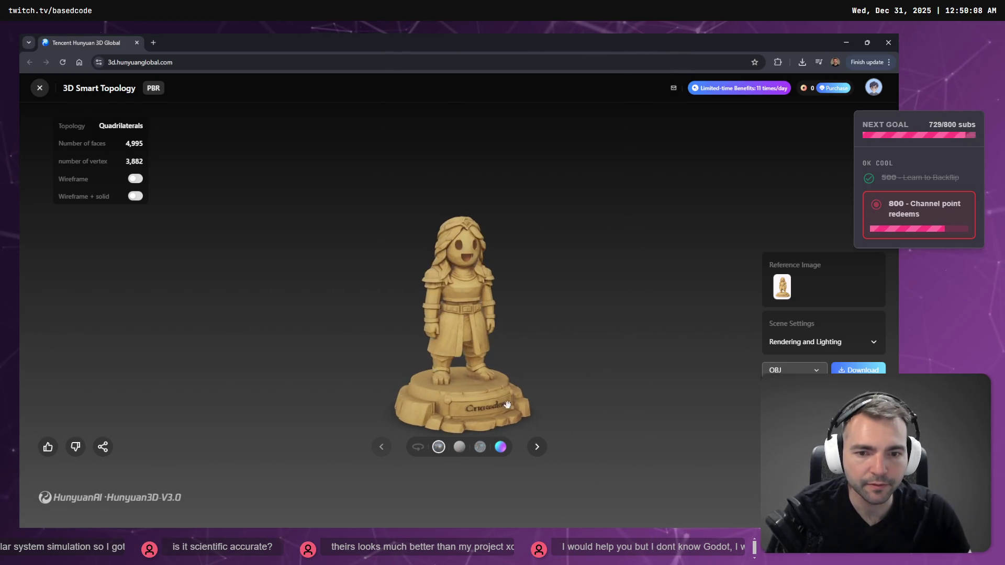
Step: Turn on Auto Rotate for the crusader statue model in the viewer
left_click(418, 446)
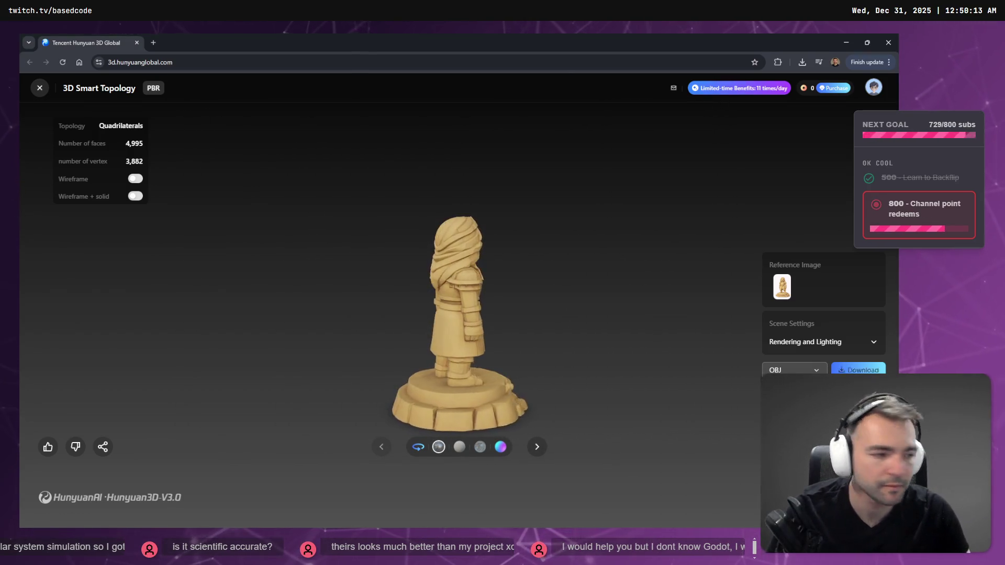
key("alt+Tab")
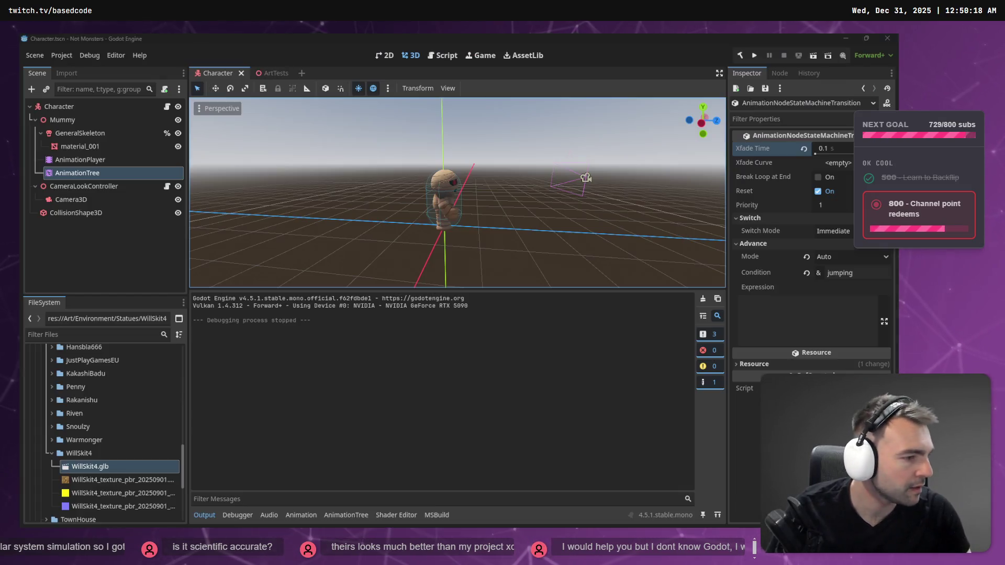
Step: Rename the downloaded statue zip in _To Process to 'Develique'
key("alt+Tab")
key("alt+Tab")
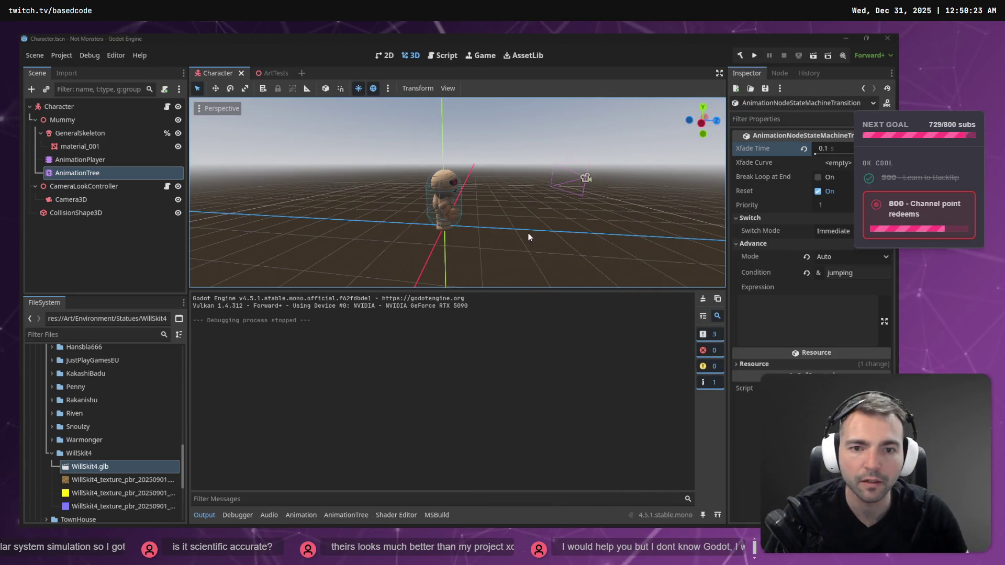
key("super+e")
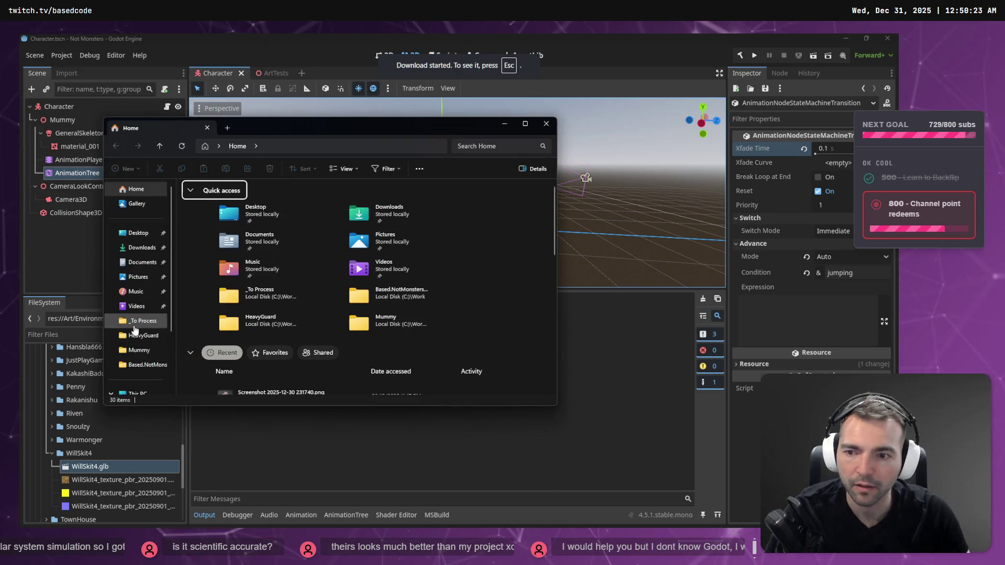
left_click(140, 321)
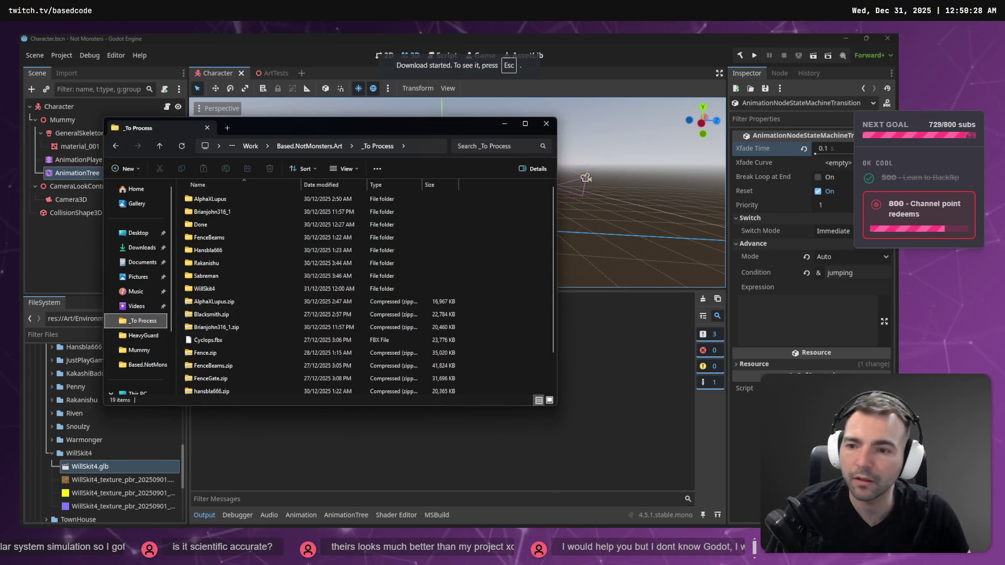
left_click(773, 242)
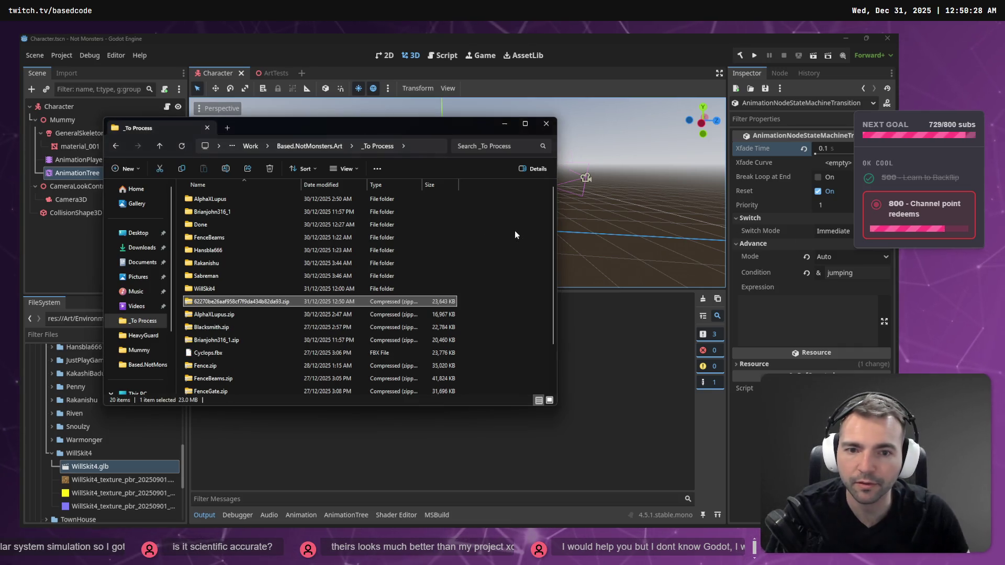
key("F2")
type("Develique.zip")
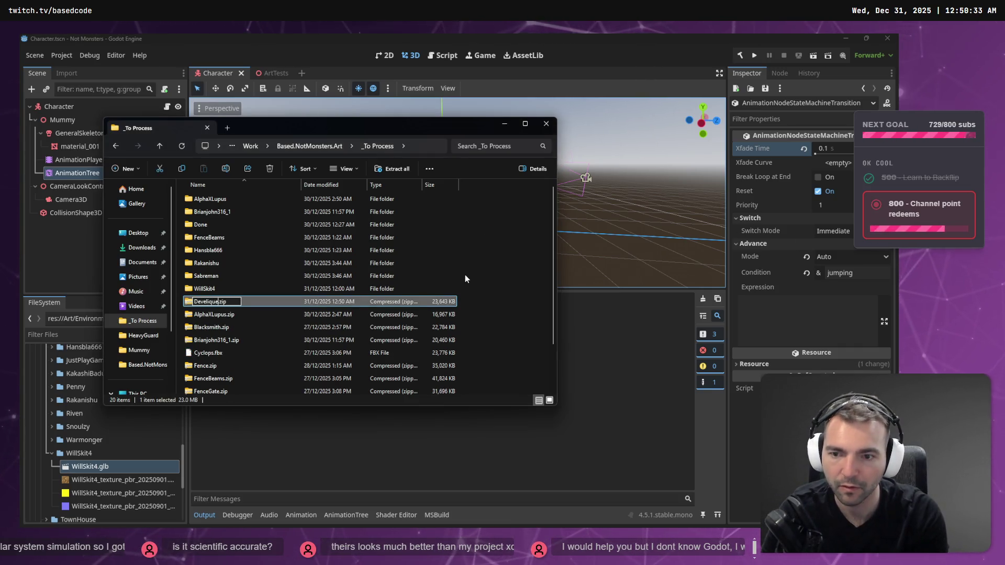
key("Return")
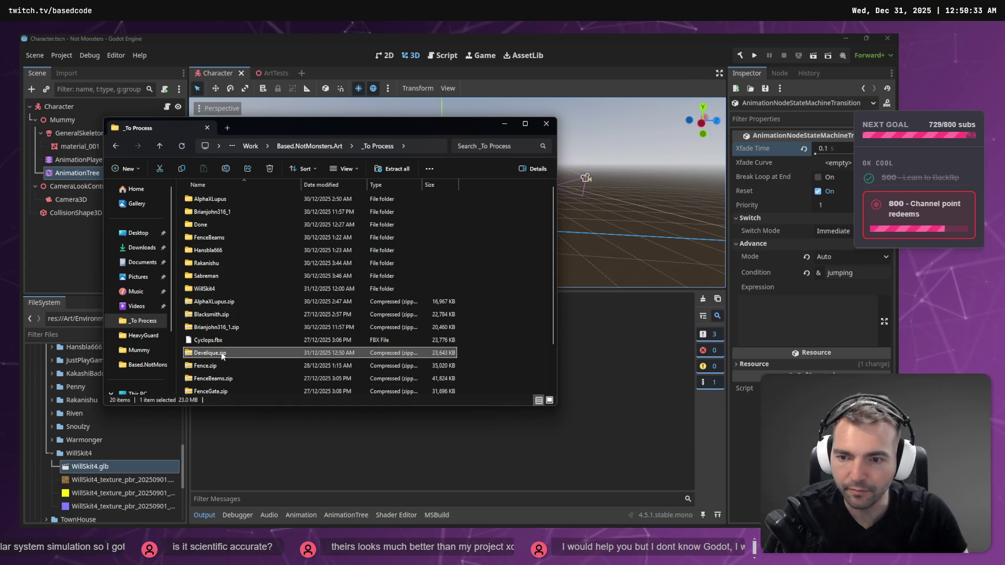
Step: Extract the Develique zip into its own folder
key("shift+F10")
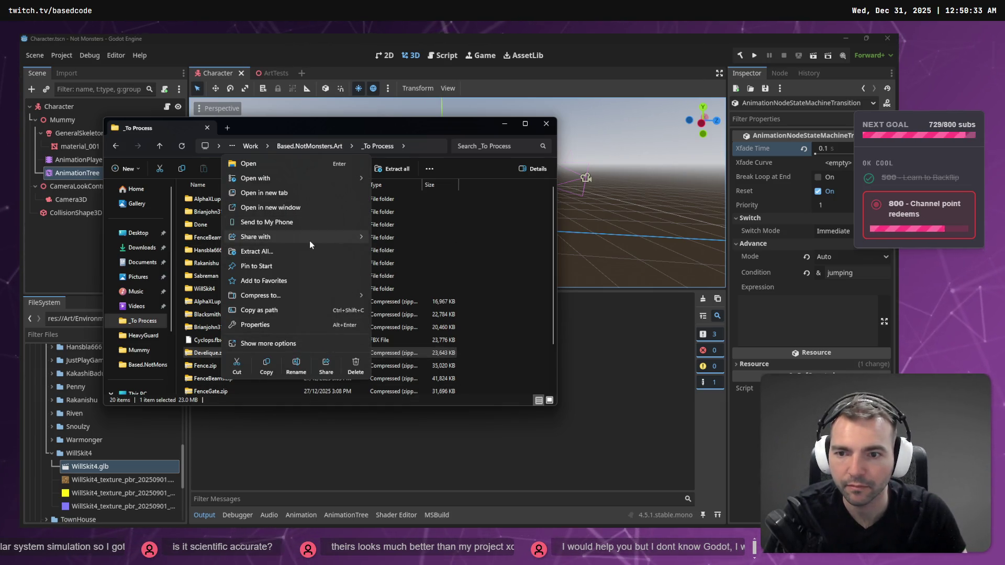
left_click(310, 249)
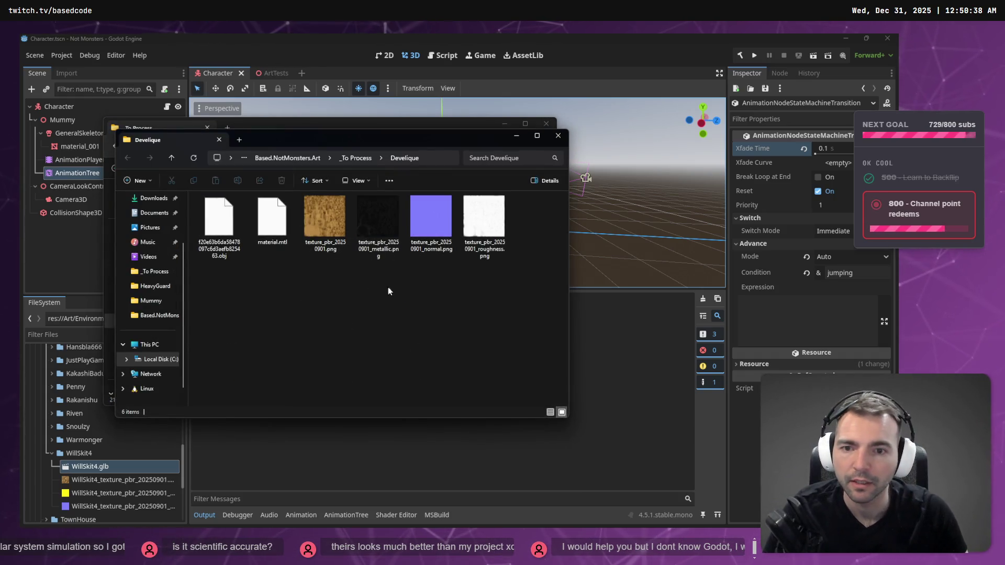
left_click(434, 158)
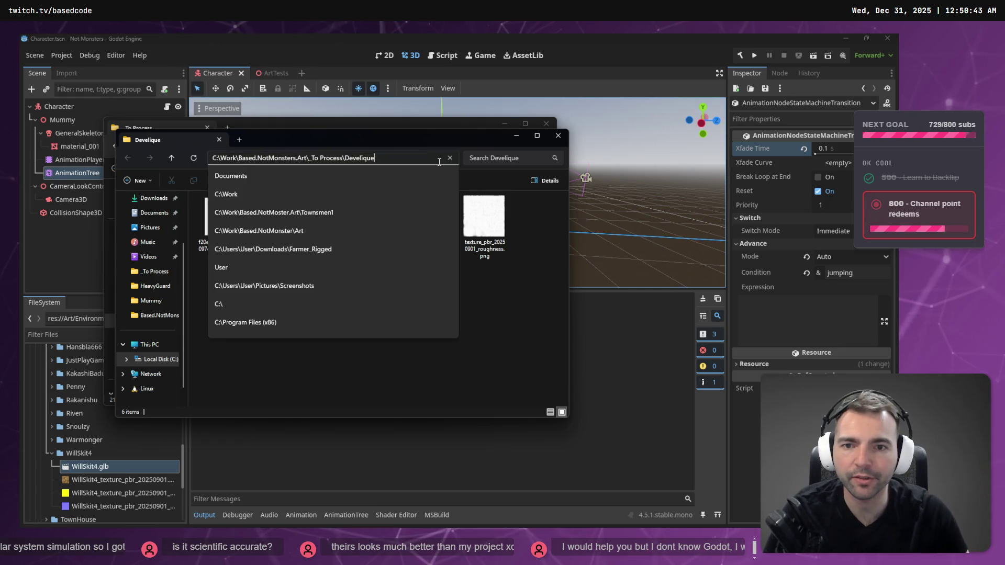
key("ctrl+w")
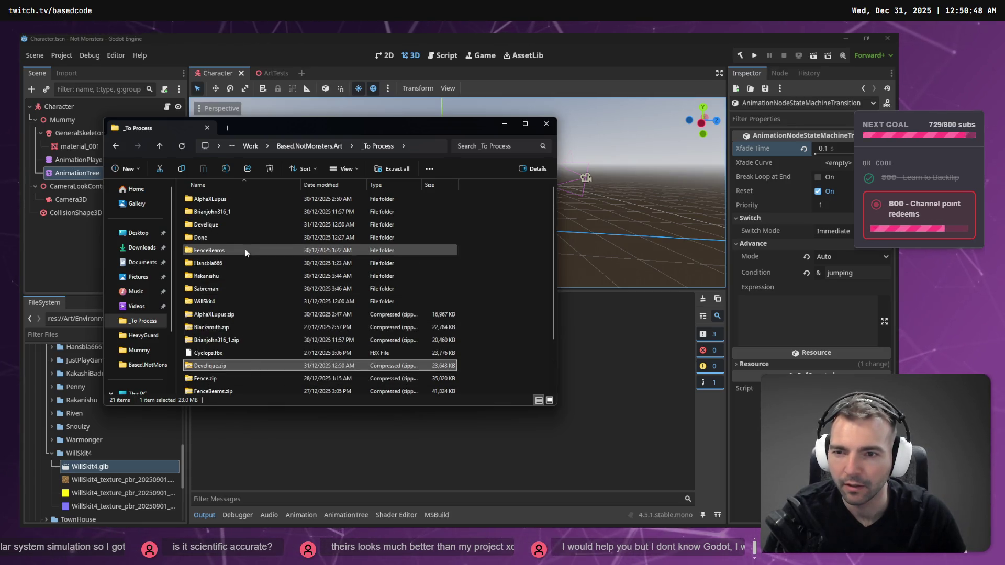
Step: Check the extracted folder's Develique.obj file, then return to the Godot editor
scroll(244, 253, "down", 2)
scroll(277, 343, "up", 2)
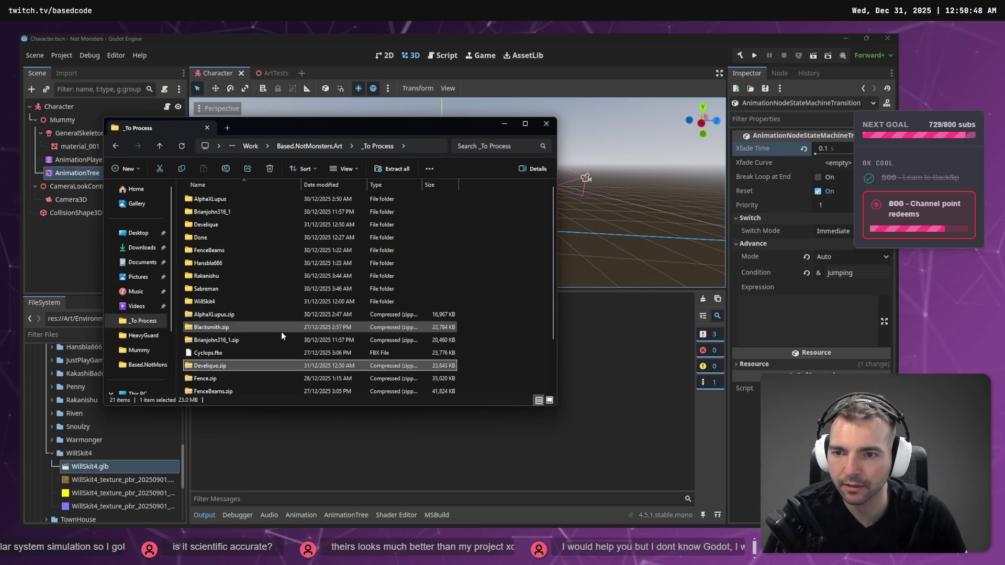
double_click(228, 224)
left_click(222, 207)
key("F2")
key("Escape")
left_click(348, 146)
key("Escape")
left_click(353, 148)
left_click_drag(376, 125, 763, 130)
left_click(58, 449)
scroll(84, 455, "up", 8)
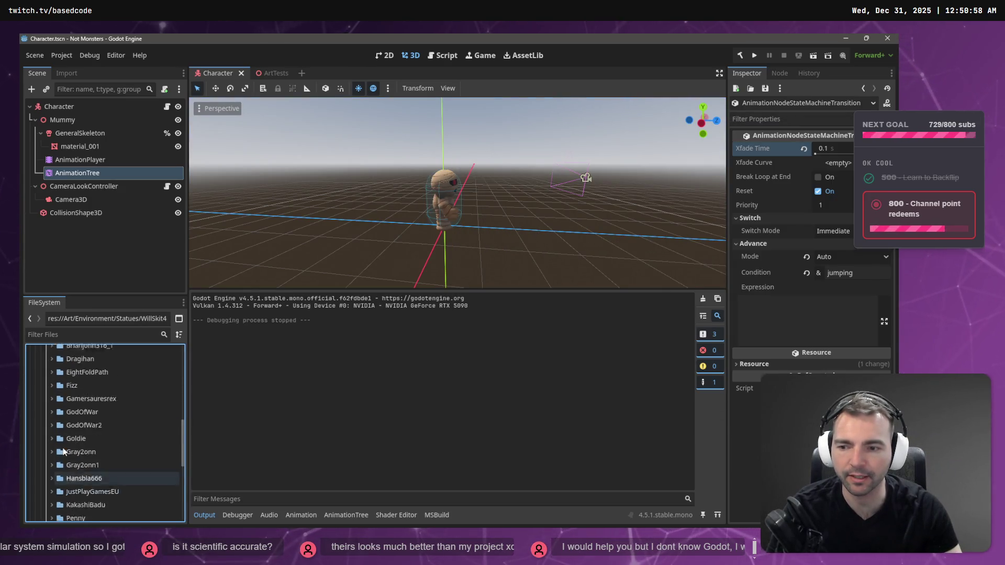
Step: Import the extracted Develique folder into Statues and switch to the ArtTests scene
scroll(95, 466, "down", 3)
key("alt+Tab")
left_click(592, 231)
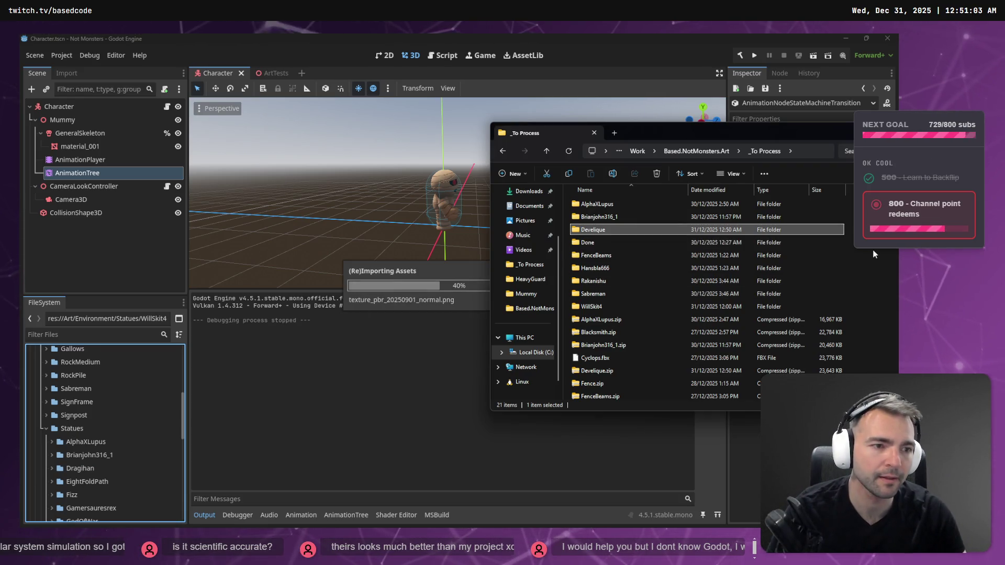
left_click_drag(733, 131, 612, 133)
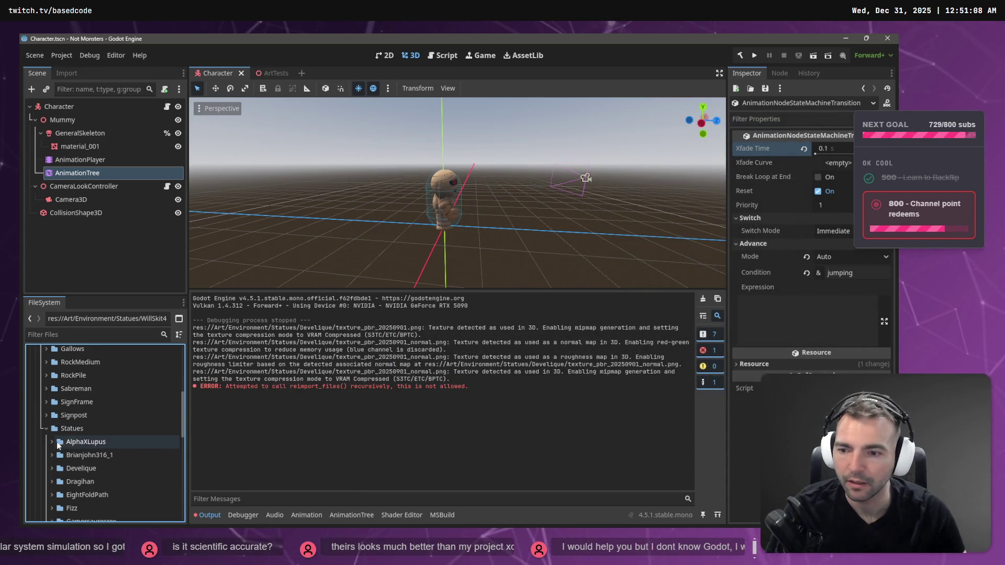
left_click(266, 72)
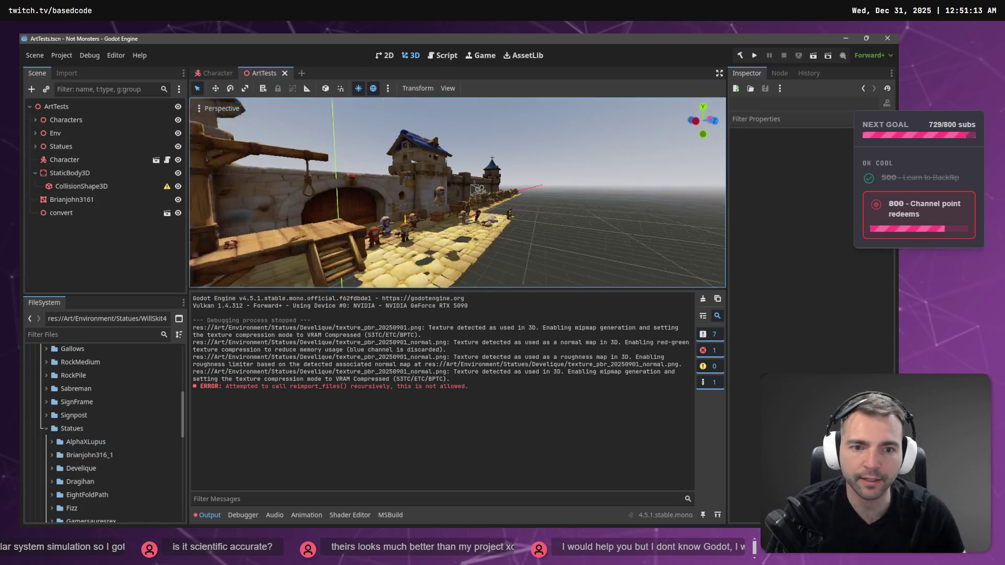
Step: Duplicate the Cobblestones15 platform as a sibling, Cobblestones16
key("w")
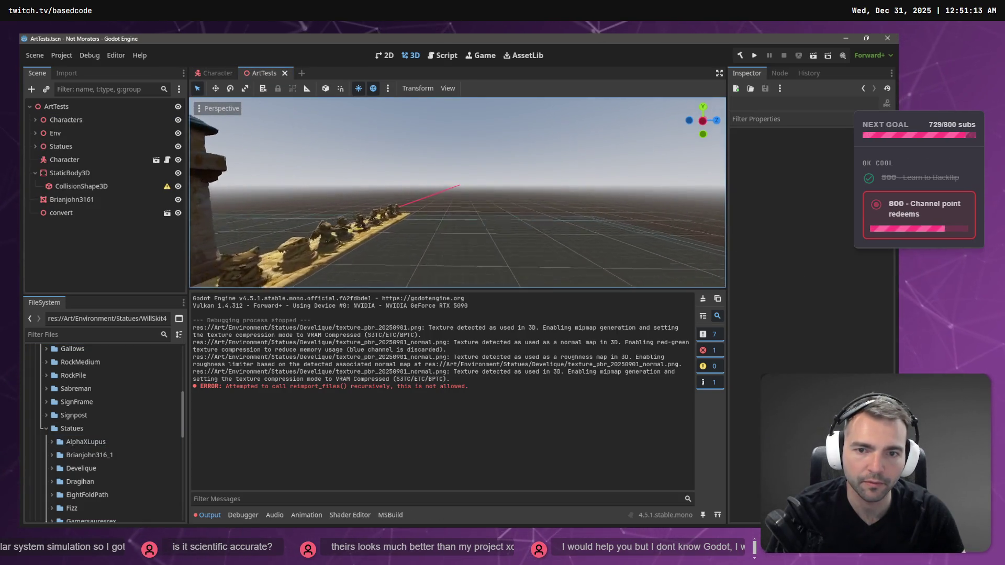
key("w")
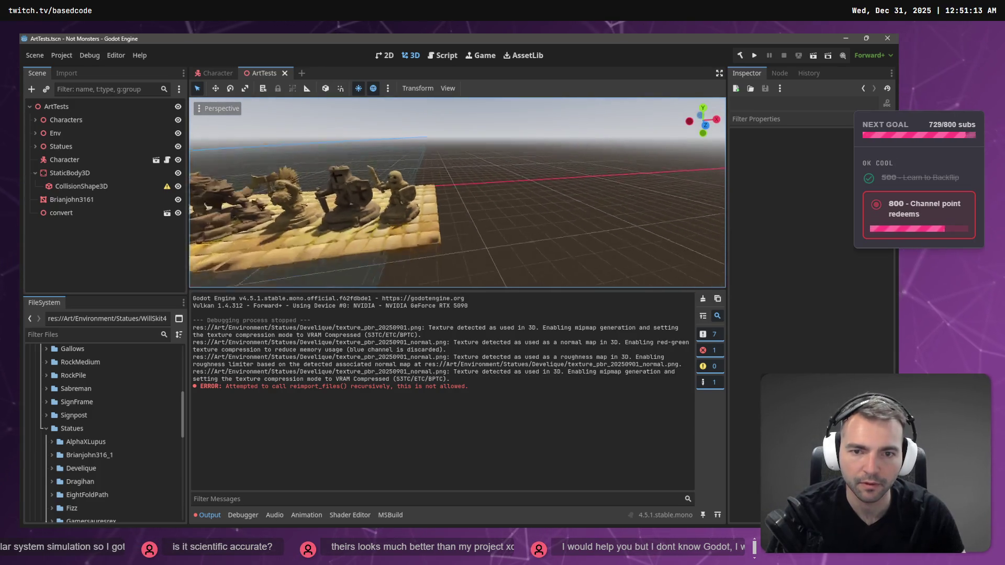
left_click(415, 223)
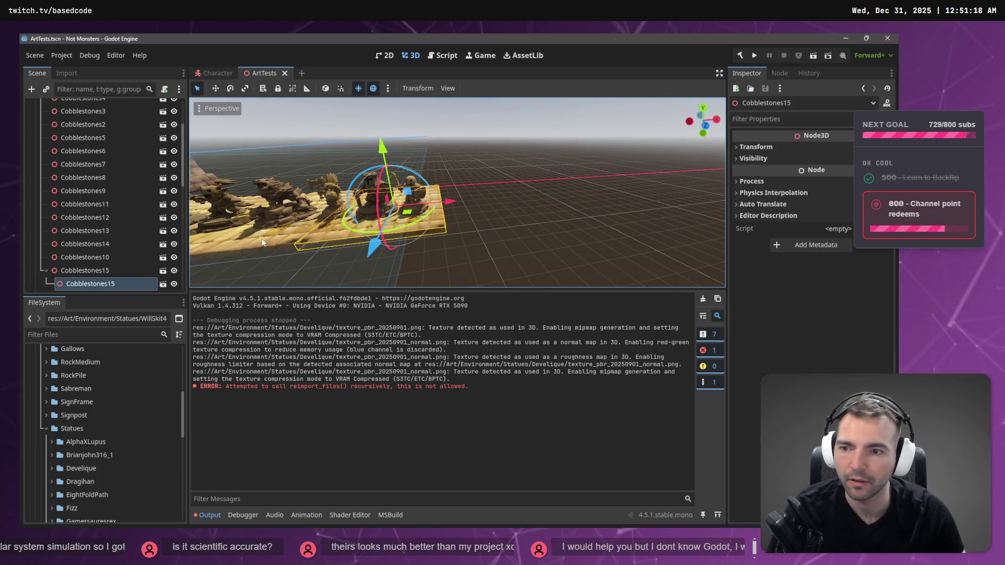
key("ctrl+v")
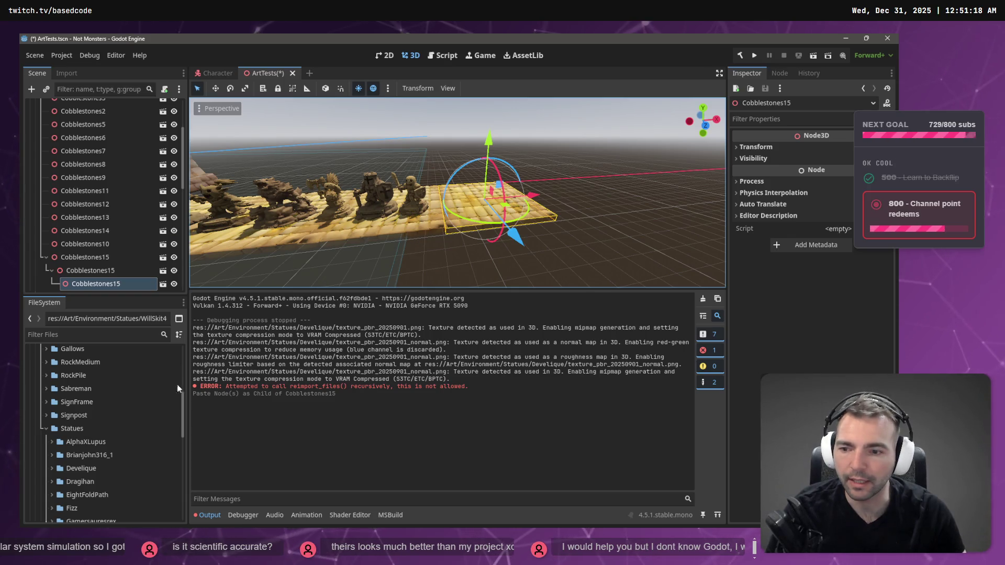
left_click_drag(87, 283, 81, 252)
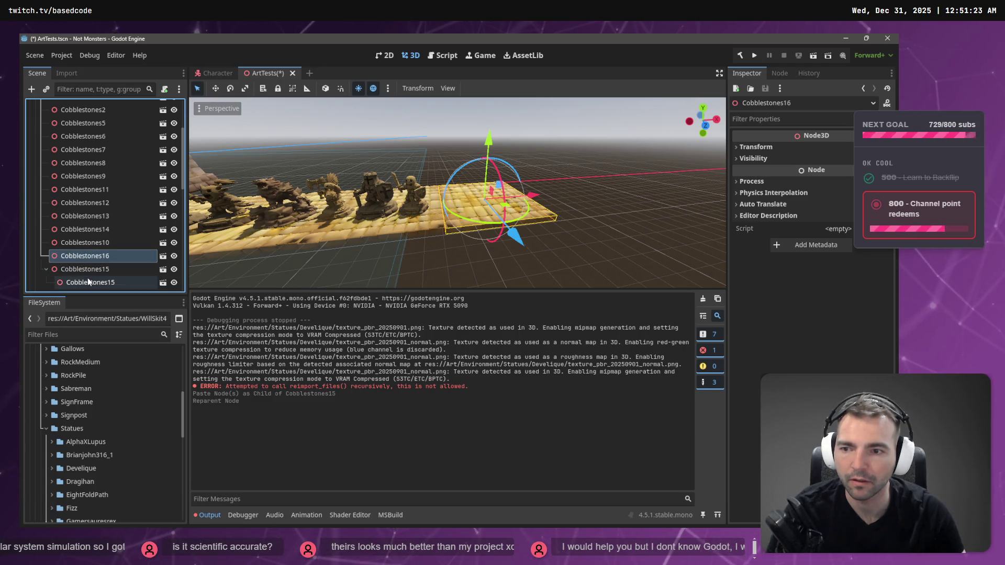
left_click(86, 282)
mouse_move(88, 269)
left_mouse_down()
mouse_move(87, 283)
mouse_move(102, 266)
mouse_move(98, 278)
mouse_move(101, 242)
mouse_move(98, 252)
left_mouse_up()
left_click(104, 268)
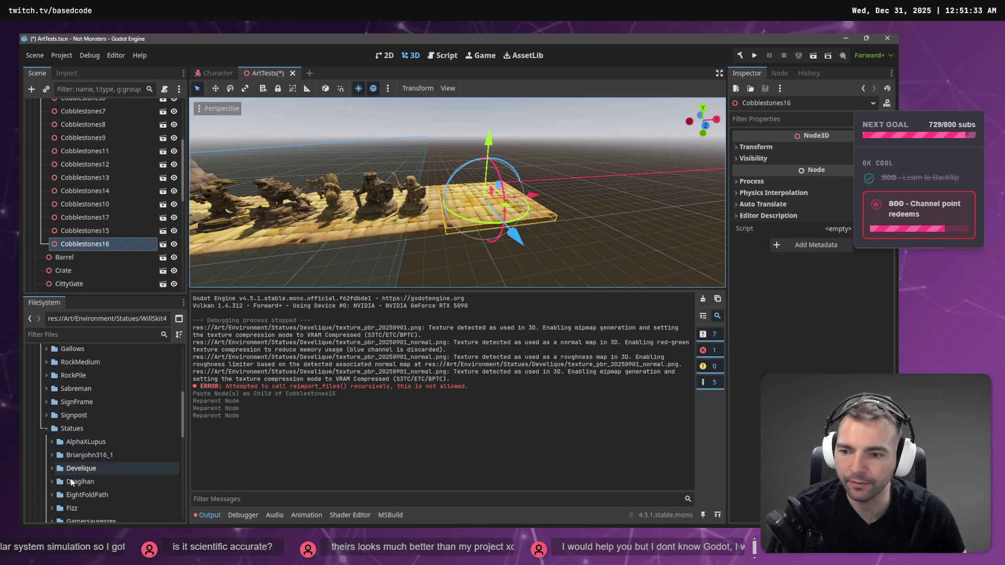
Step: Drag Develique.obj from its folder into the 3D viewport
scroll(70, 481, "down", 1)
left_click(53, 447)
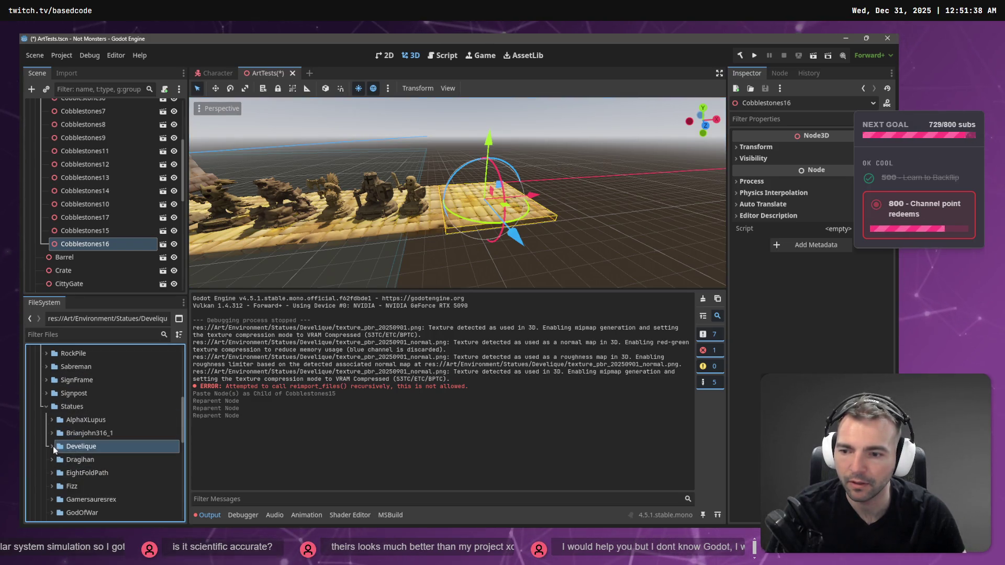
left_click(52, 446)
left_click_drag(100, 460, 444, 208)
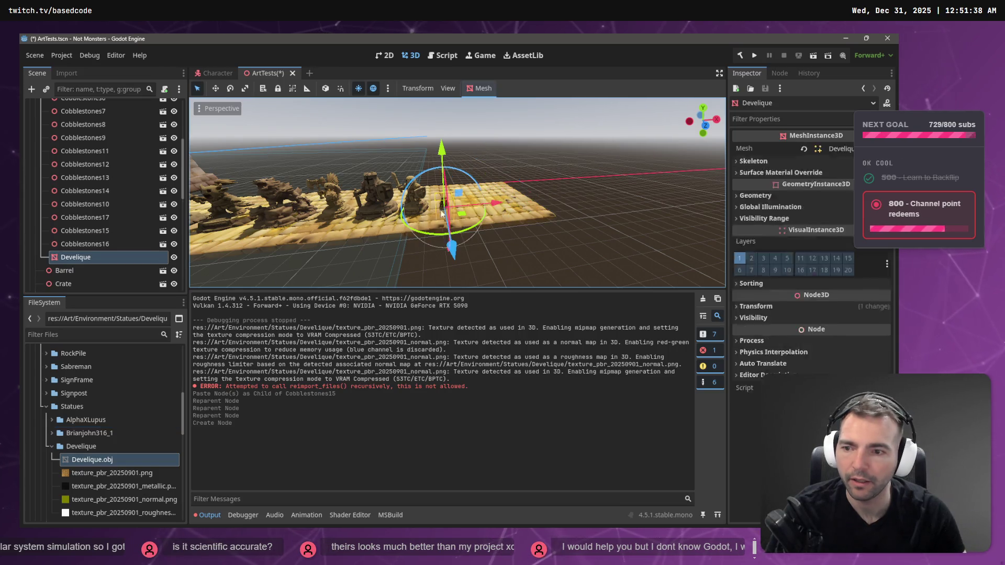
Step: Reimport Develique.obj at scale 2 and raise the statue
left_click(61, 74)
left_click(51, 209)
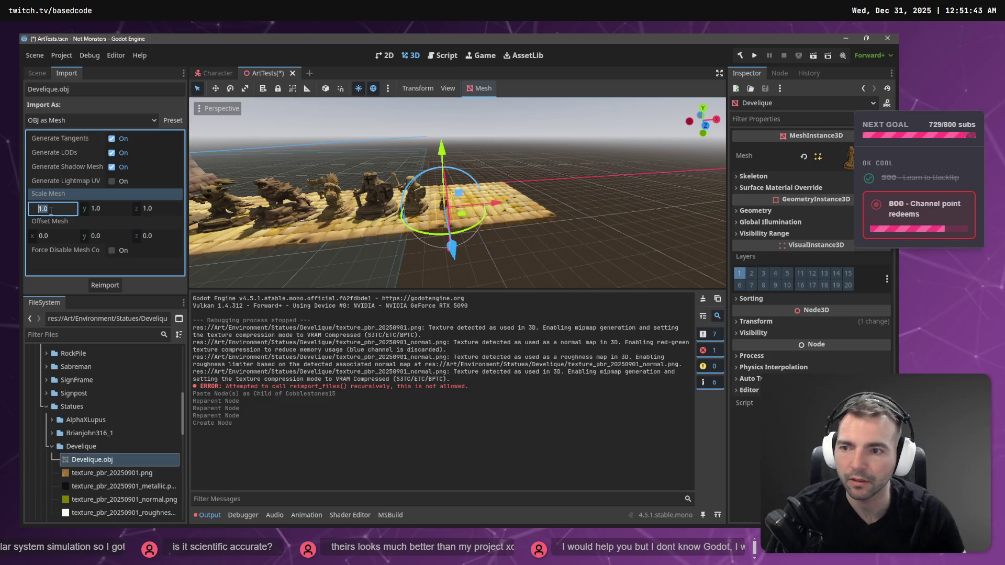
type("2")
key("Tab")
type("2")
key("Tab")
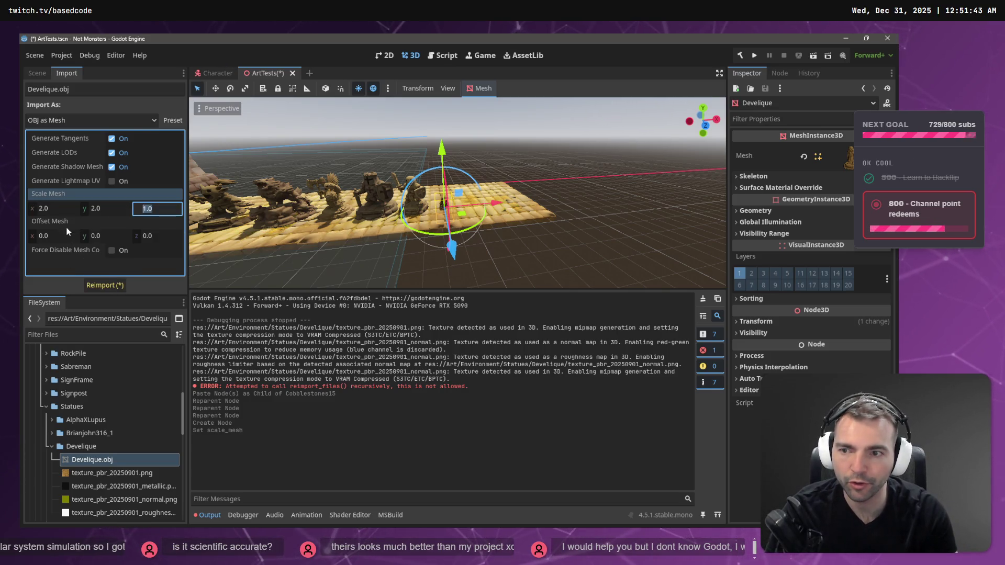
left_click(107, 285)
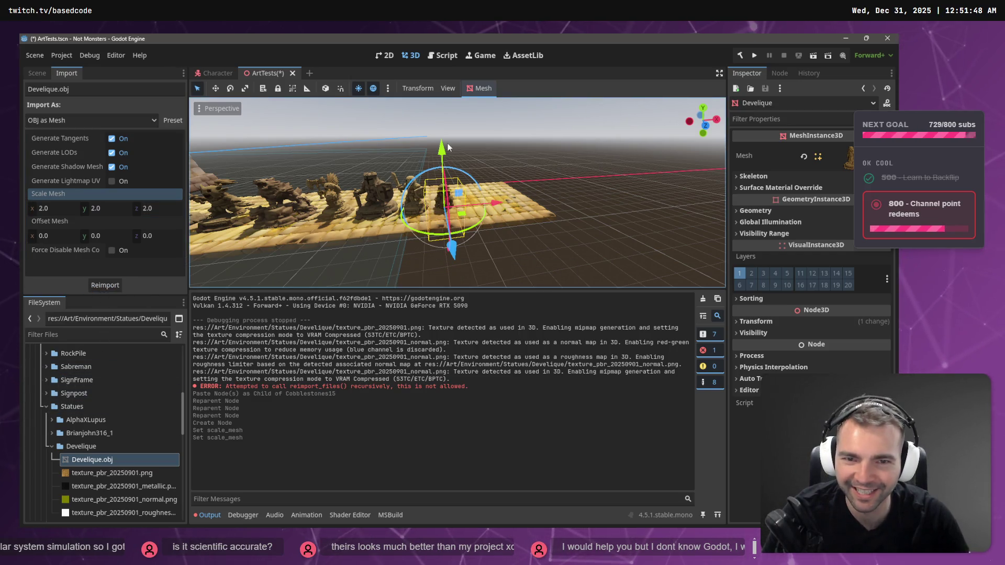
left_click_drag(442, 151, 447, 111)
Step: Reimport at 1.5 scale on all axes and lower the statue onto the platform
left_click(62, 211)
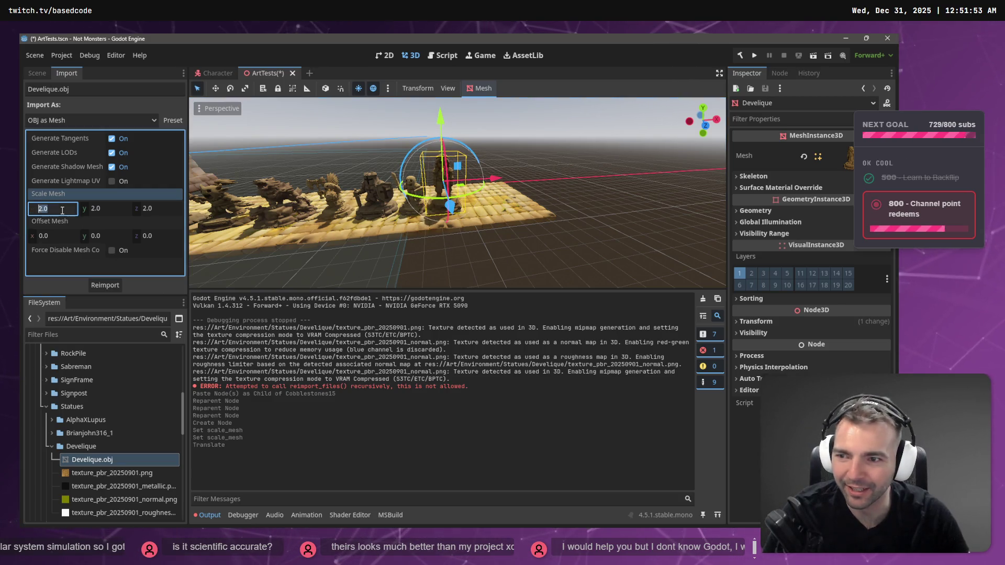
type("1.5")
key("Tab")
key("Tab")
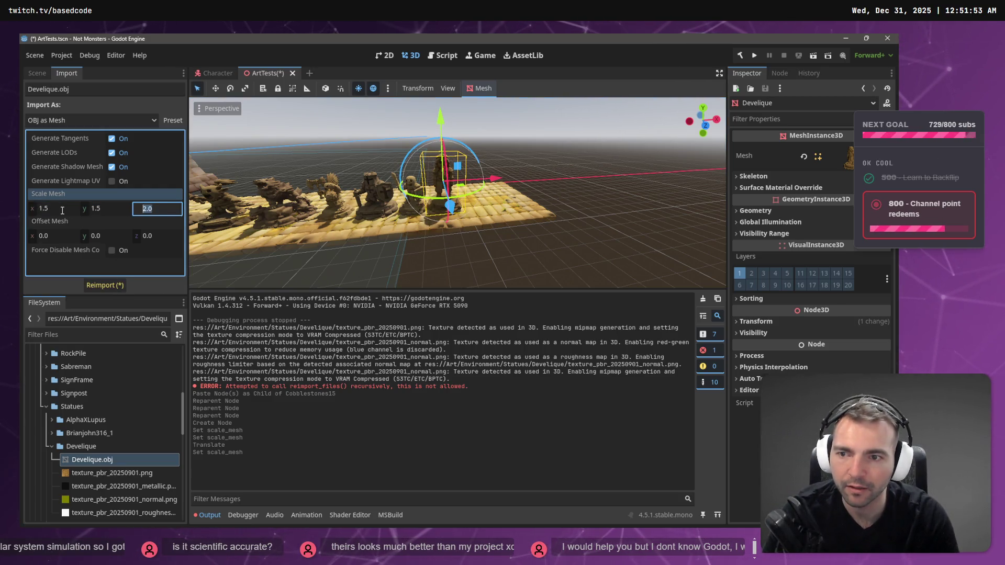
key("Tab")
key("shift+Tab")
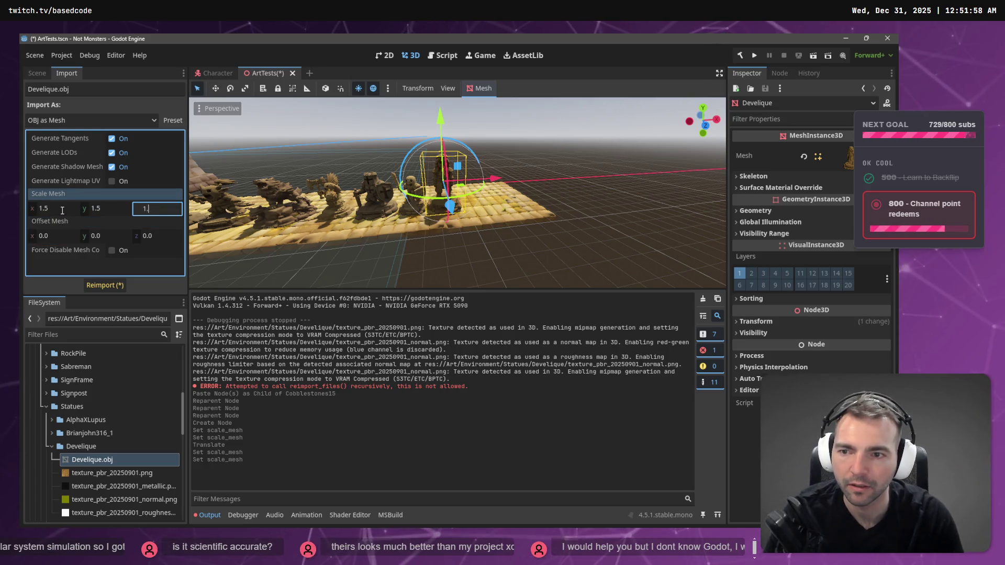
left_click(110, 284)
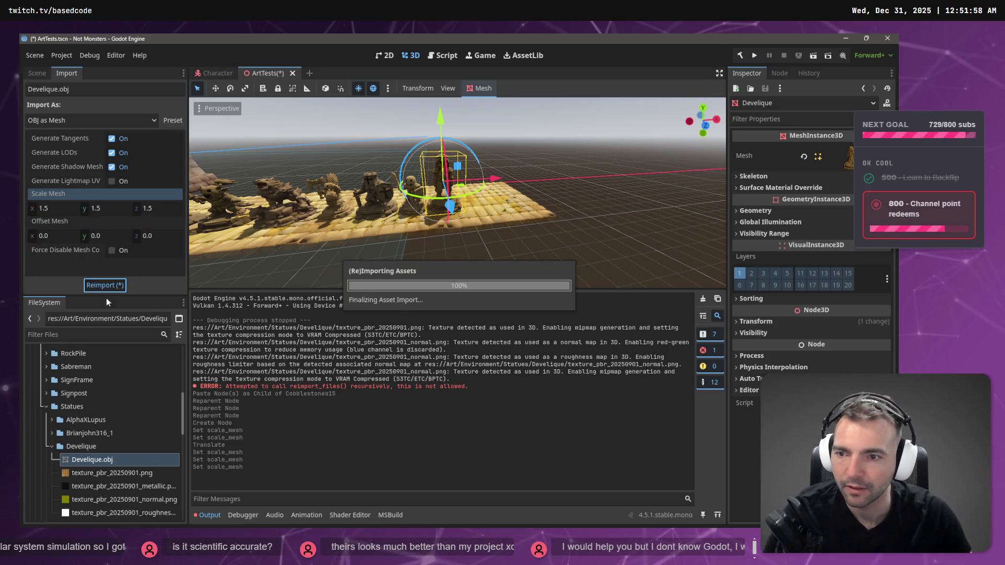
left_click_drag(440, 115, 443, 127)
Step: Move the Develique node under the Statues group in the scene tree
left_click(58, 448)
left_click(37, 73)
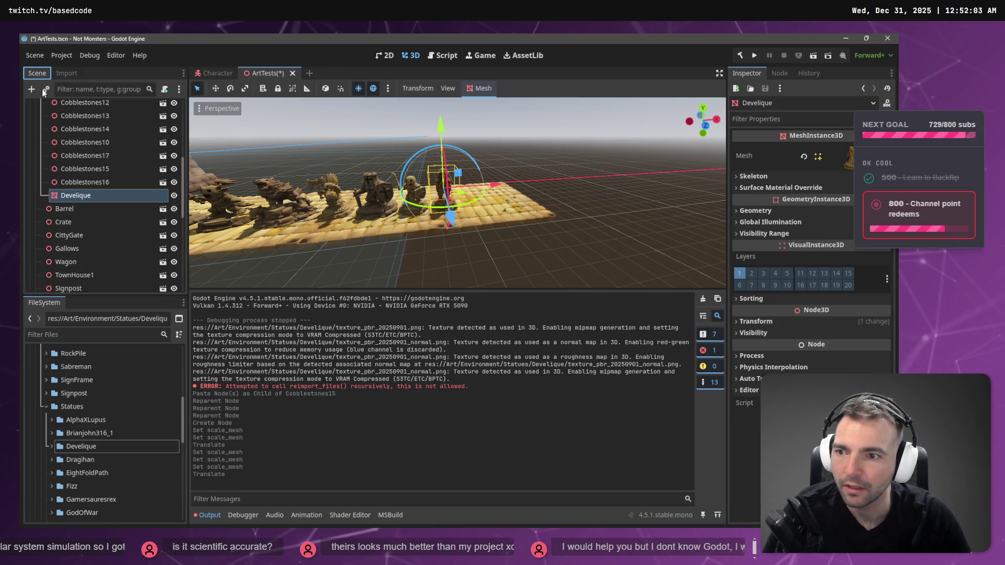
mouse_move(68, 193)
left_mouse_down()
mouse_move(76, 259)
mouse_move(67, 222)
left_mouse_up()
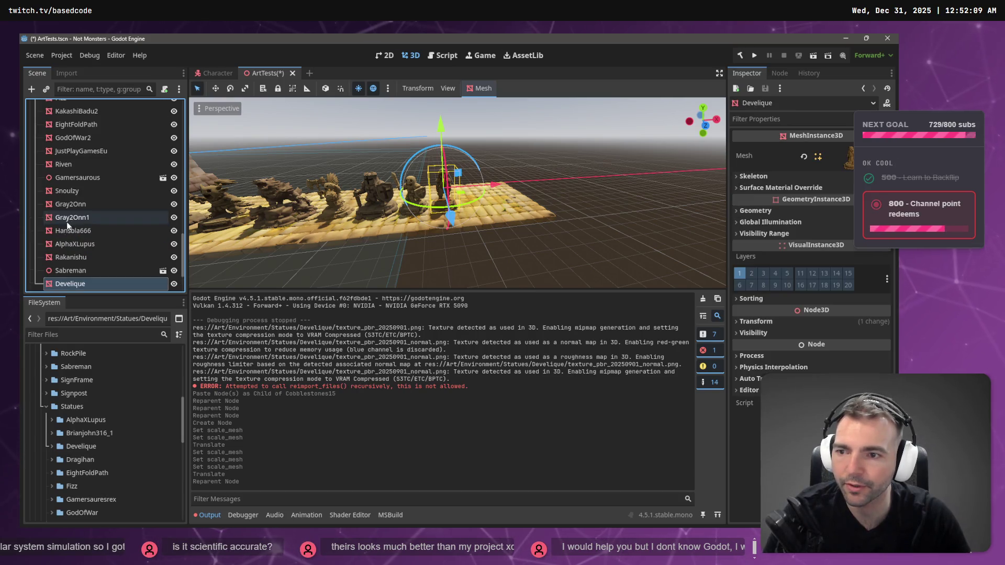
Step: Place the Develique statue in the row with the others, then save and run
scroll(74, 252, "up", 5)
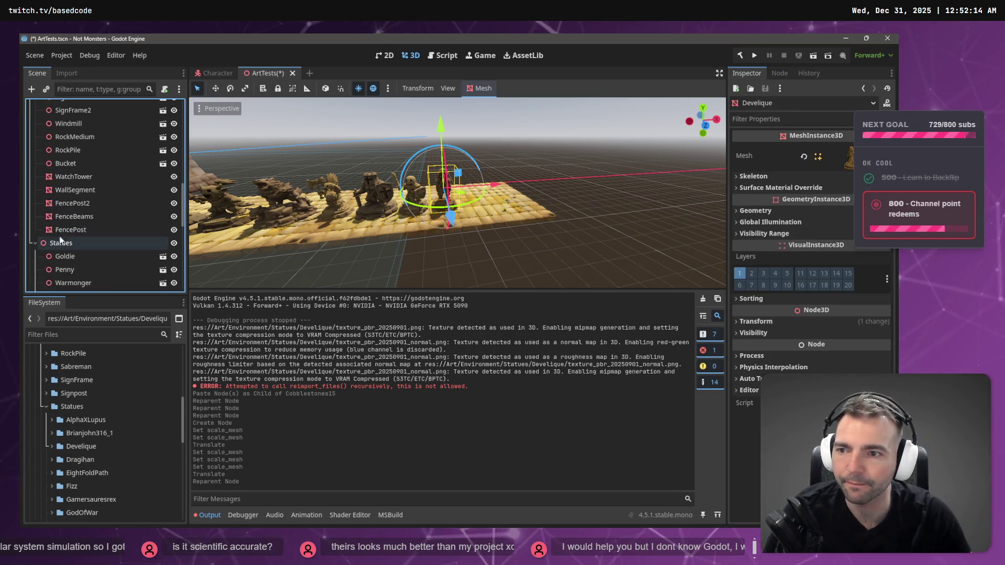
left_click(35, 243)
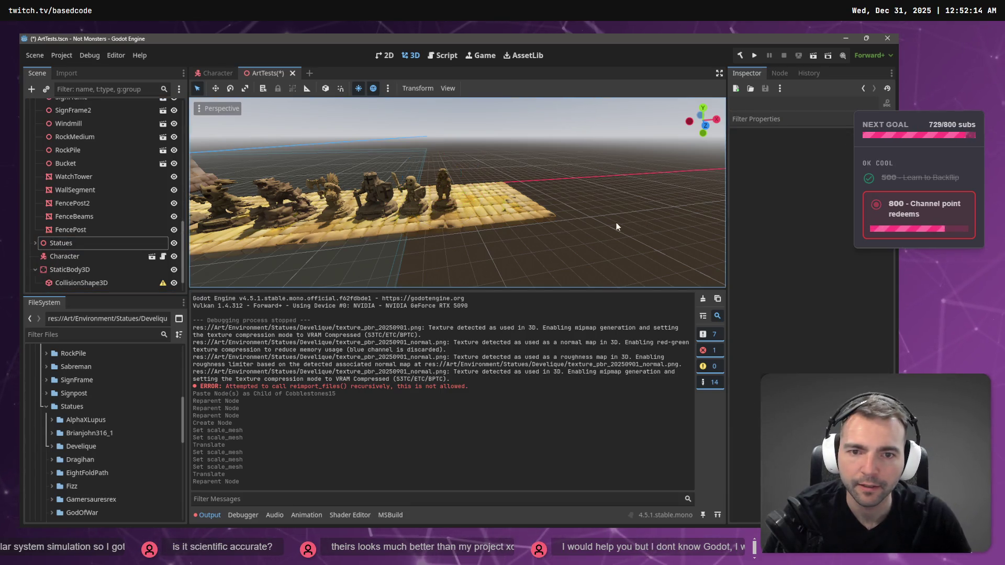
scroll(616, 221, "up", 5)
left_click_drag(455, 194, 269, 195)
left_click_drag(557, 238, 557, 238)
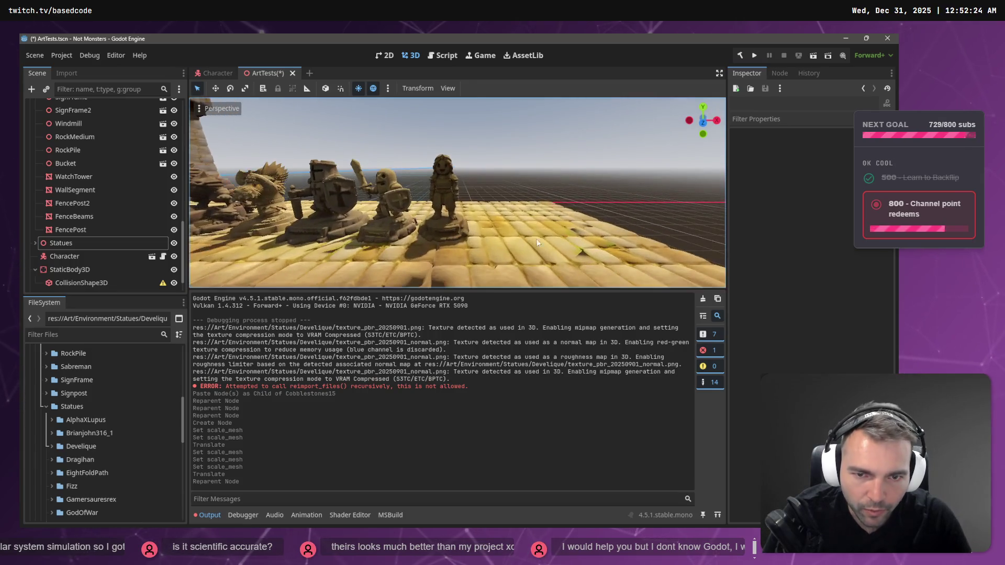
left_click(450, 174)
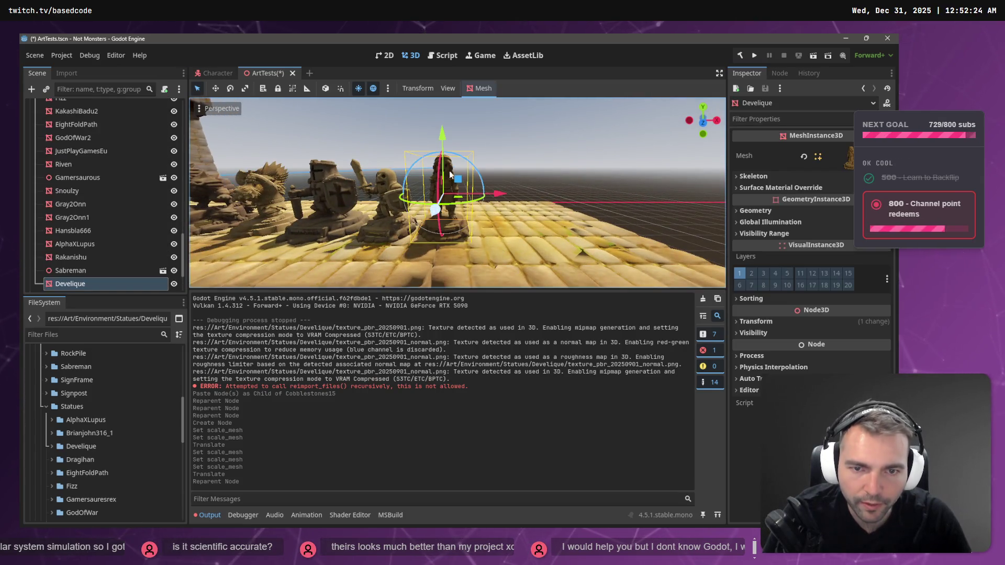
left_click(445, 138)
left_click(601, 175)
left_click_drag(601, 175, 601, 175)
key("F5")
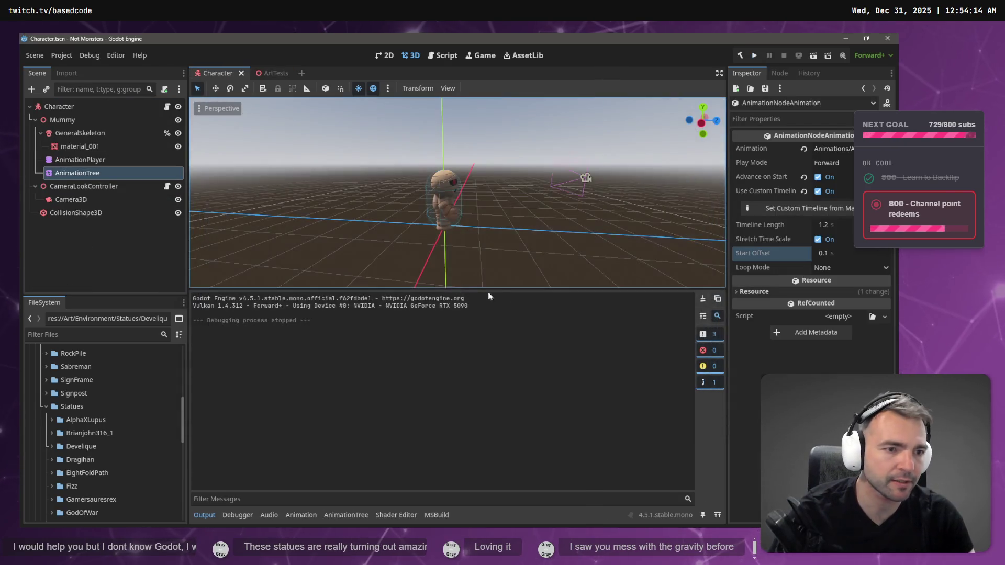
Step: Set the animation's Timeline Length to 1.0 s and relaunch the game
left_click(829, 226)
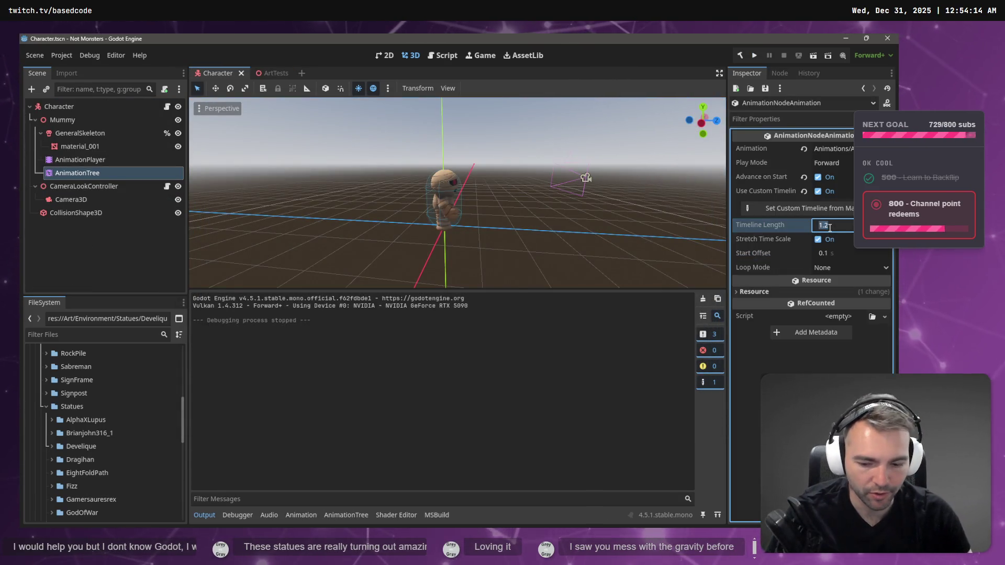
type("1")
key("Return")
key("F5")
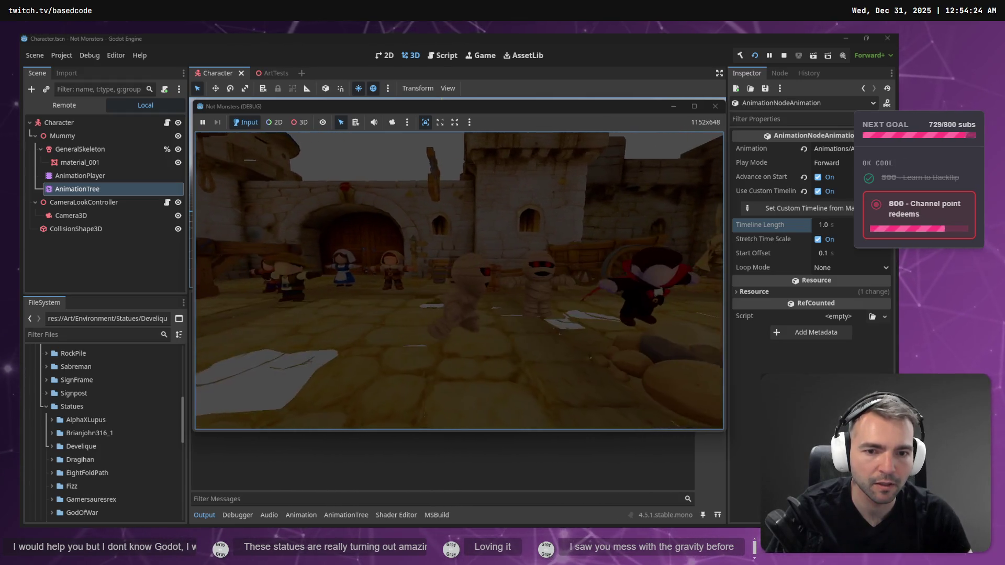
Step: Walk the mummy around, then set the Start Offset to 0.0 s
key("w")
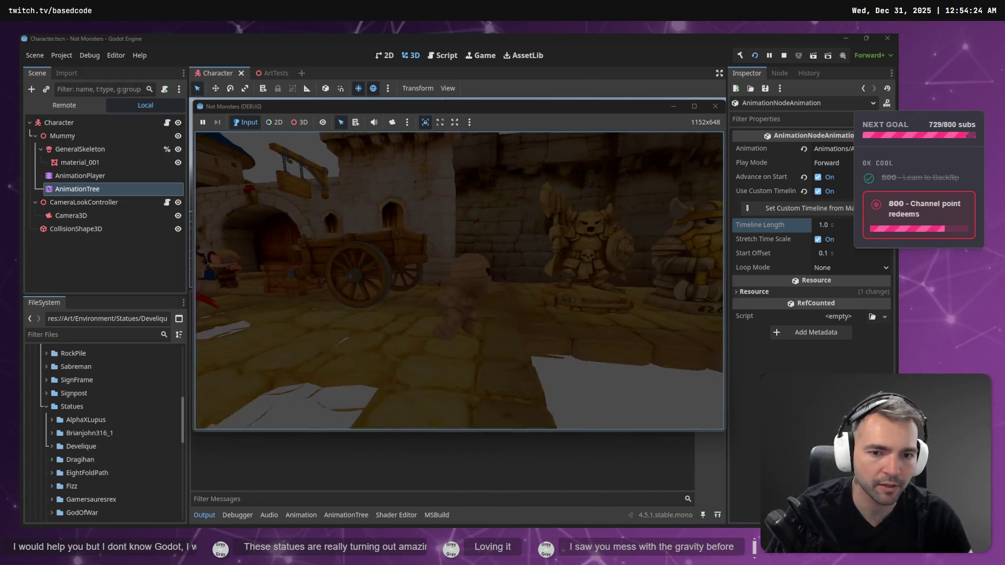
key("w")
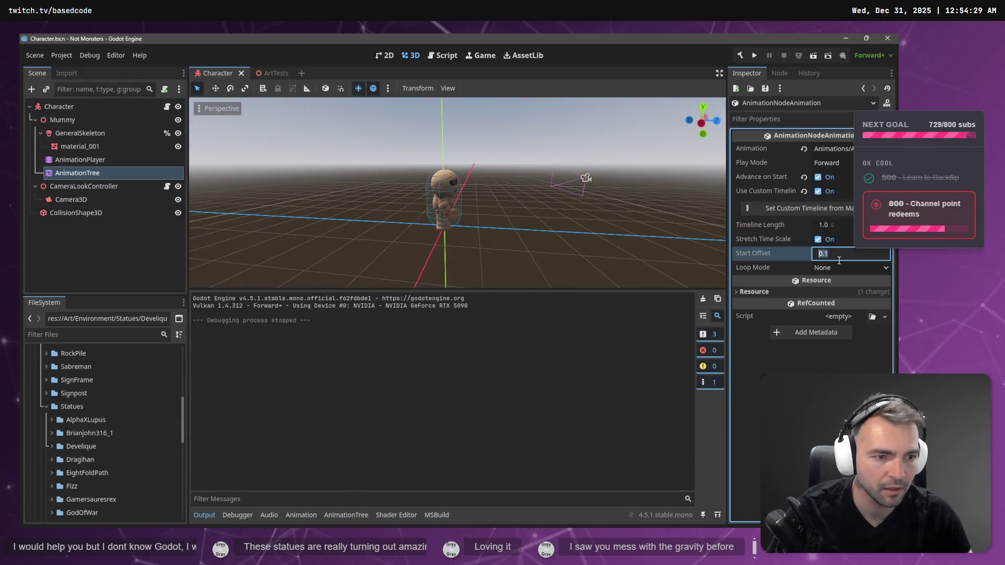
key("Return")
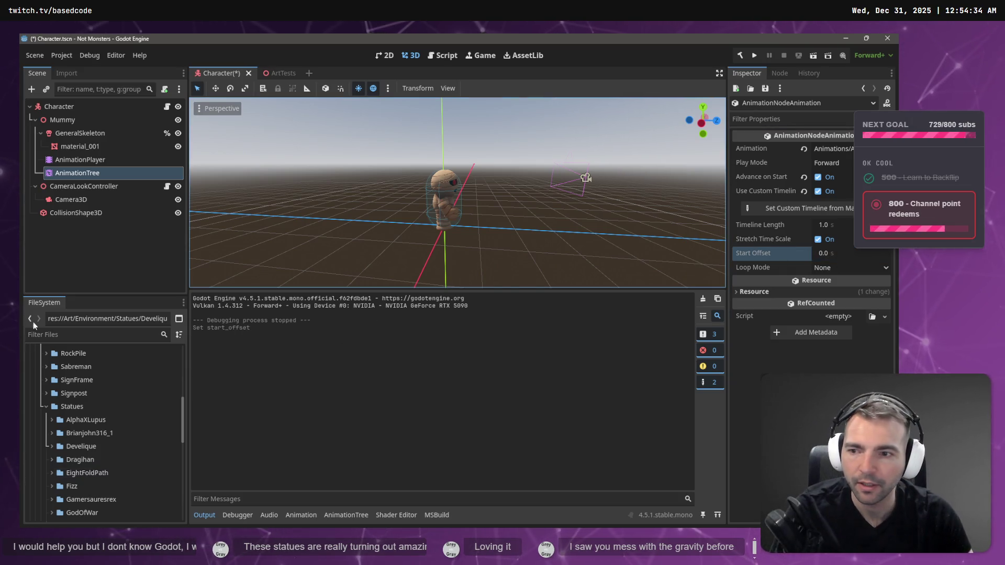
left_click(79, 160)
Step: Keep the Jump→Moving transition at 0.0 crossfade and Immediate switch mode, then run
left_click(77, 173)
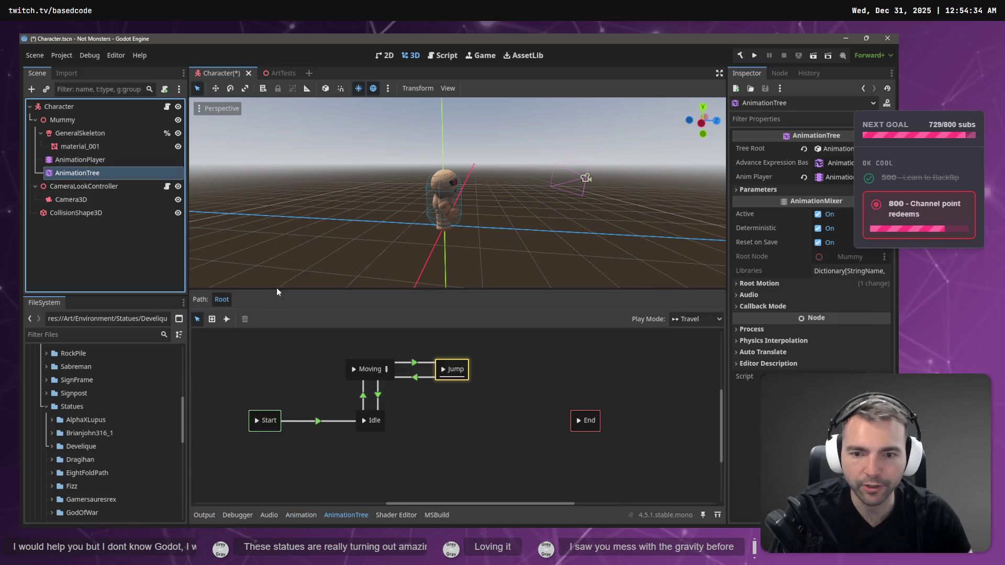
left_click(429, 378)
left_click(829, 148)
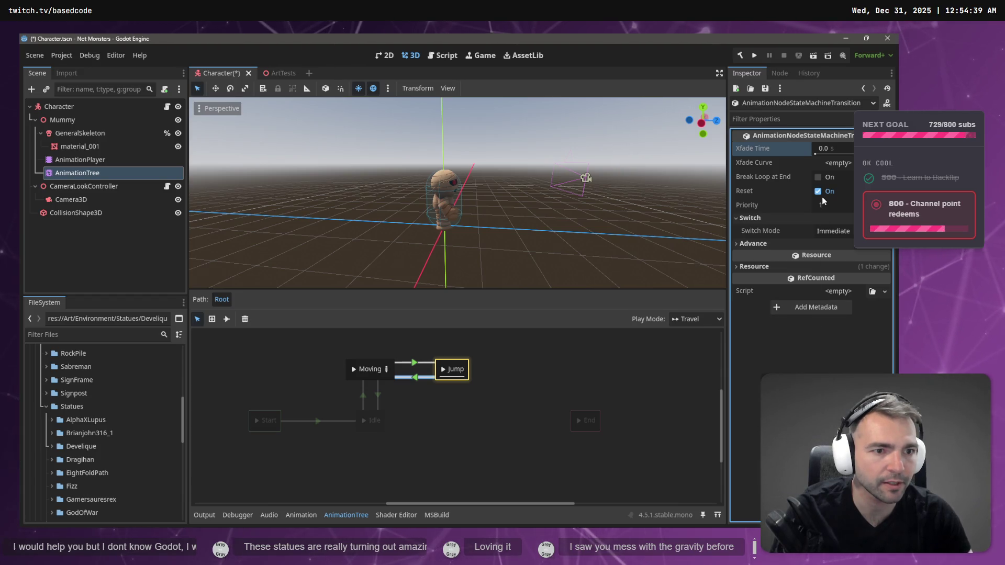
left_click(839, 232)
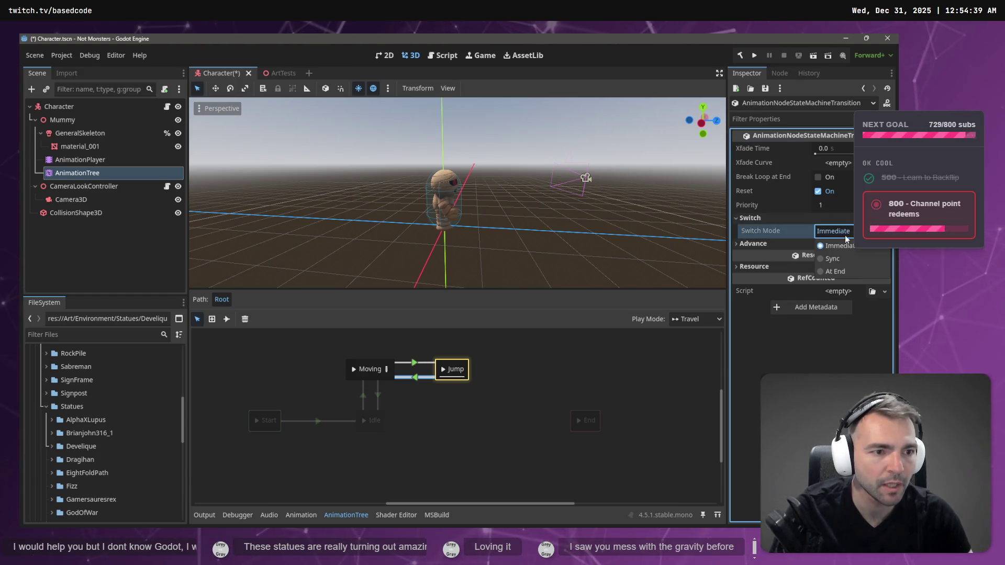
left_click(849, 247)
key("F5")
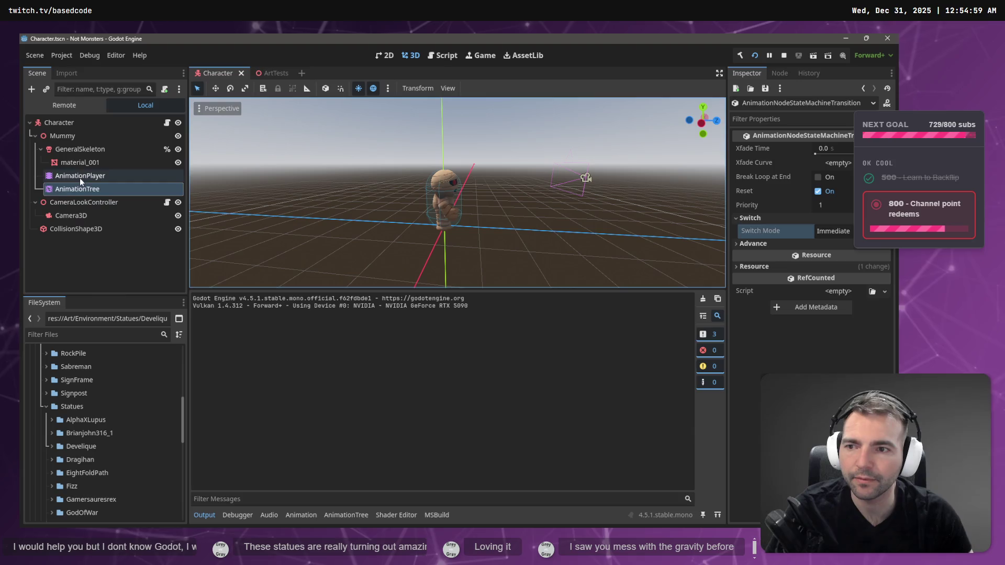
Step: Inspect the Moving→Jump transition and select the Jump state in the graph
left_click(79, 188)
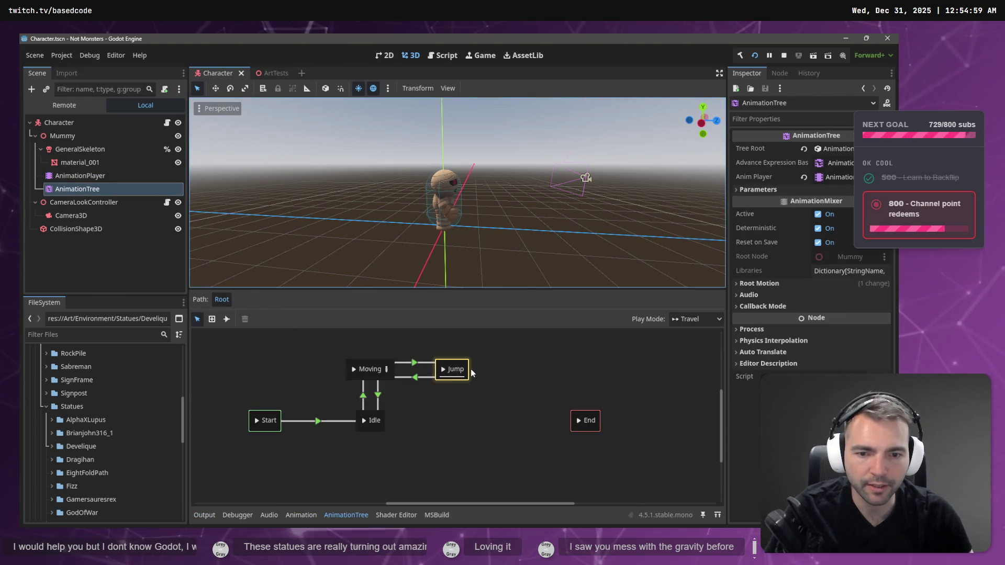
left_click(533, 374)
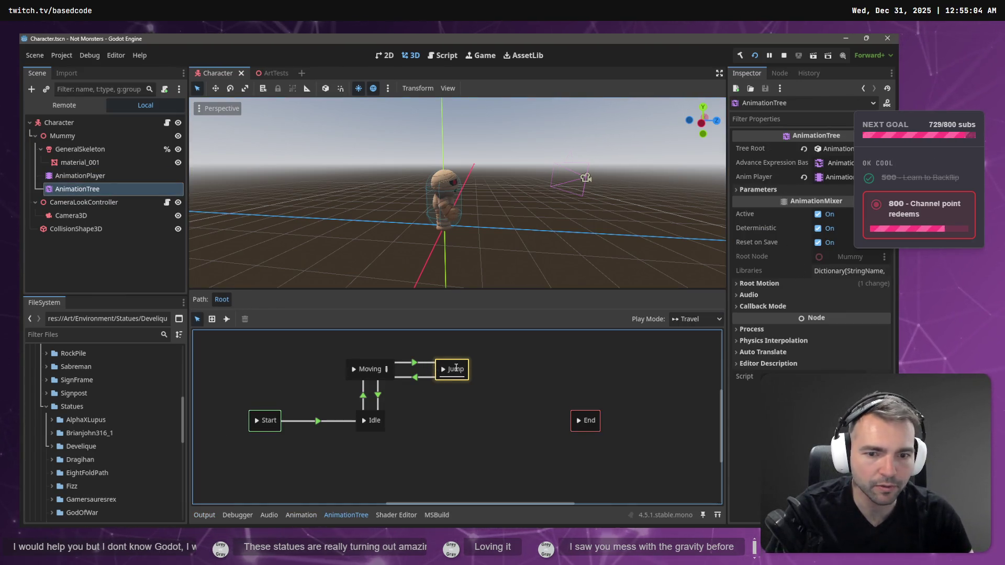
left_click(416, 362)
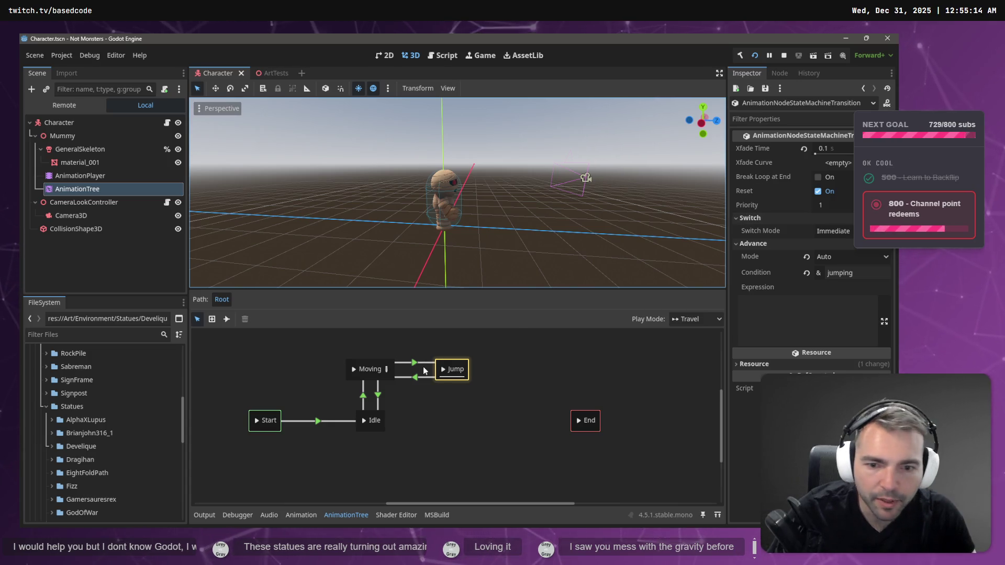
double_click(369, 369)
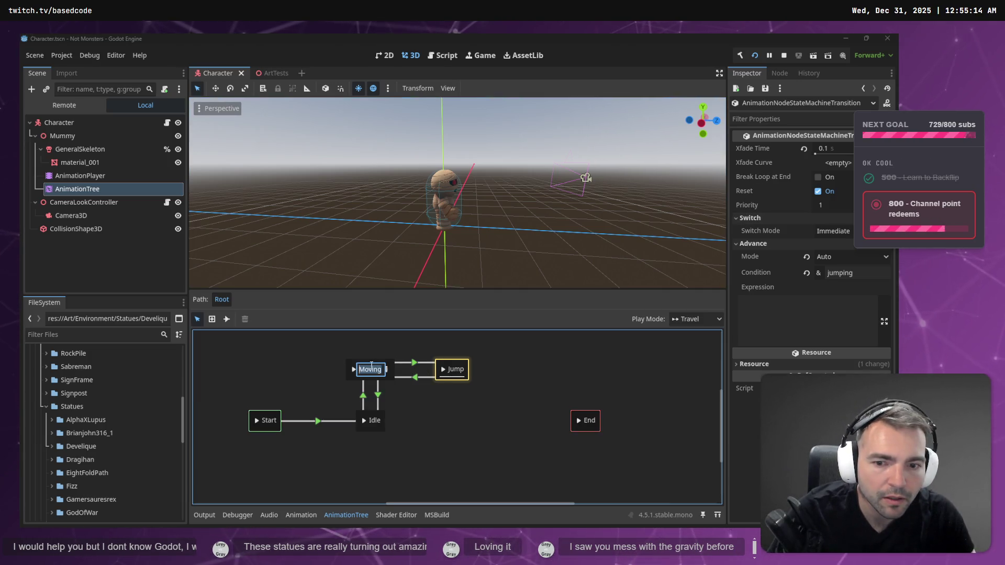
left_click(394, 368)
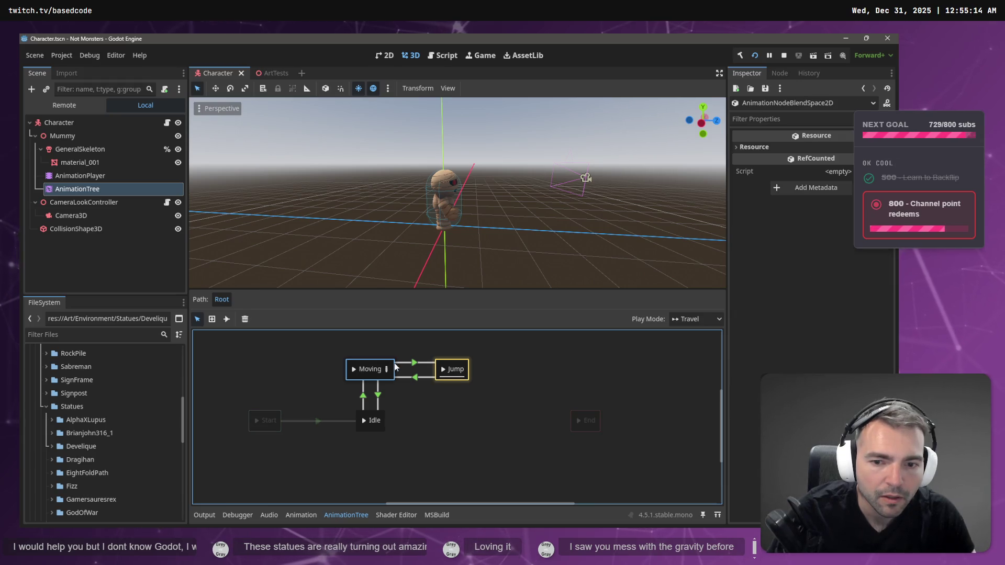
left_click(468, 367)
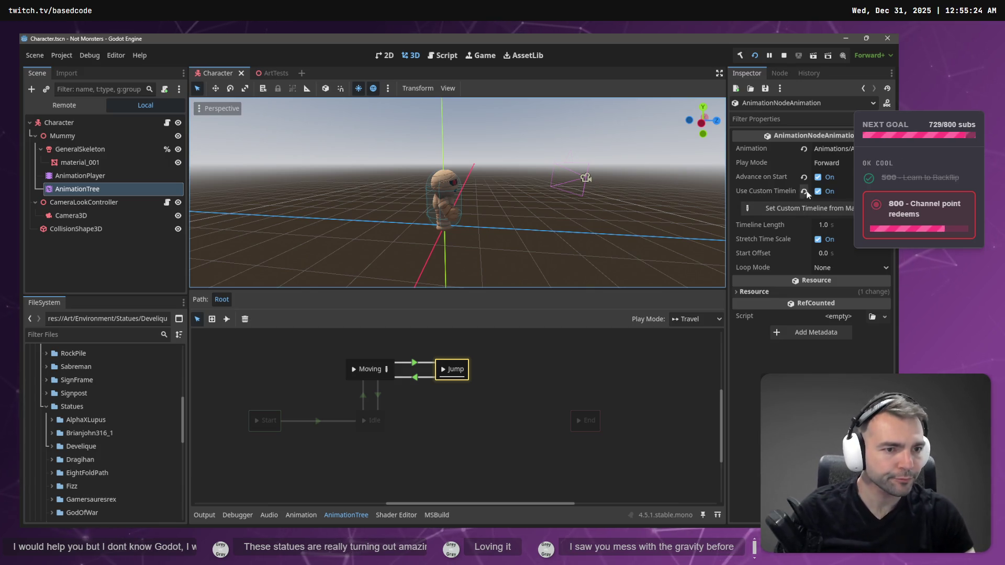
Step: Disable Advance on Start and Use Custom Timeline for Jump, then playtest and stop
left_click(819, 178)
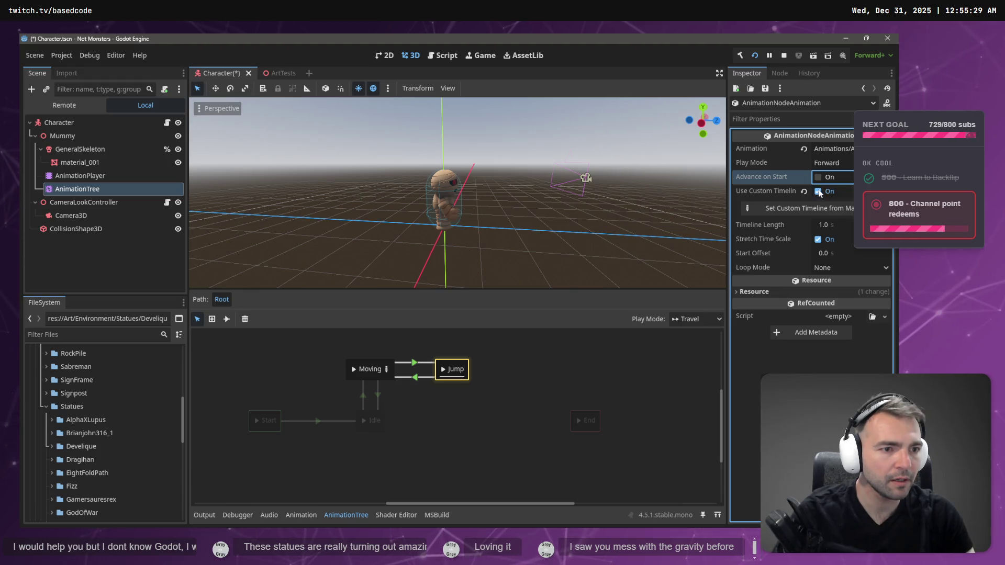
left_click(818, 191)
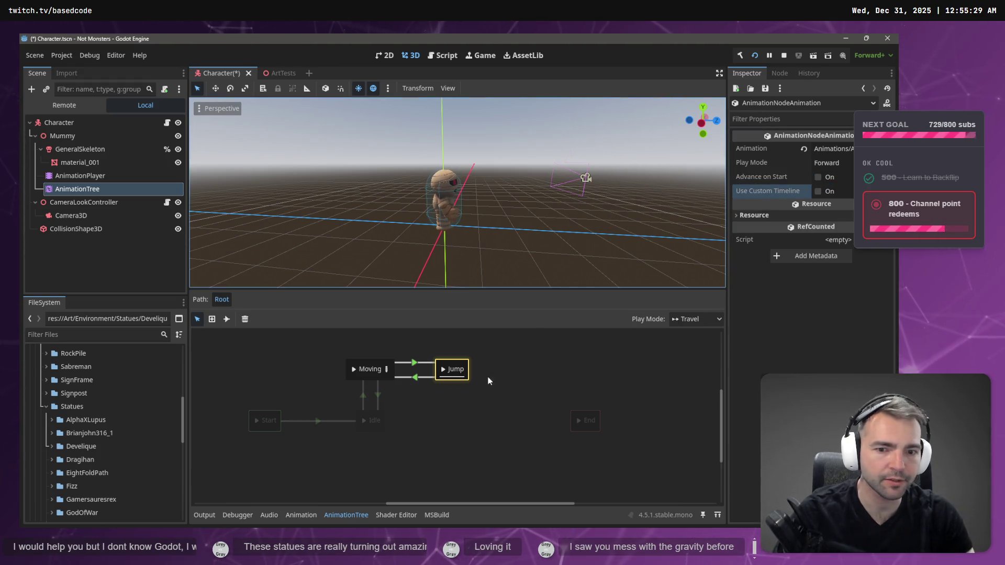
left_click(442, 371)
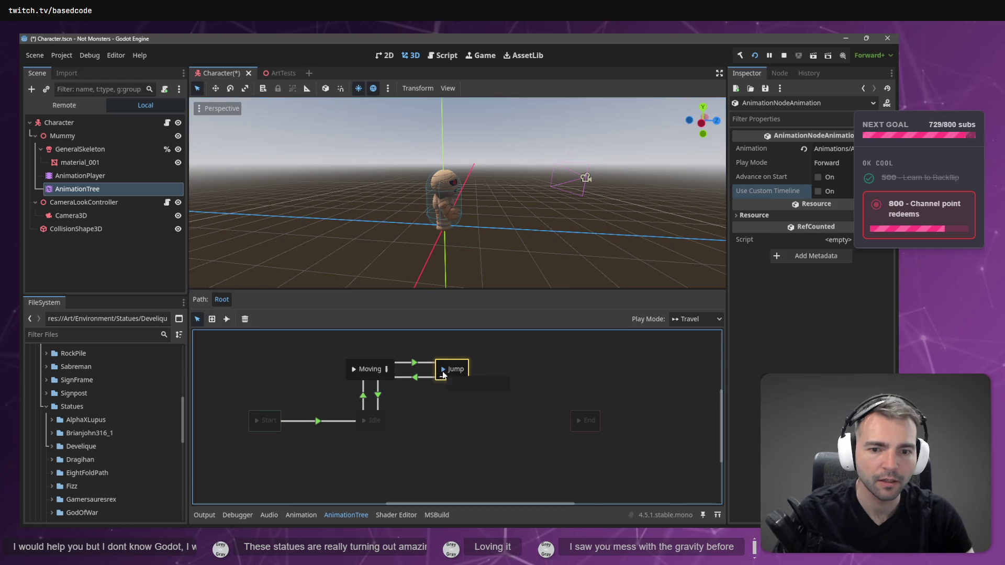
left_click(414, 362)
left_click(354, 370)
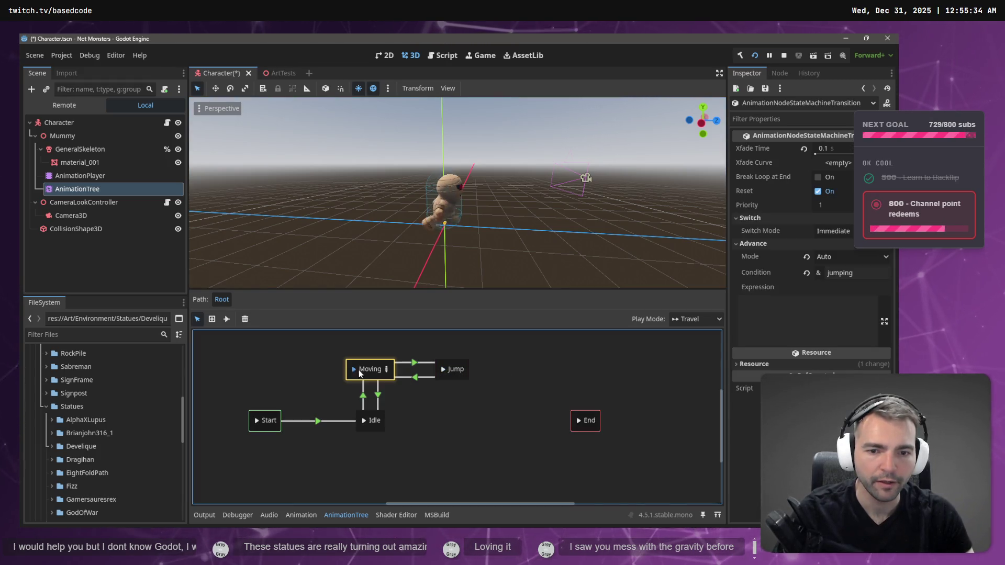
left_click(445, 370)
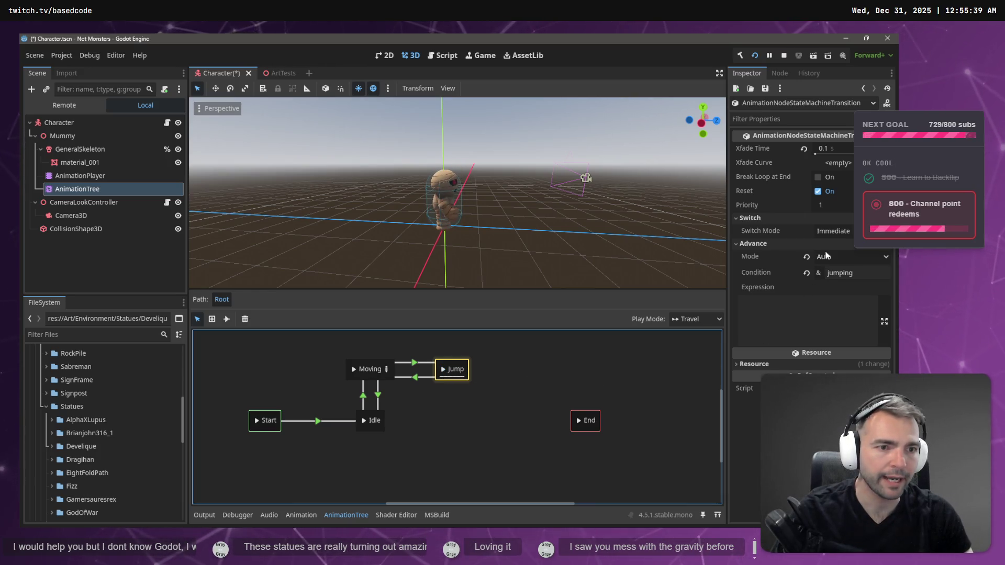
left_click(414, 363)
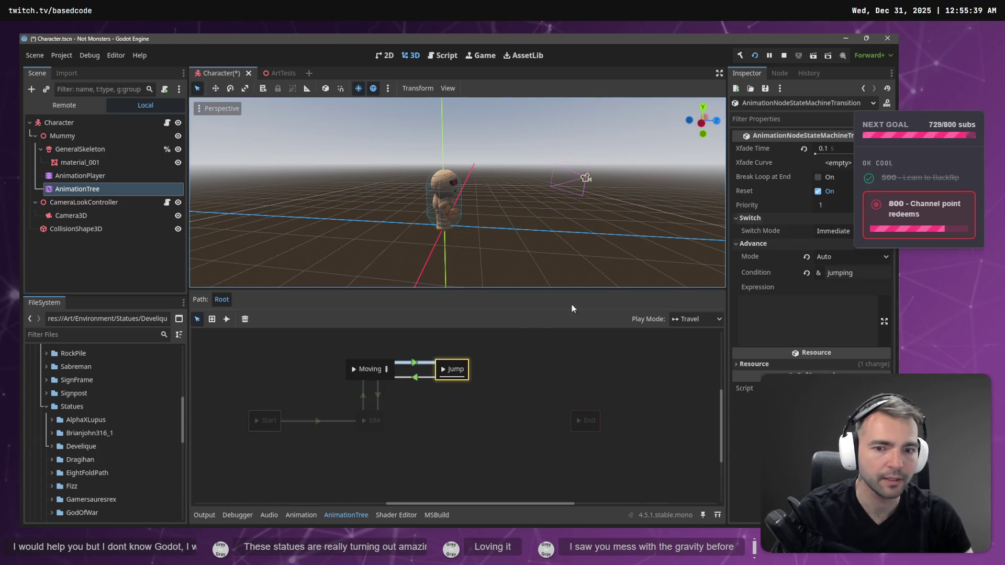
key("F5")
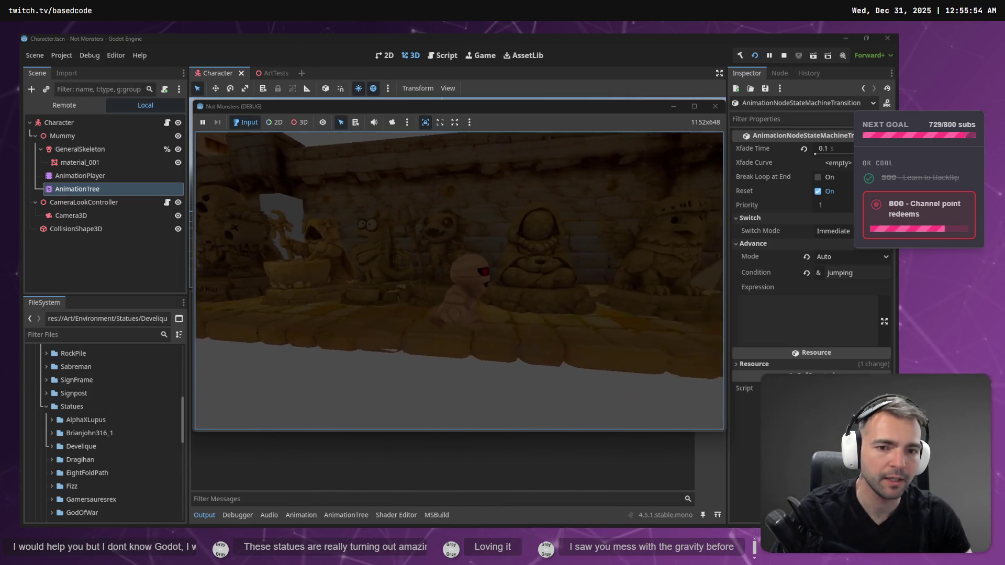
key("F8")
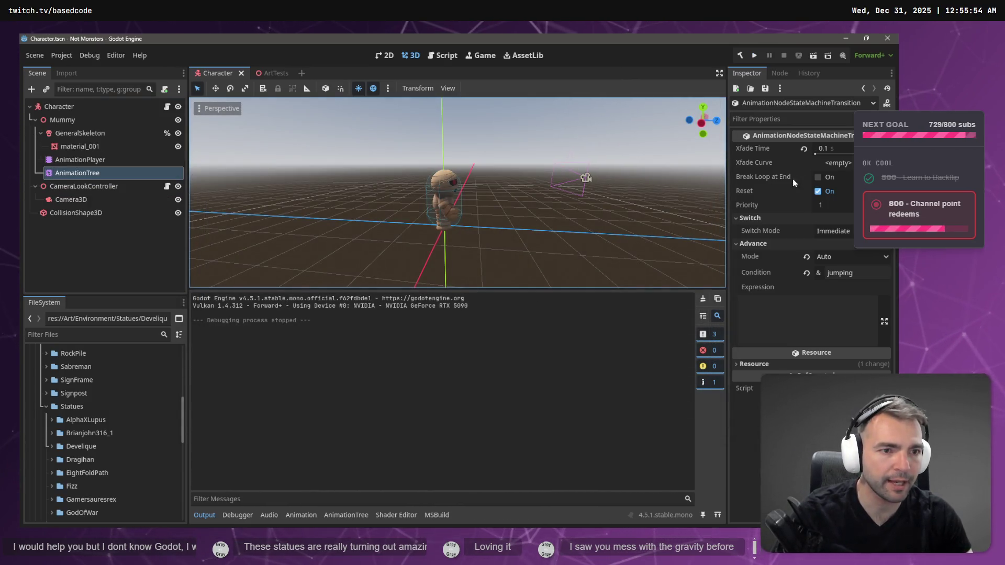
Step: Turn Use Custom Timeline back on for the Jump state and leave Timeline Length at 1.0 s
left_click(86, 174)
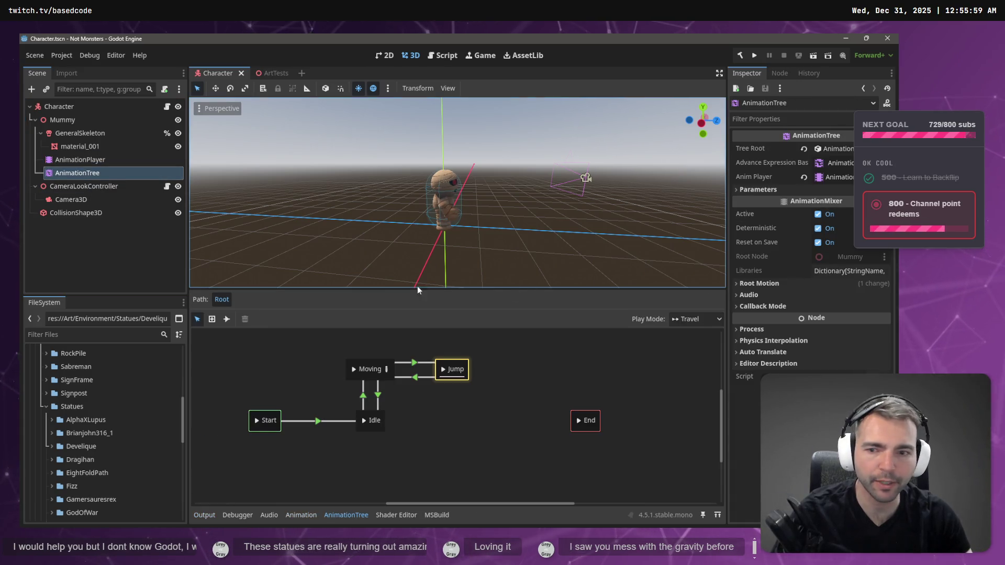
left_click(457, 366)
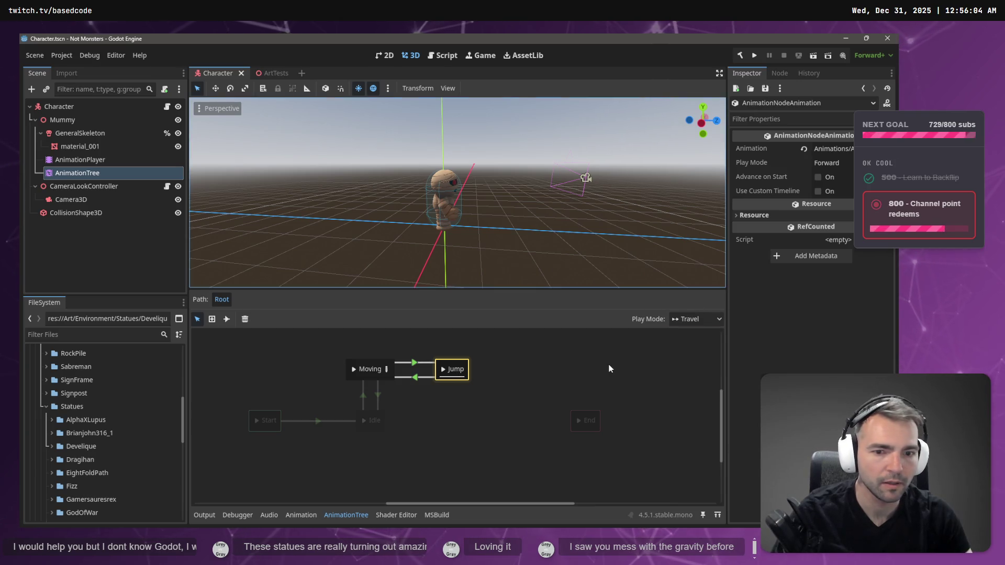
left_click(413, 362)
left_click(452, 368)
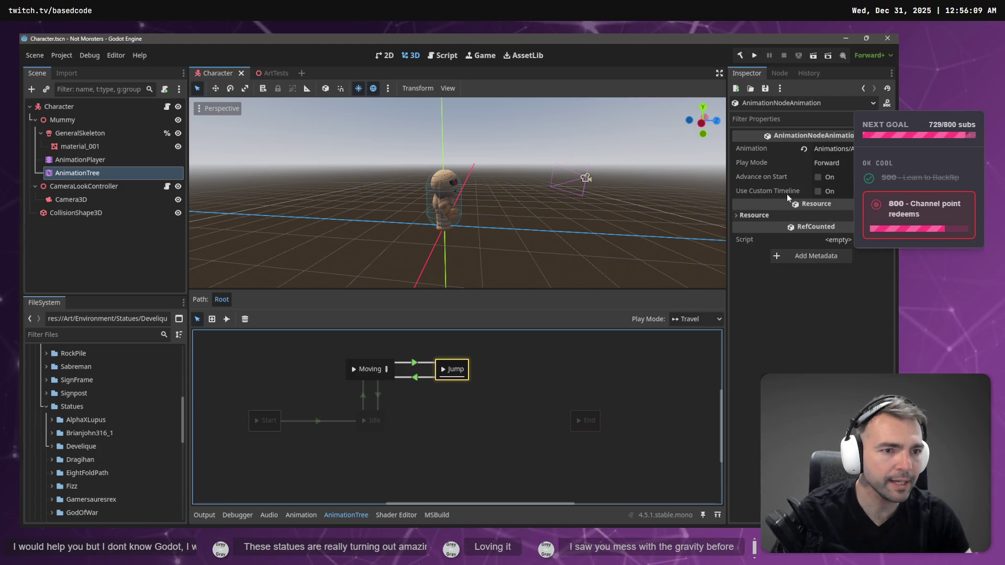
left_click(818, 191)
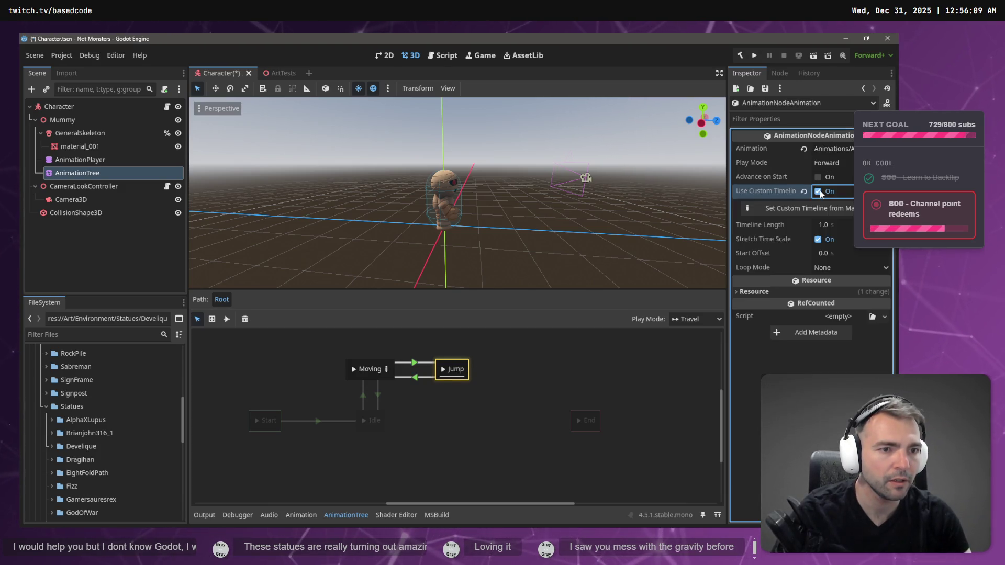
left_click(829, 229)
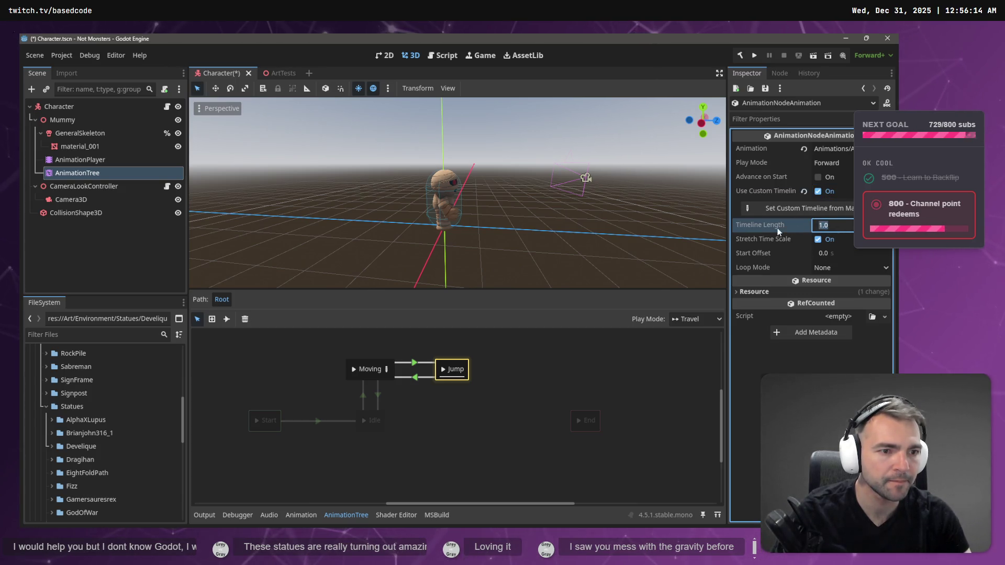
left_click(444, 372)
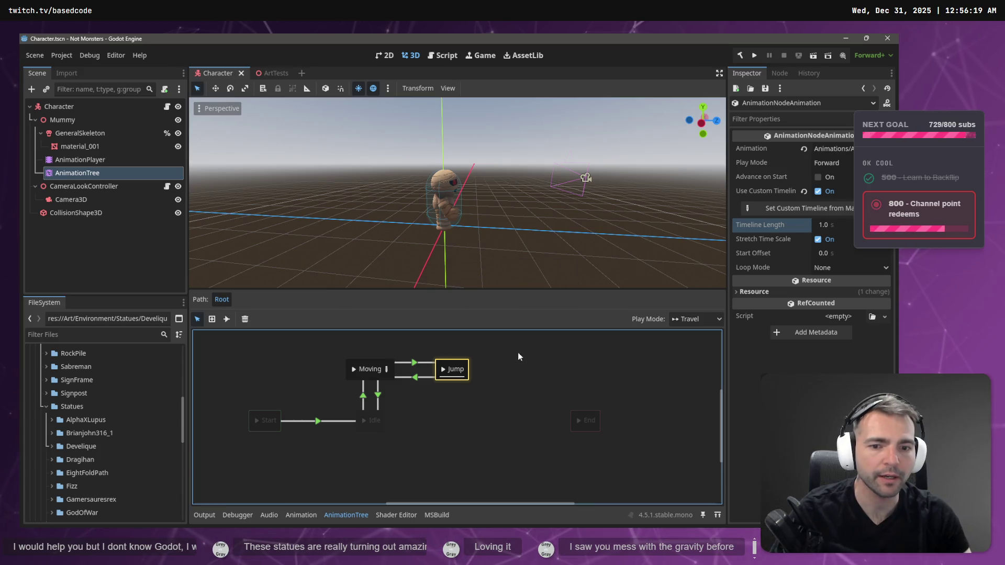
Step: Run the game, walk the mummy around the courtyard with W, S and D, then stop it
key("F5")
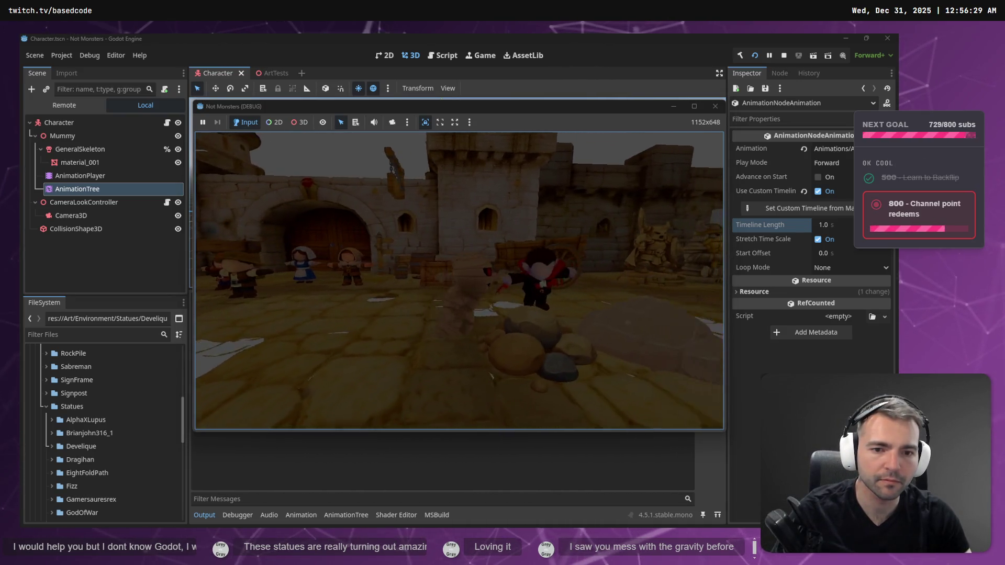
key("w")
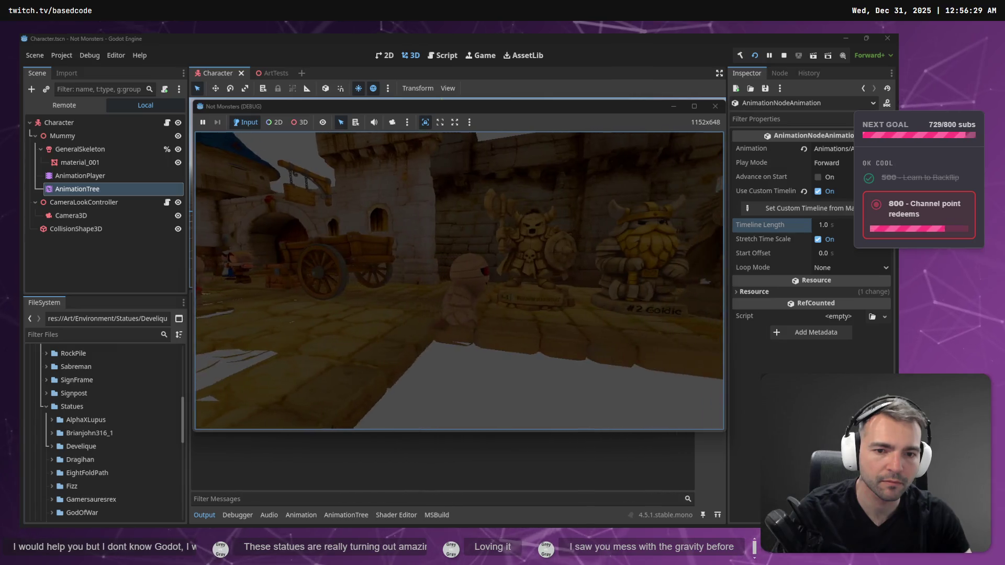
key("w")
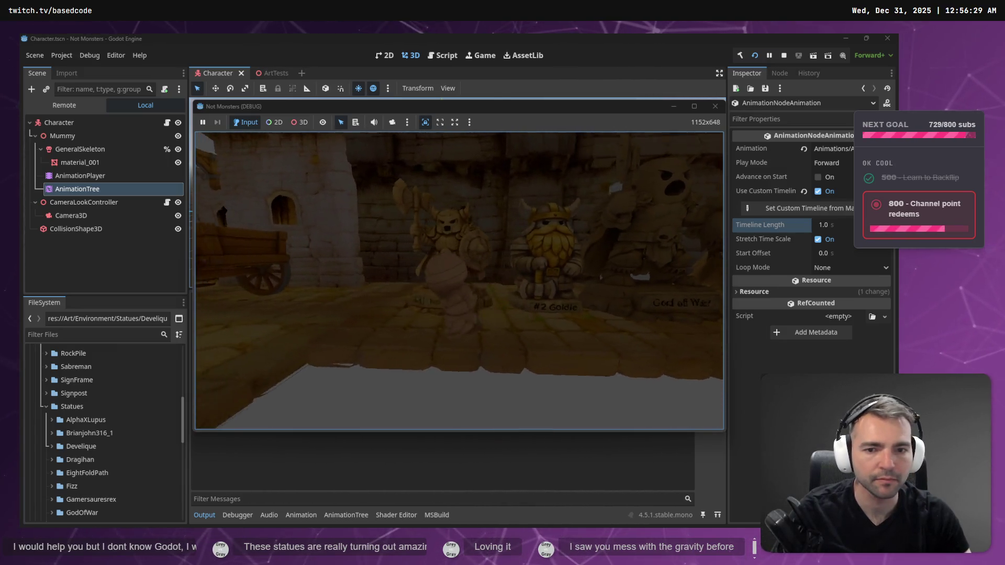
key("s")
key("d")
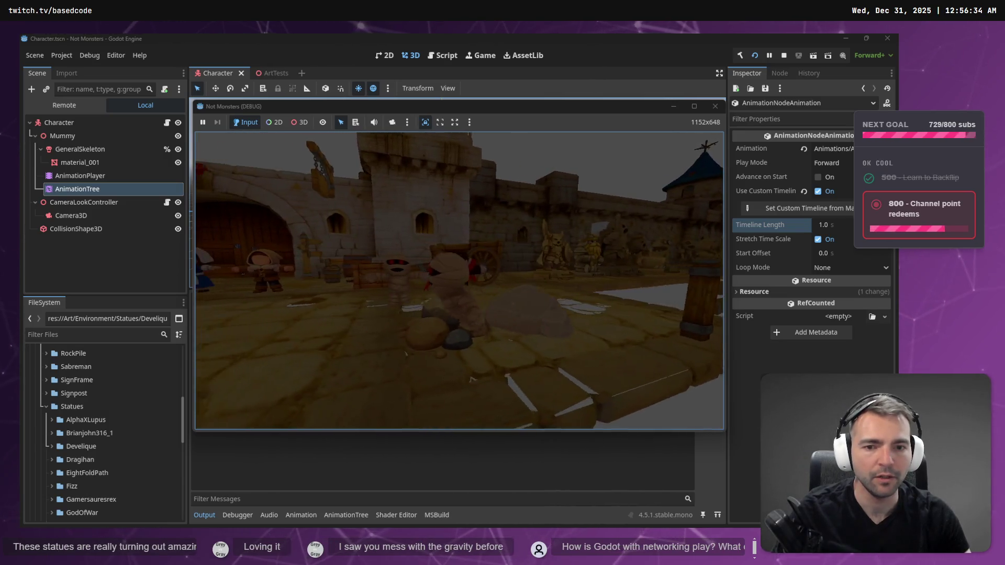
key("w")
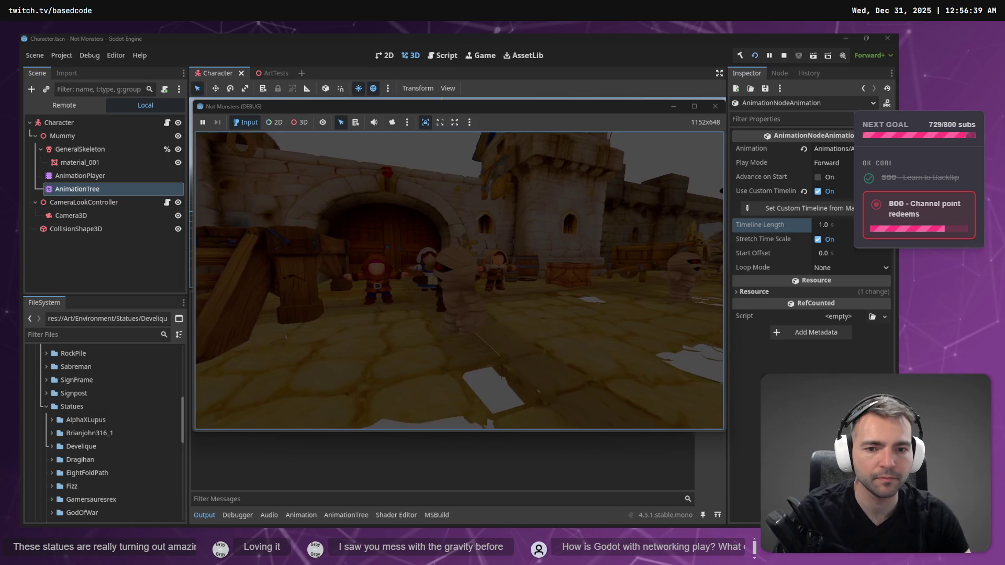
key("s")
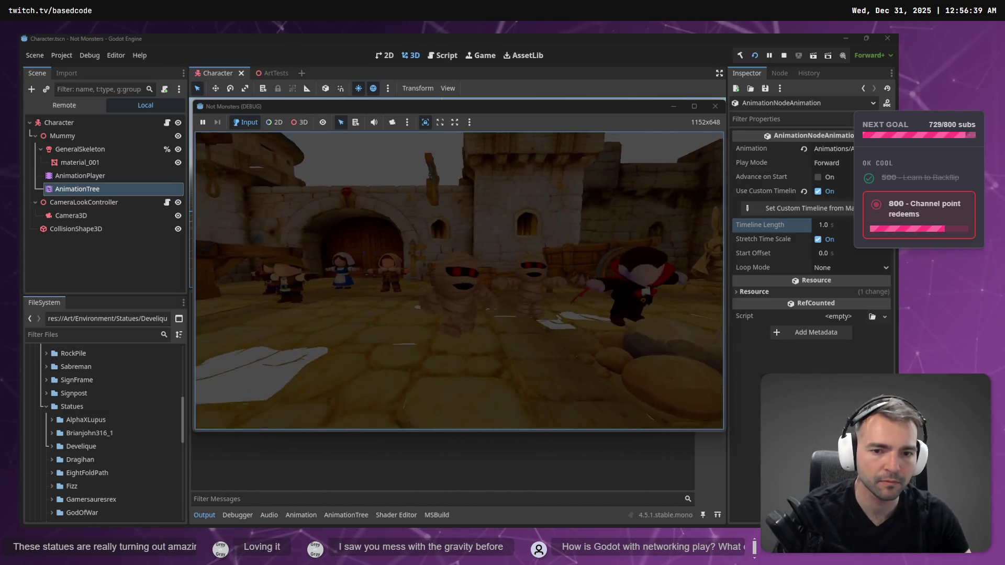
key("F8")
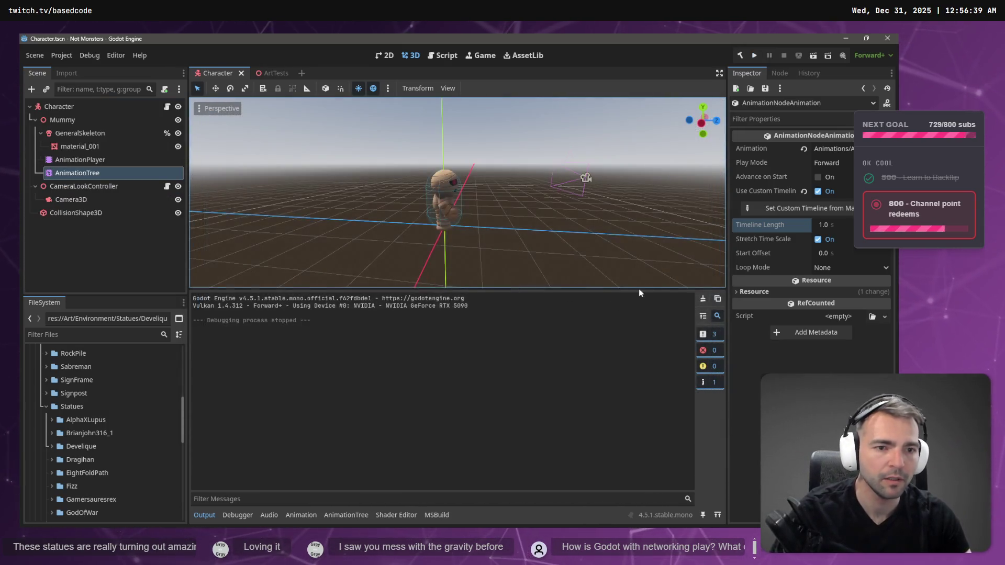
Step: Set the Moving→Jump transition's Xfade Time to 0.0 in the AnimationTree
left_click(78, 161)
left_click(83, 173)
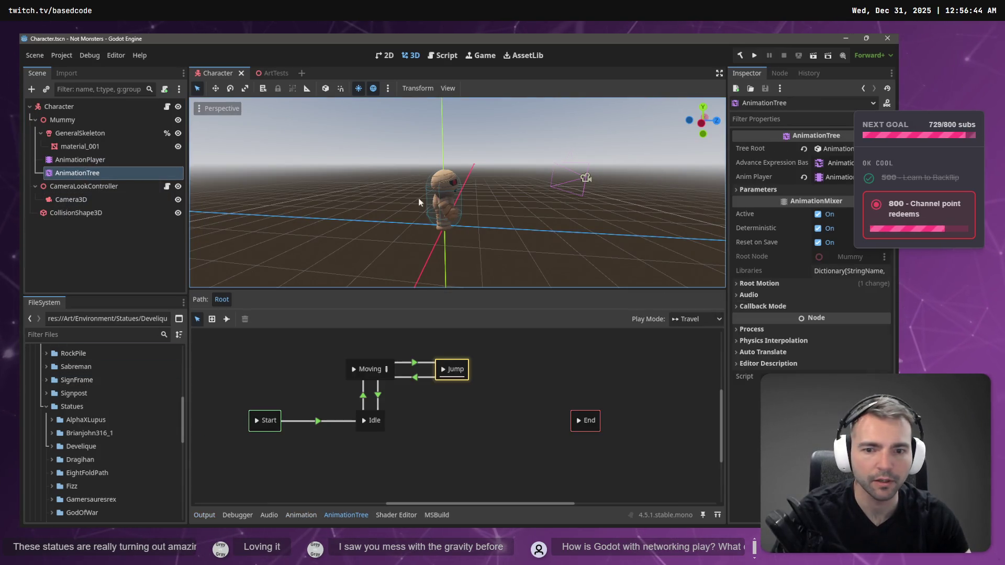
left_click(411, 363)
left_click(837, 148)
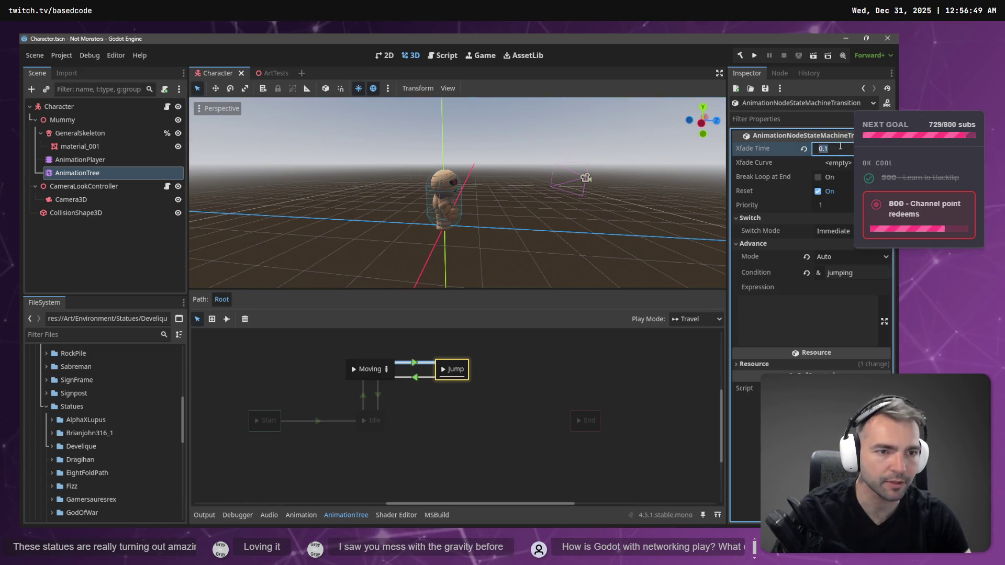
type("0")
key("Return")
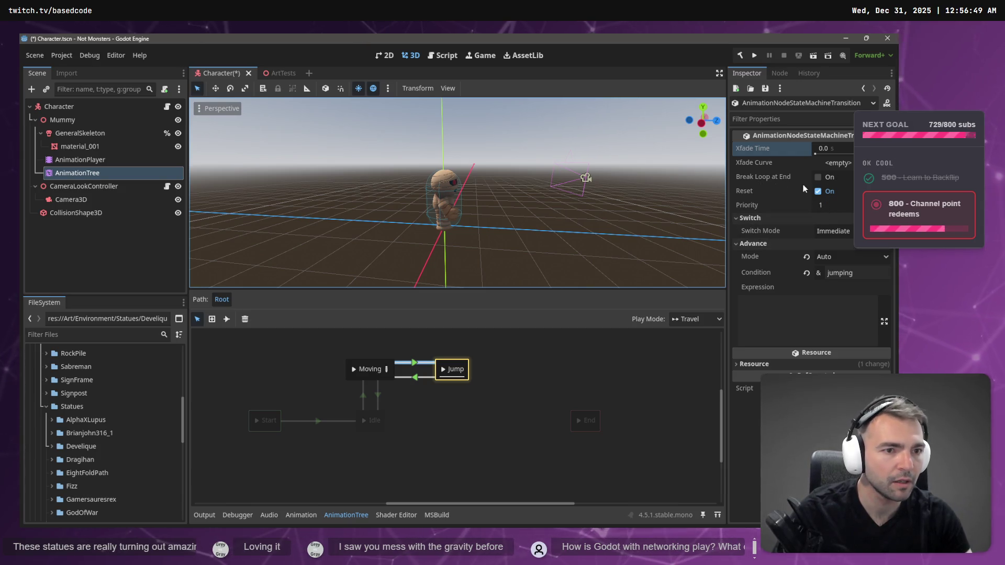
left_click(389, 369)
Step: Enable Advance on Start on the Jump state and launch the game to test
left_click(385, 371)
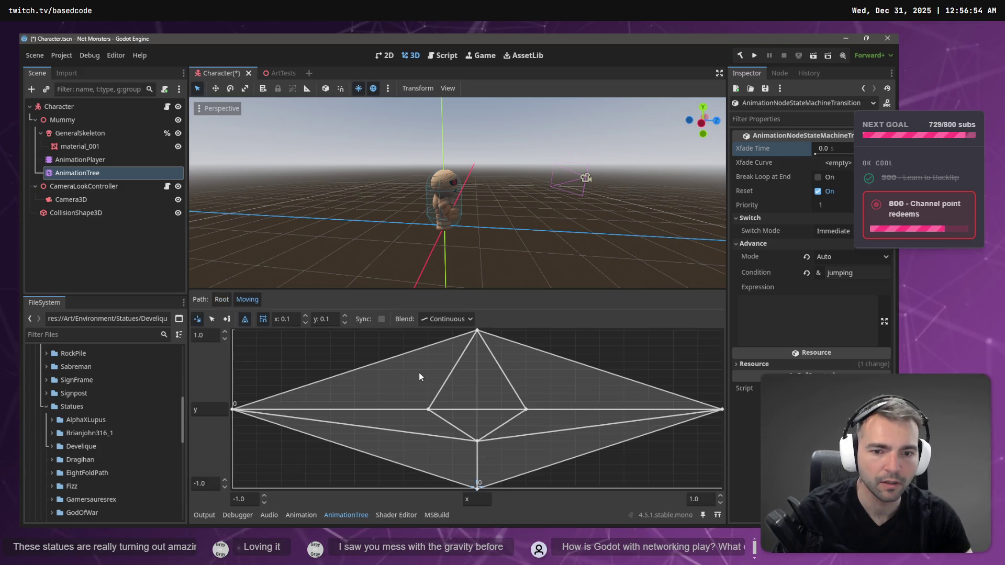
left_click(222, 299)
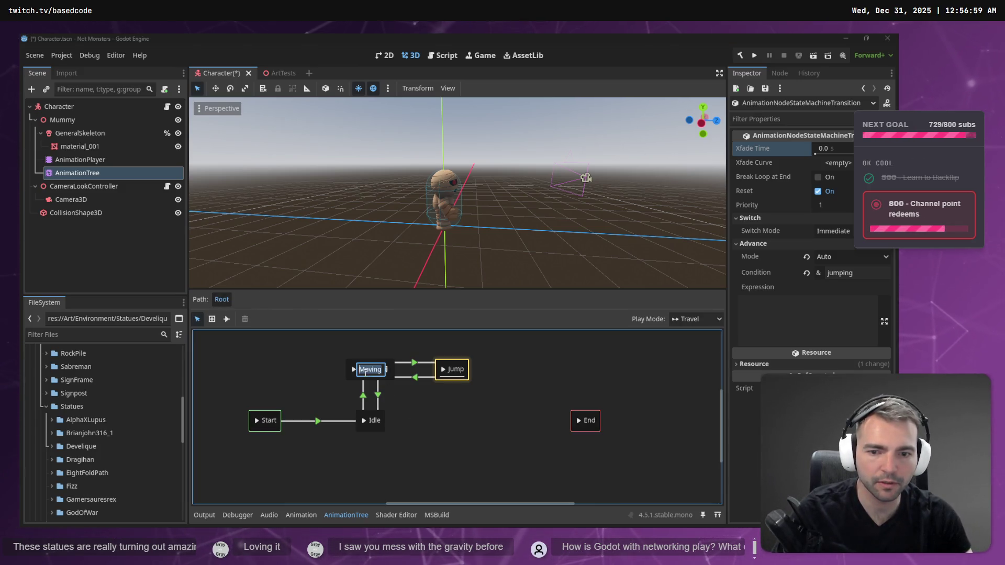
left_click(350, 368)
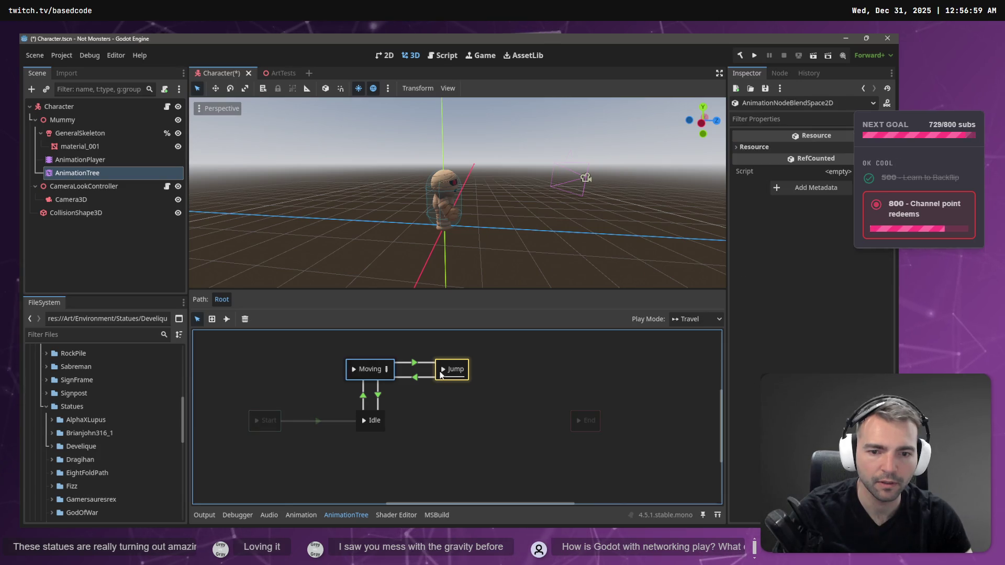
left_click(466, 365)
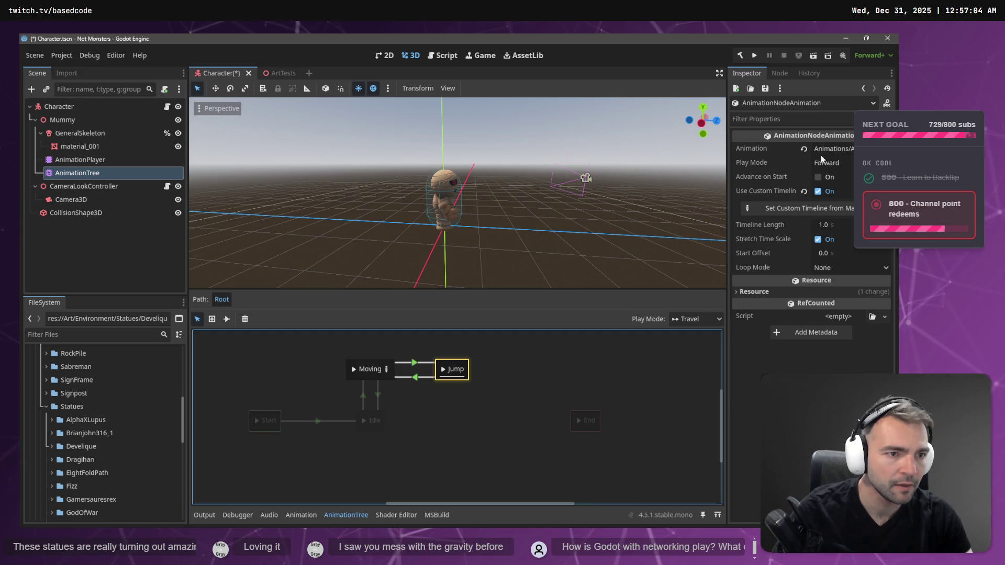
left_click(819, 177)
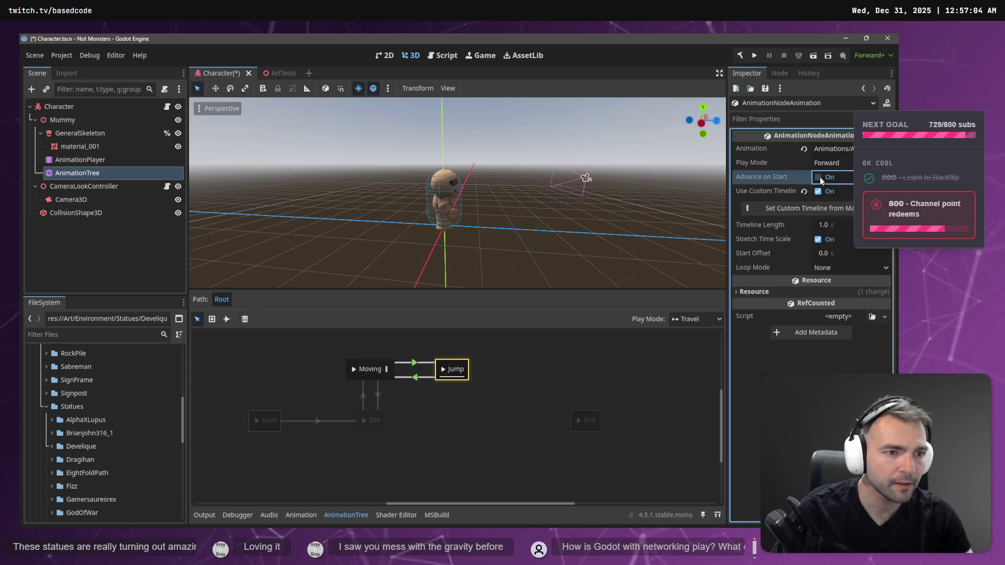
key("F5")
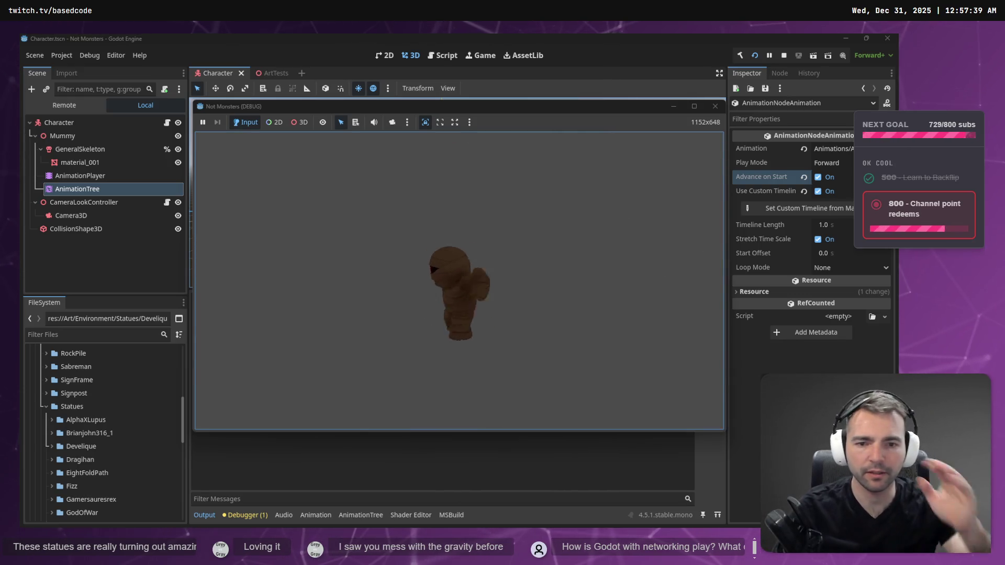
Step: Stop and rebuild the game, then bring up CharacterRootLocomotion.cs in Rider
key("F8")
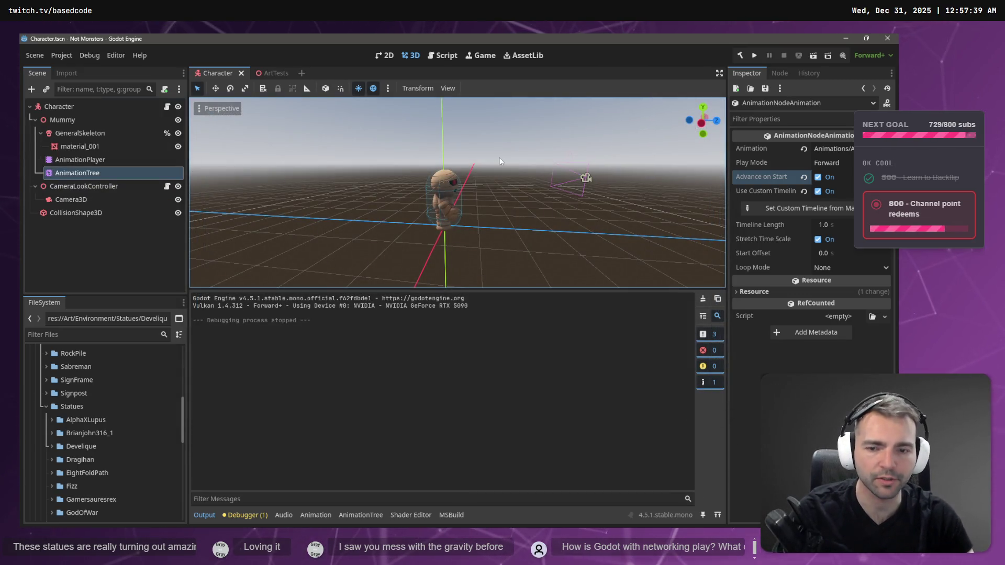
key("F5")
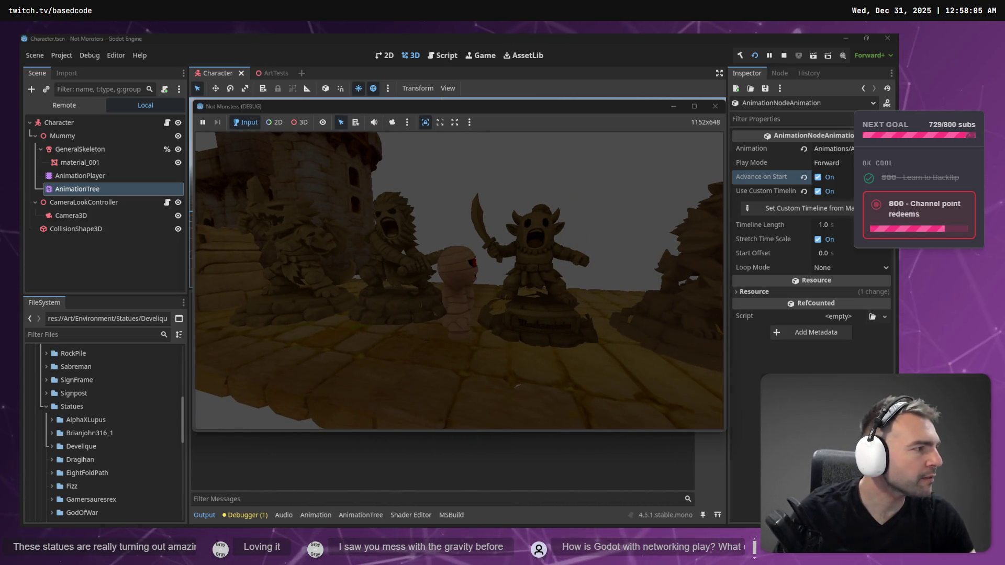
key("alt+Tab")
scroll(388, 194, "up", 6)
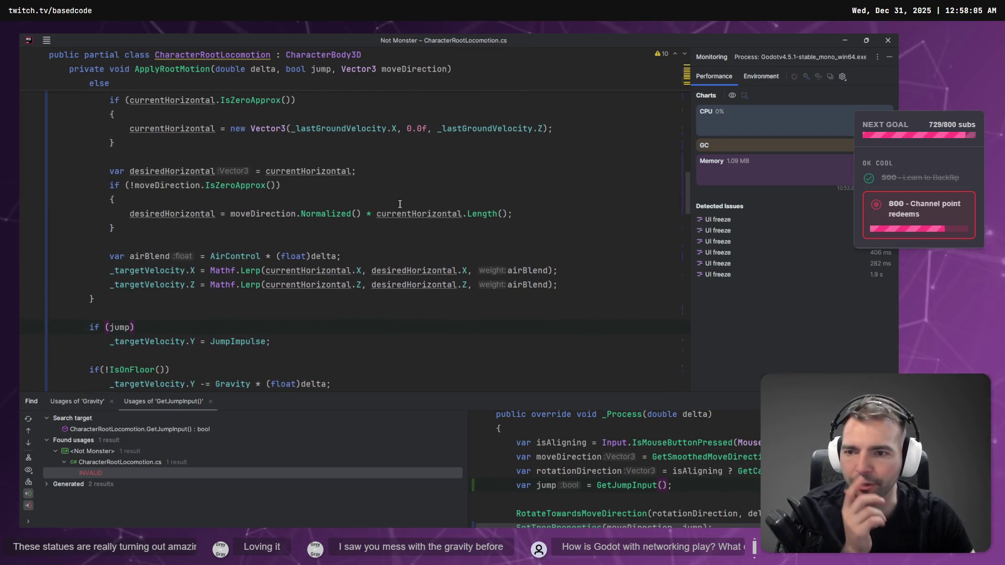
Step: Remove the braces from the currentHorizontal and desiredHorizontal one-line if bodies
scroll(399, 204, "down", 2)
left_click(240, 157)
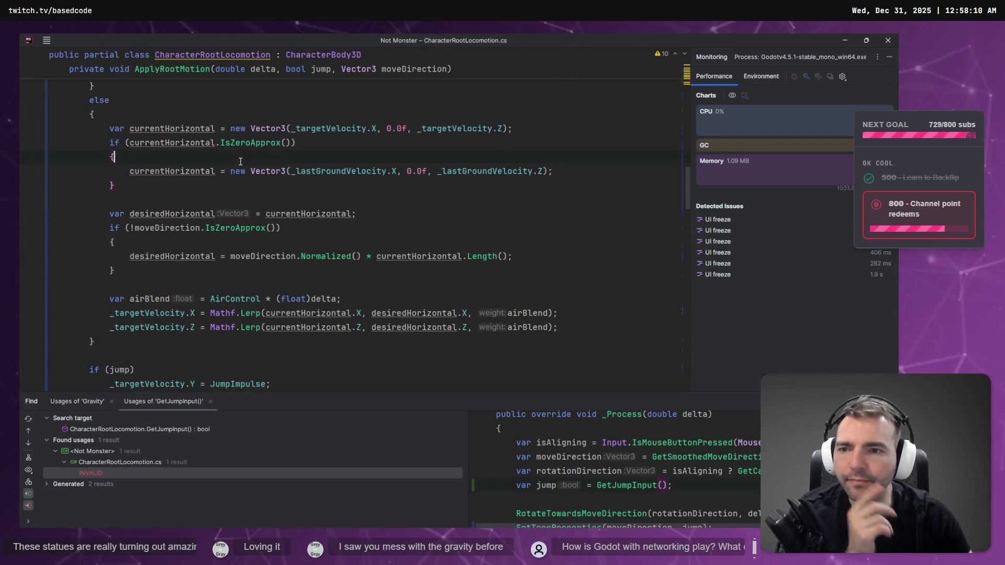
key("ctrl+shift+j")
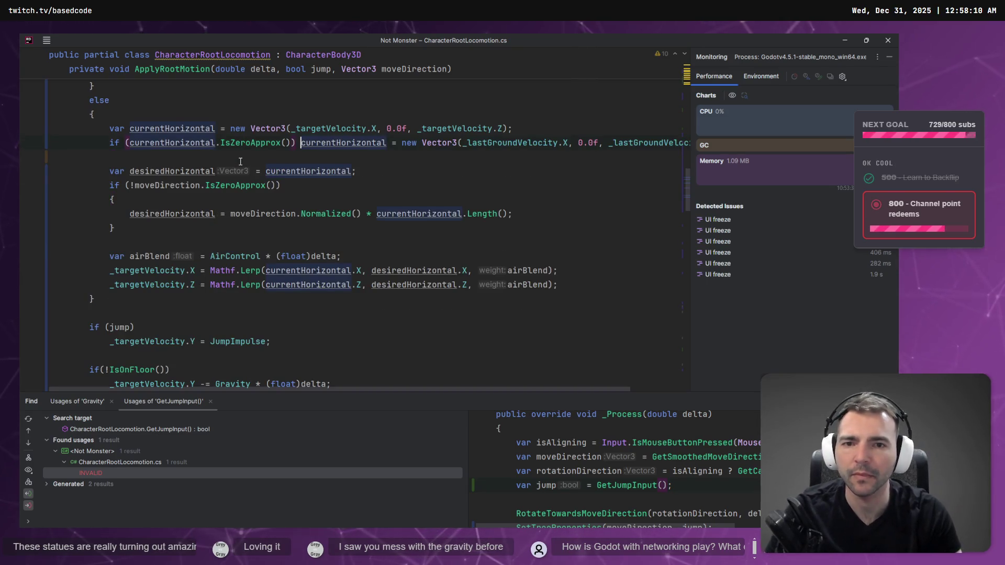
key("Return")
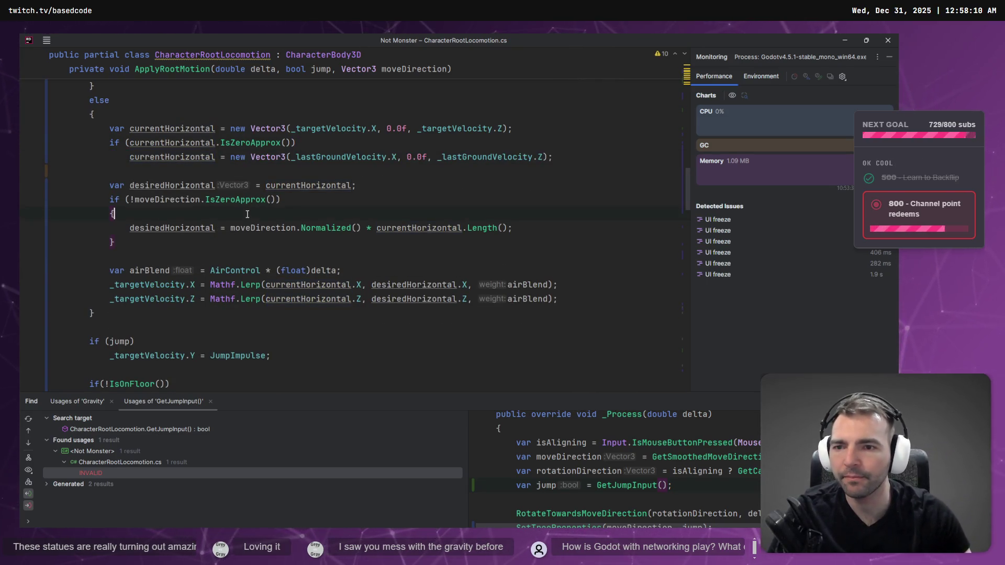
key("ctrl+shift+j")
key("Return")
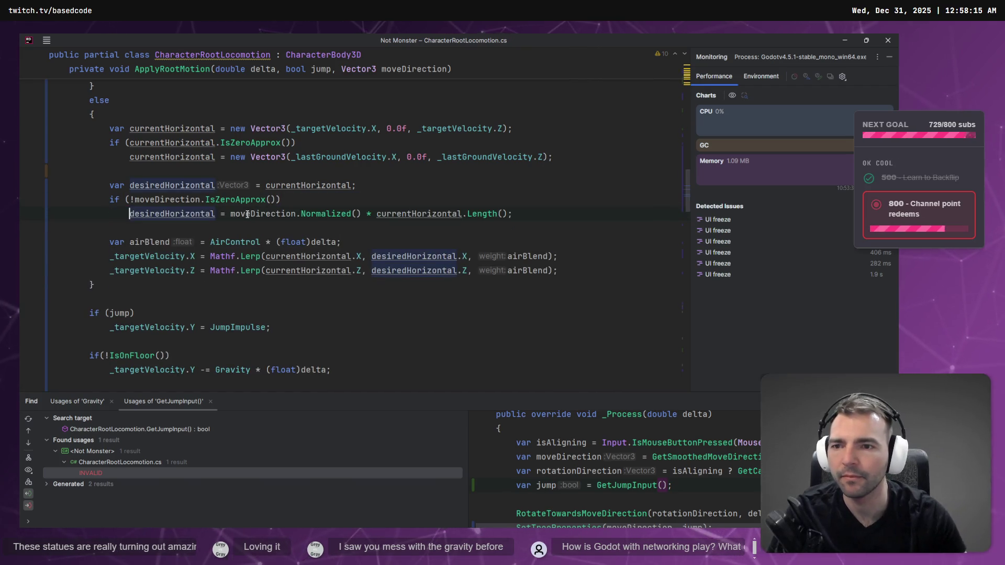
Step: Check the usages of desiredHorizontal and airBlend, and look up the AirControl declaration's 4.0 default
left_click(184, 186)
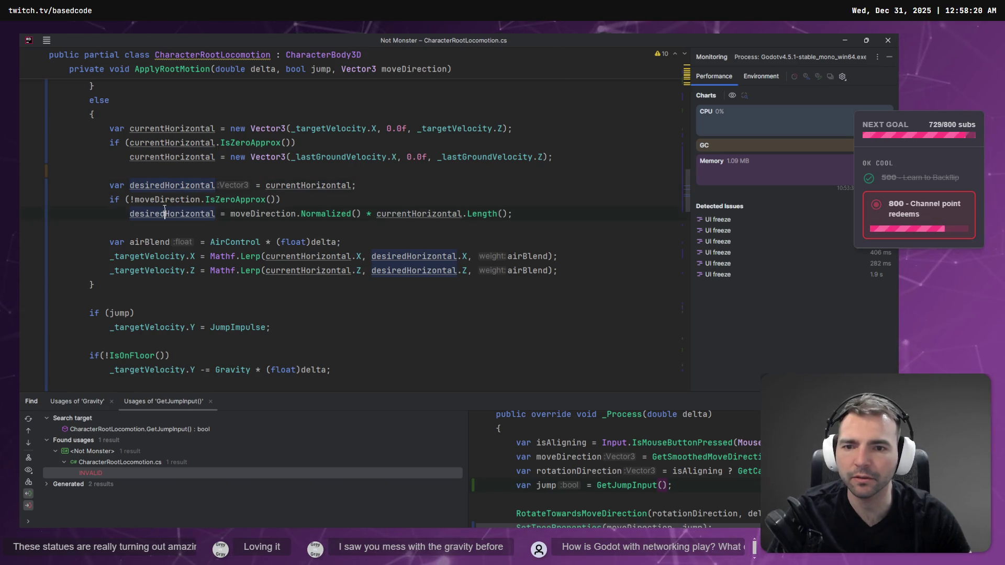
left_click(154, 242)
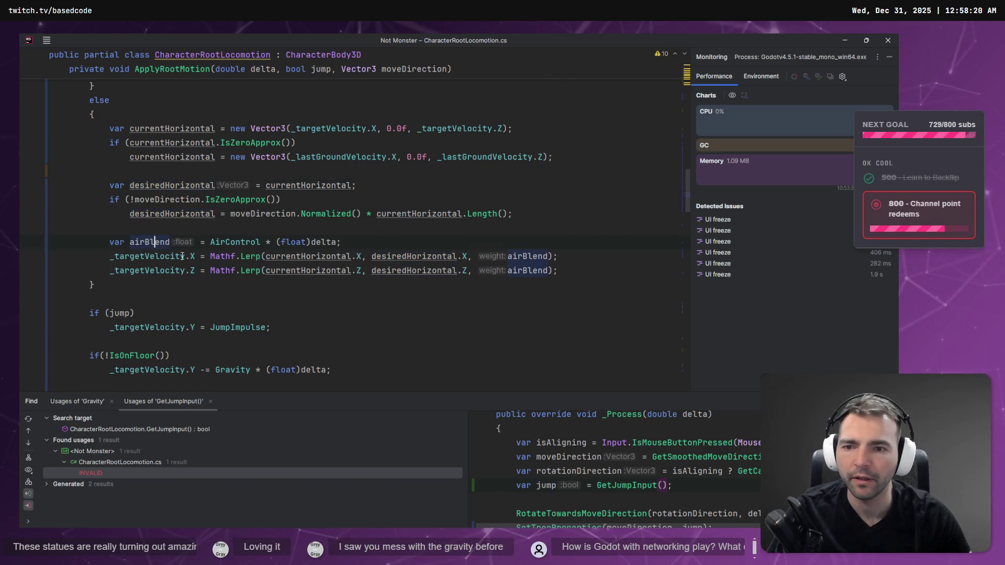
left_click(234, 241)
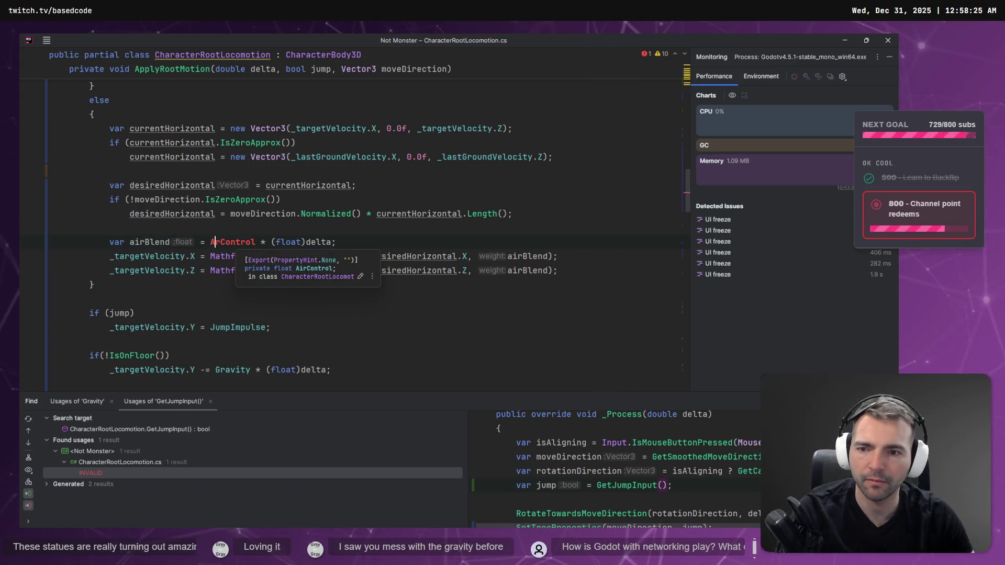
left_click(225, 242, "ctrl")
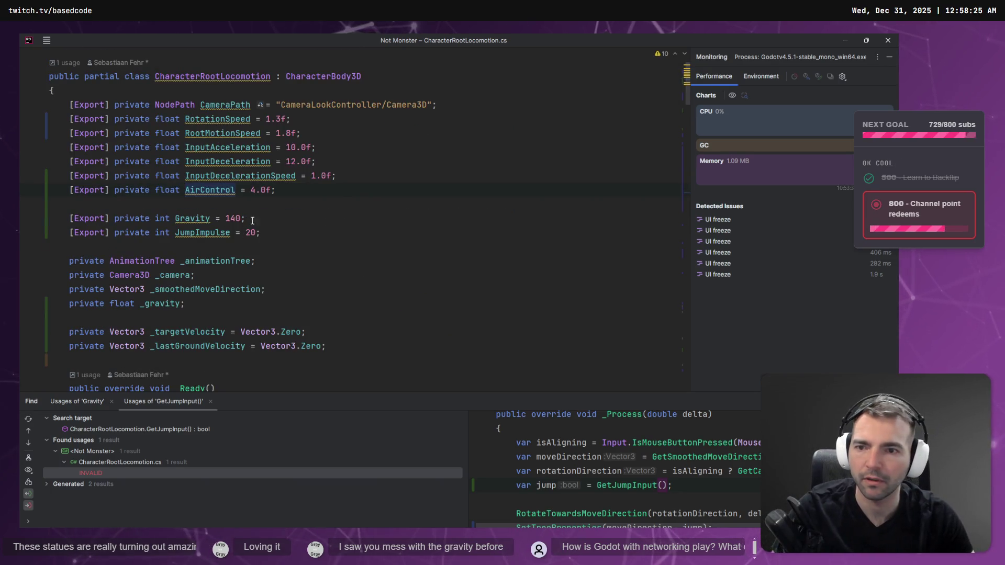
key("ctrl+Tab")
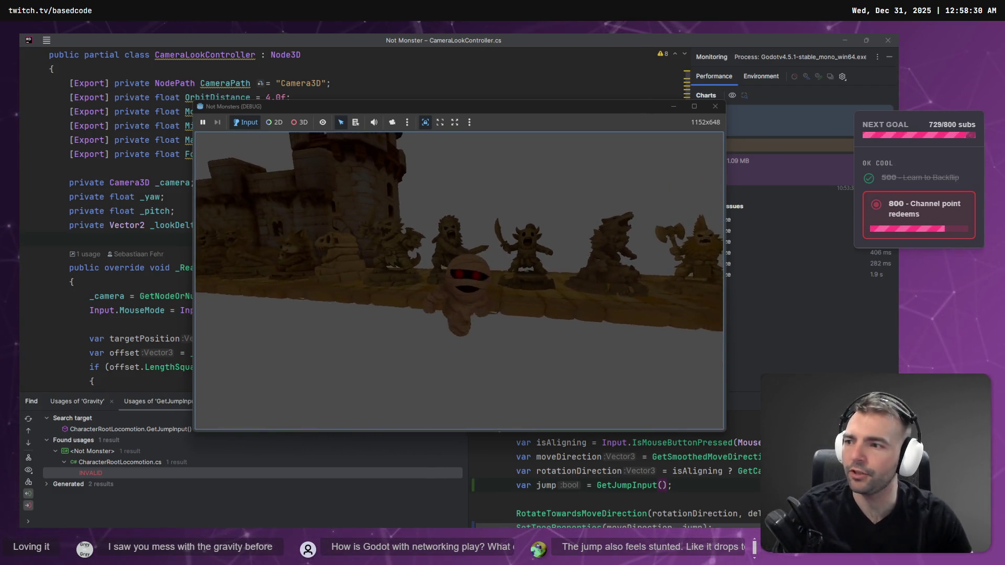
Step: Walk the mummy toward the castle wall and up to the statue row
key("w")
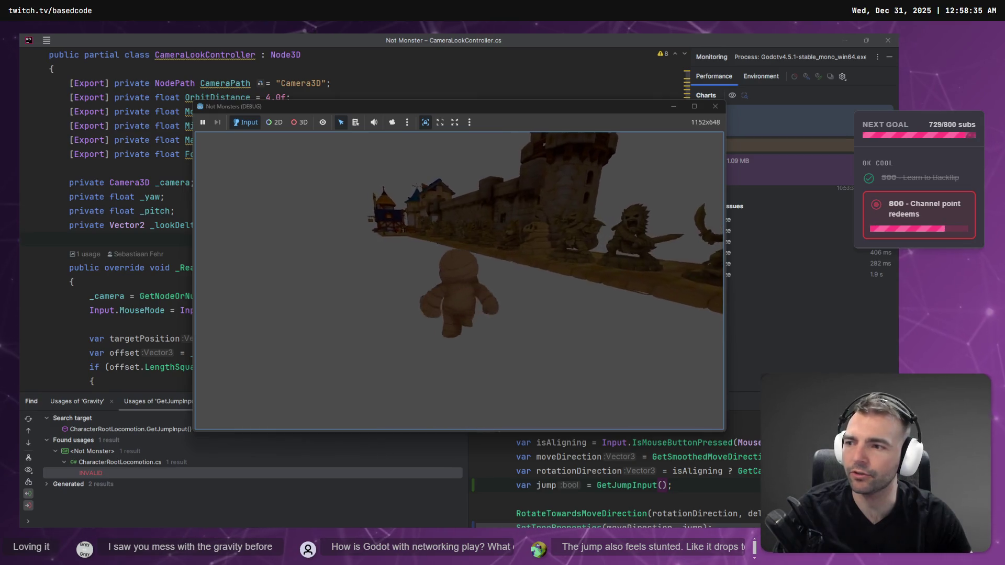
key("w")
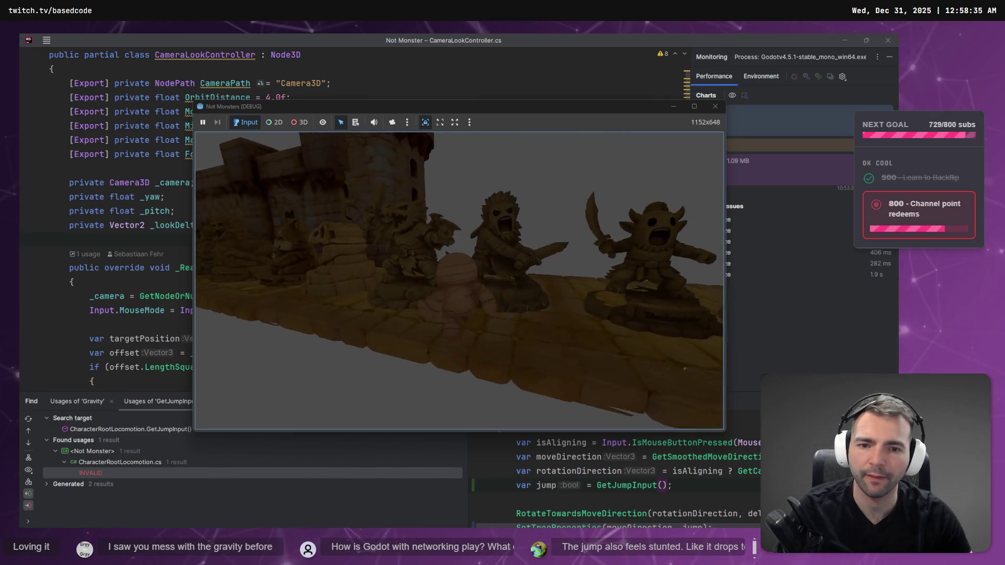
key("w")
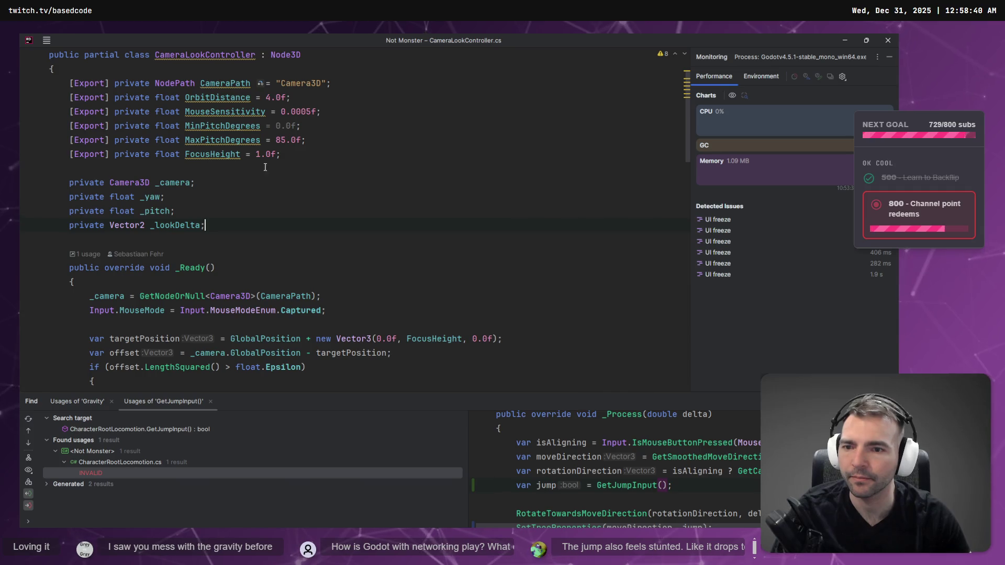
Step: Change Gravity from 140 to 100 in CharacterRootLocomotion.cs
scroll(303, 200, "up", 1)
key("ctrl+Tab")
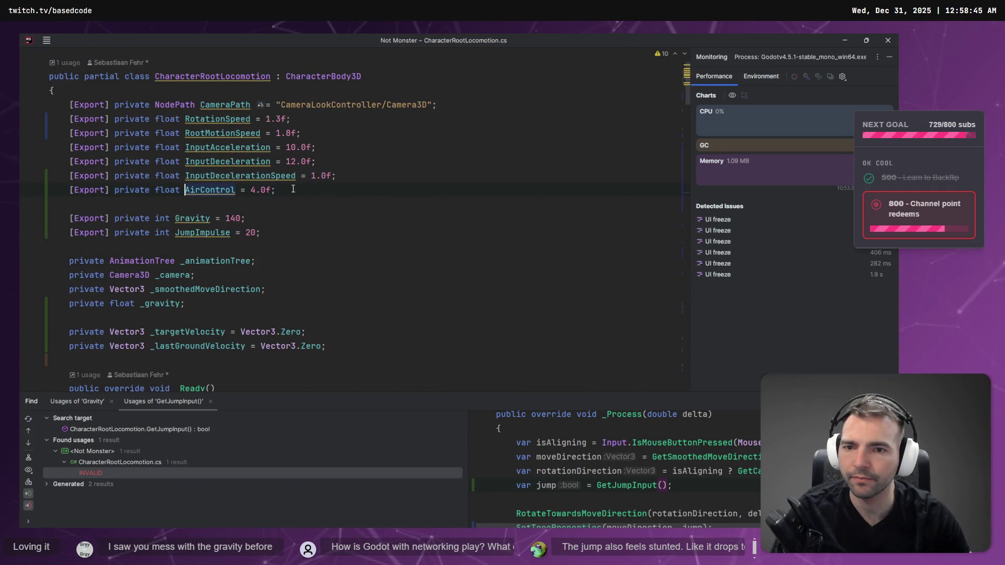
left_click(231, 218)
key("Delete")
type("0")
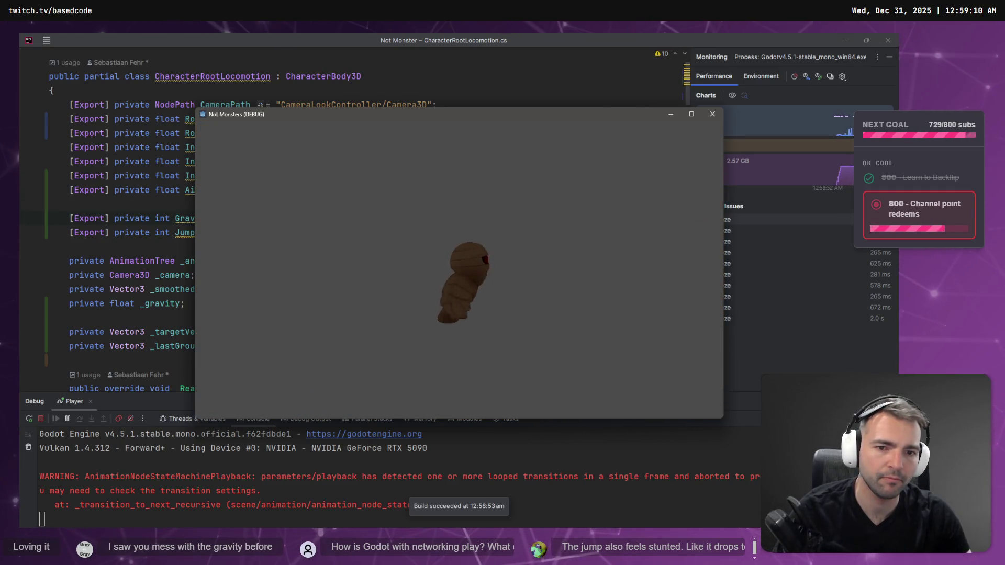
Step: Stop the game, change Gravity to 75, and rebuild and restart the game
key("alt+Tab")
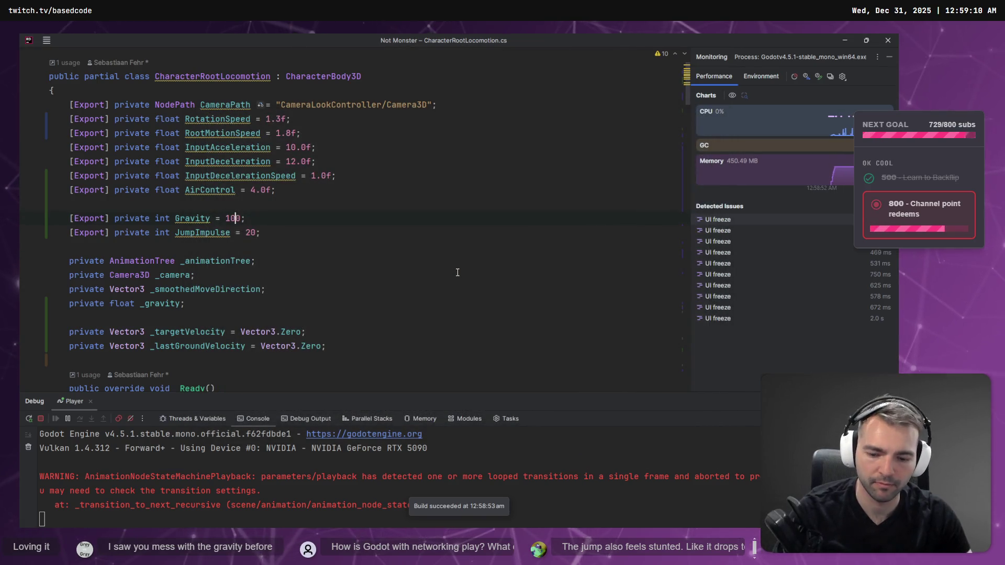
key("ctrl+F5")
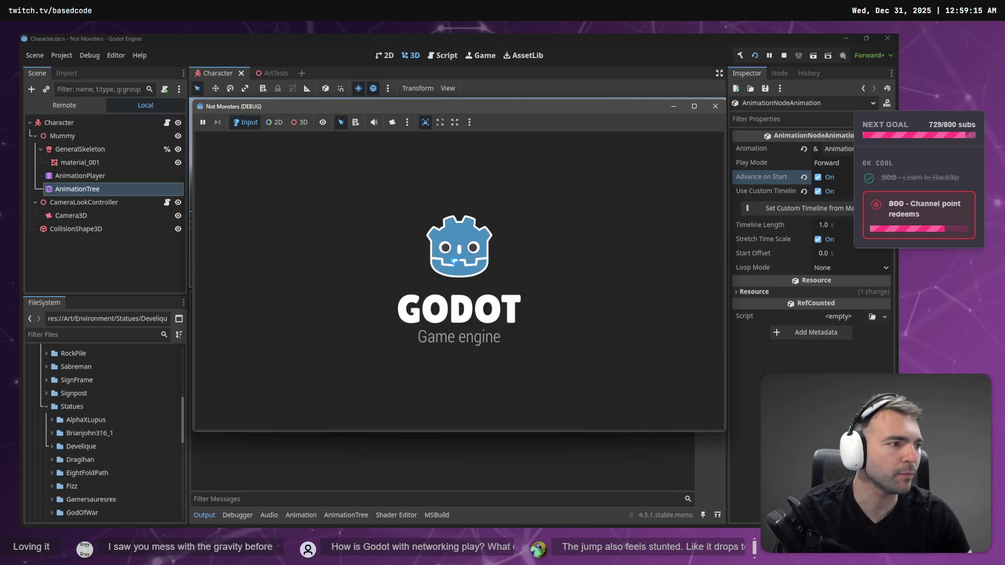
double_click(236, 219)
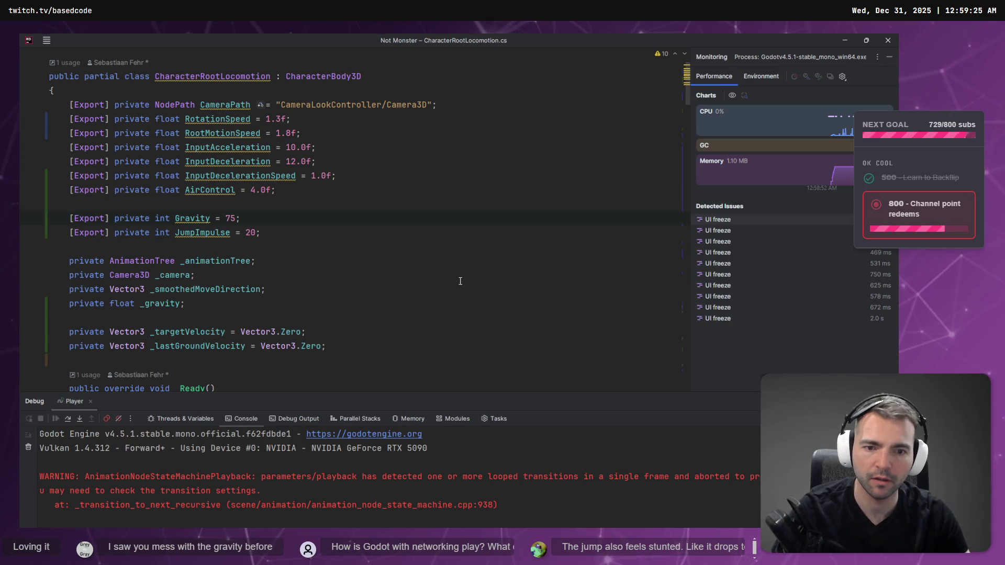
key("shift+F9")
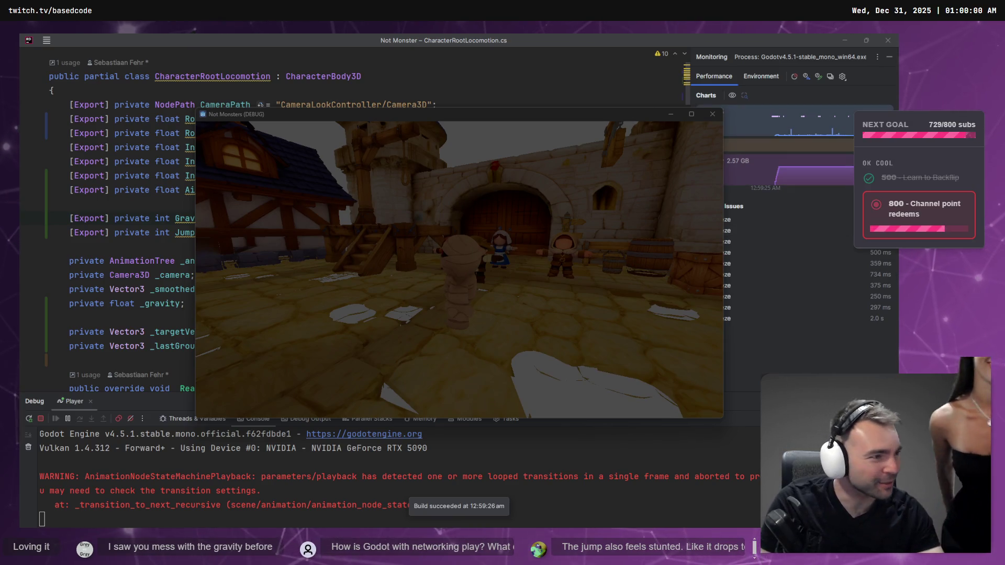
key("alt+Tab")
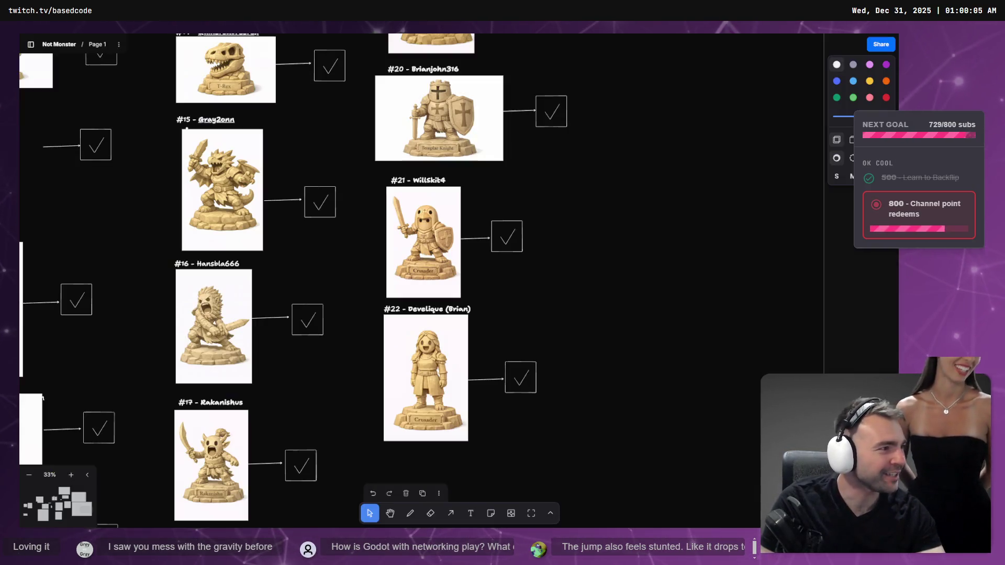
Step: Zoom onto the #22 Crusader figurine card, then view its 3D model in Hunyuan 3D
scroll(435, 325, "up", 5)
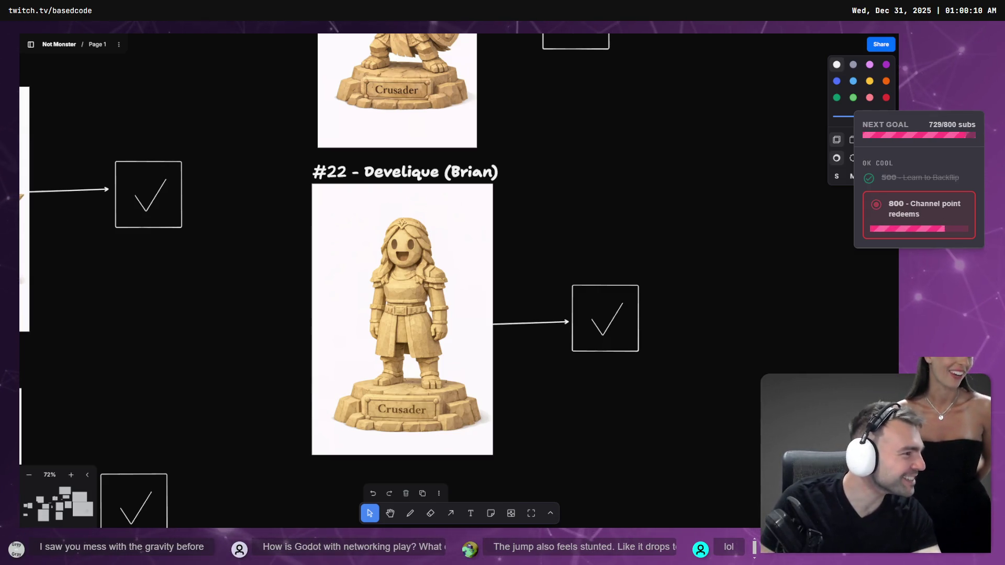
key("alt+Tab")
key("alt+Tab")
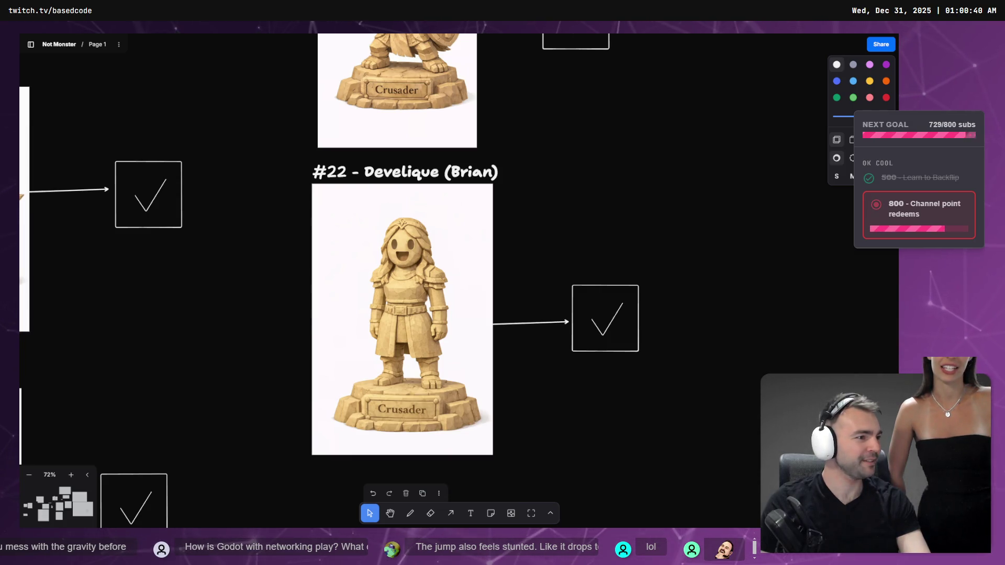
key("alt+Tab")
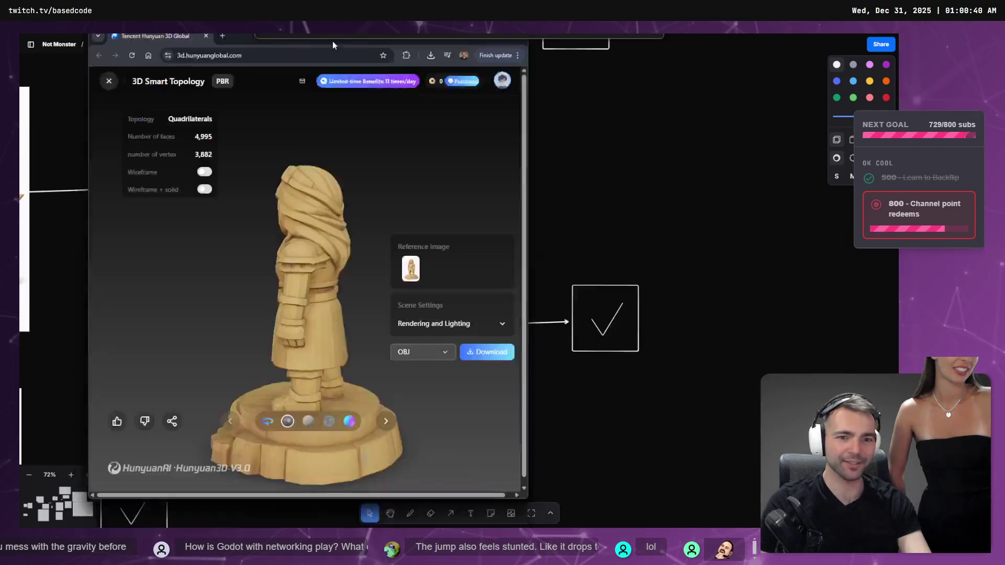
Step: Orbit the Crusader model to see its top and back, then run Godot's ArtTests scene
mouse_move(477, 391)
left_mouse_down()
mouse_move(313, 380)
mouse_move(336, 379)
mouse_move(359, 352)
mouse_move(660, 370)
left_mouse_up()
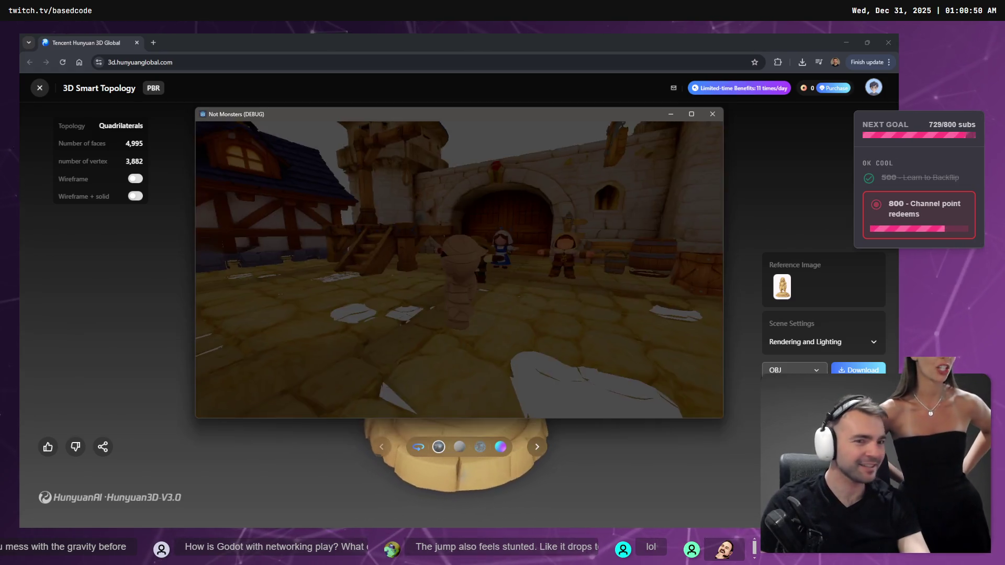
left_click_drag(419, 285, 509, 284)
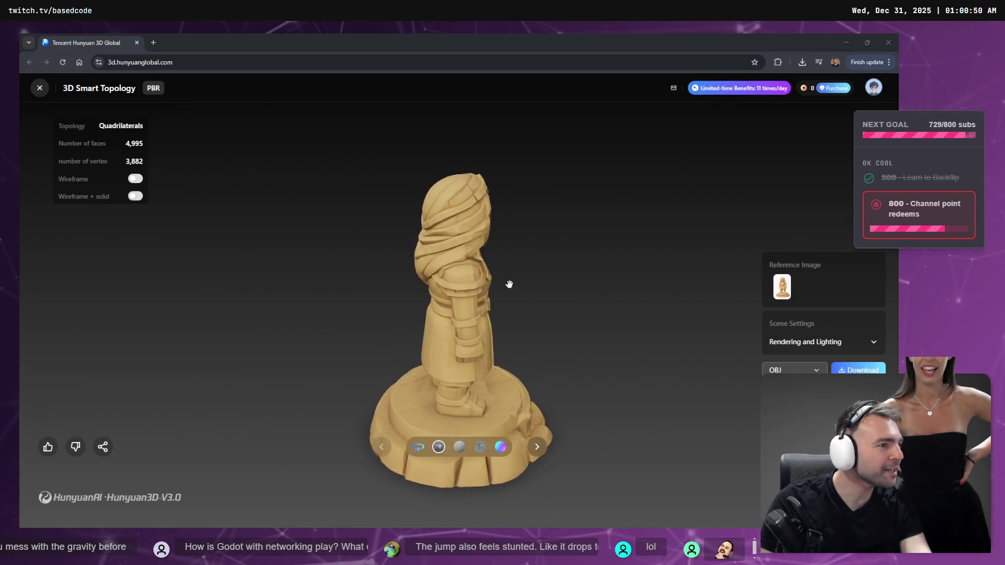
key("alt+Tab")
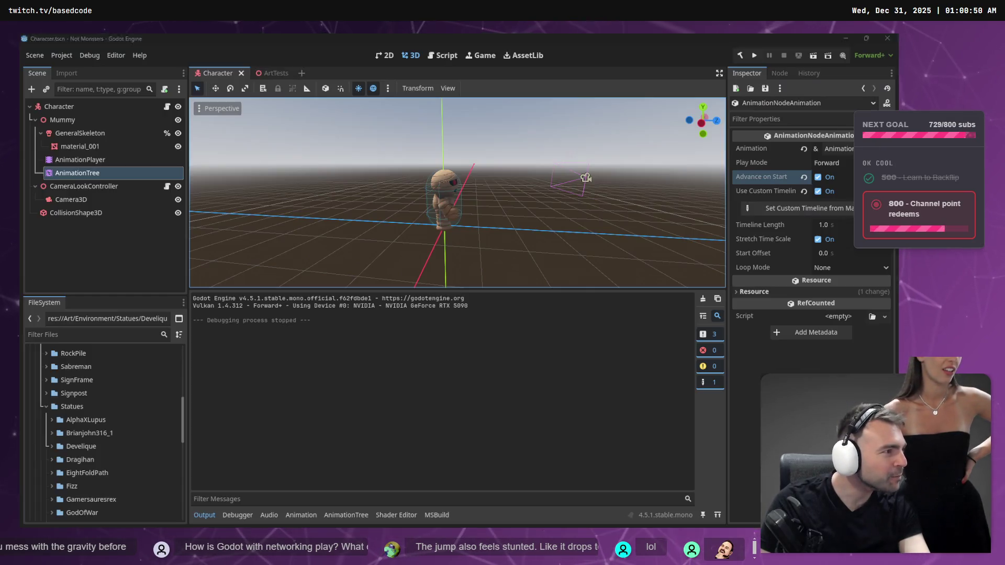
left_click(272, 73)
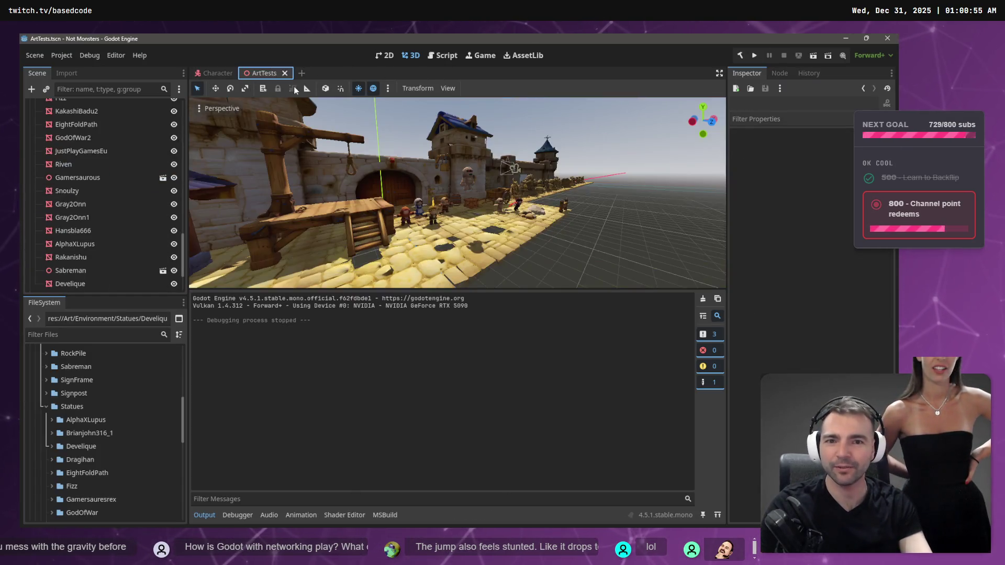
key("F5")
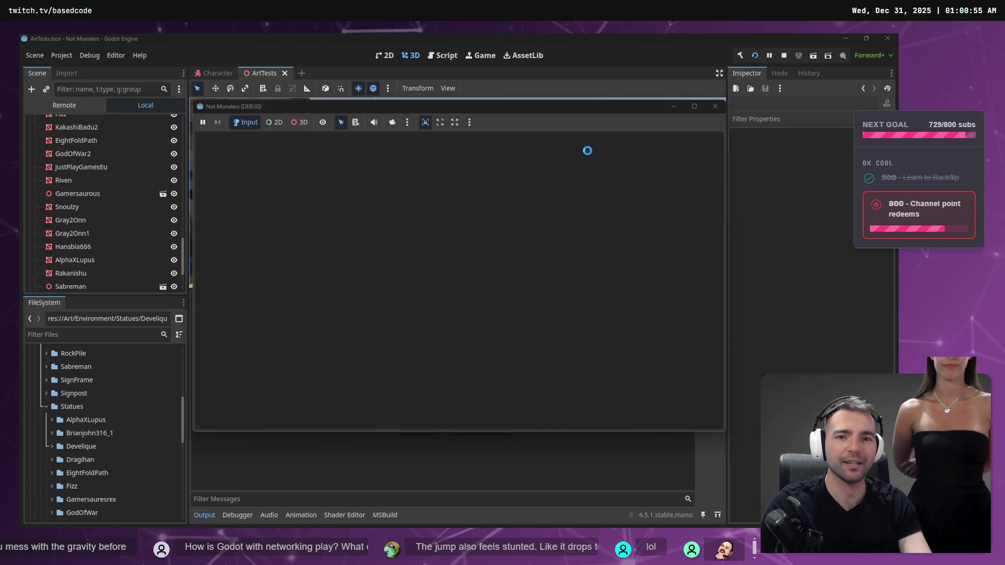
Step: Stop and rerun the game from ArtTests, then fly the editor camera toward the statues
left_click(707, 107)
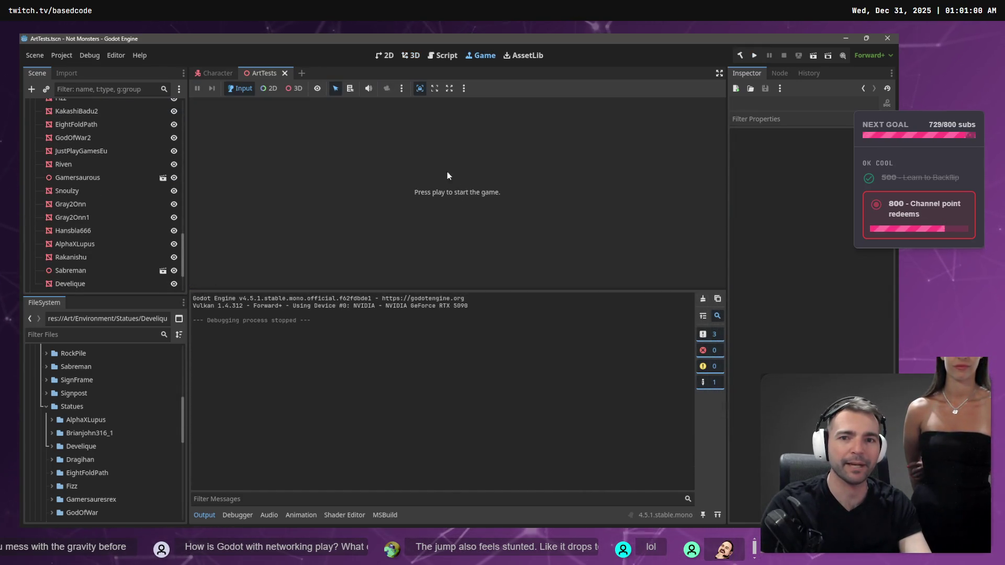
left_click(217, 73)
left_click(266, 71)
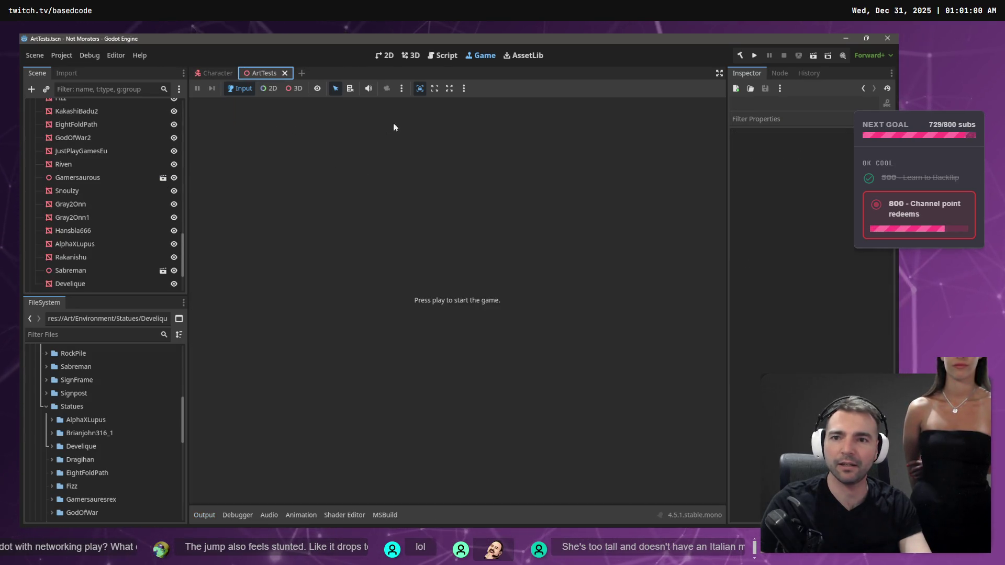
left_click(754, 57)
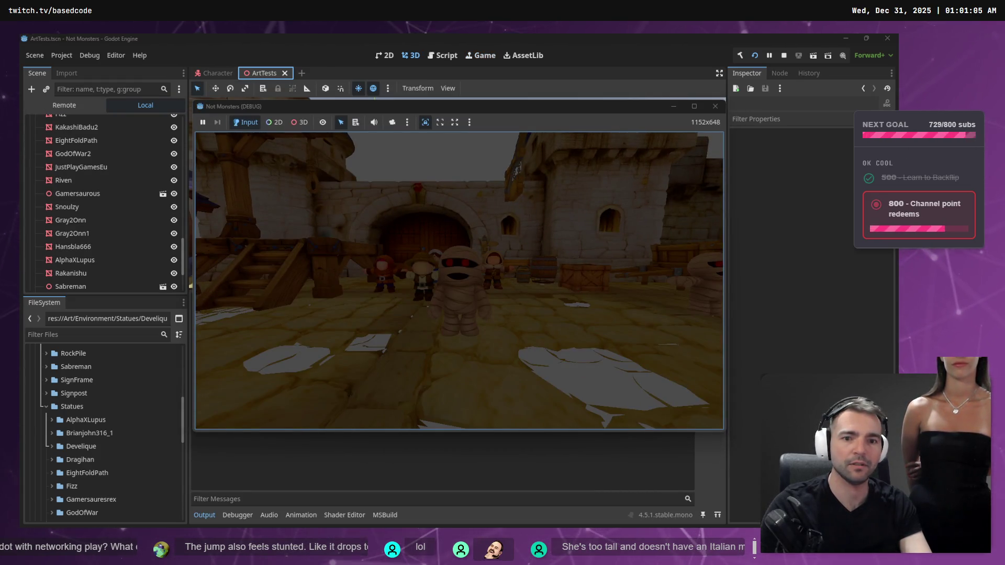
key("F8")
key("w")
key("w")
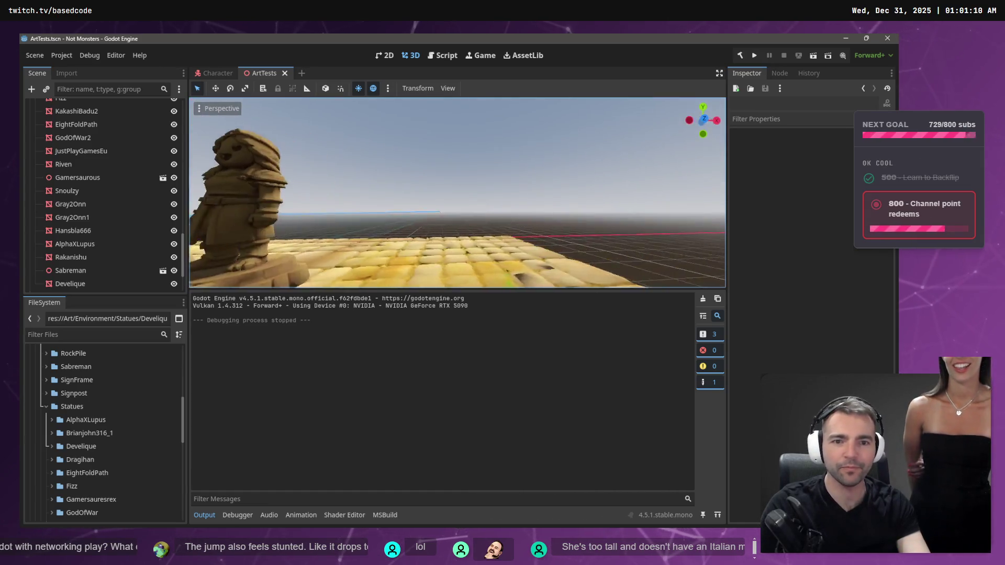
key("w")
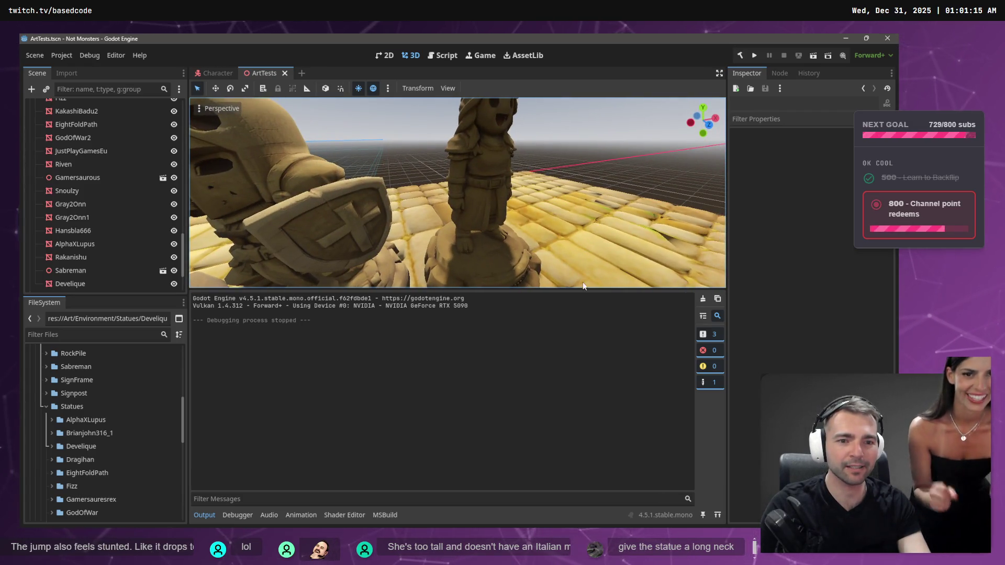
Step: Enlarge the 3D viewport, fly around the girl statue, then switch to Visual Studio's CameraController.cs
left_click_drag(586, 289, 585, 405)
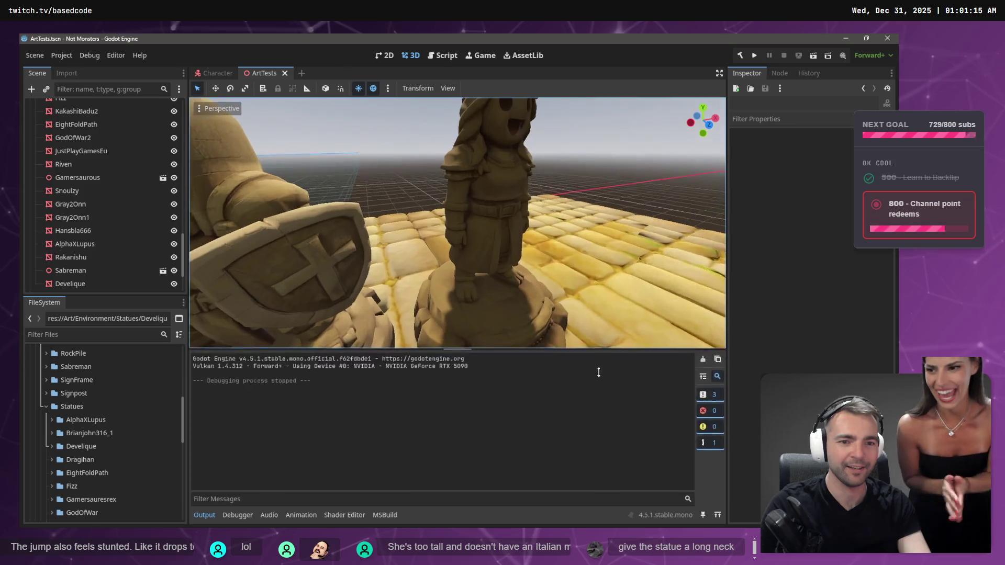
key("s")
key("e")
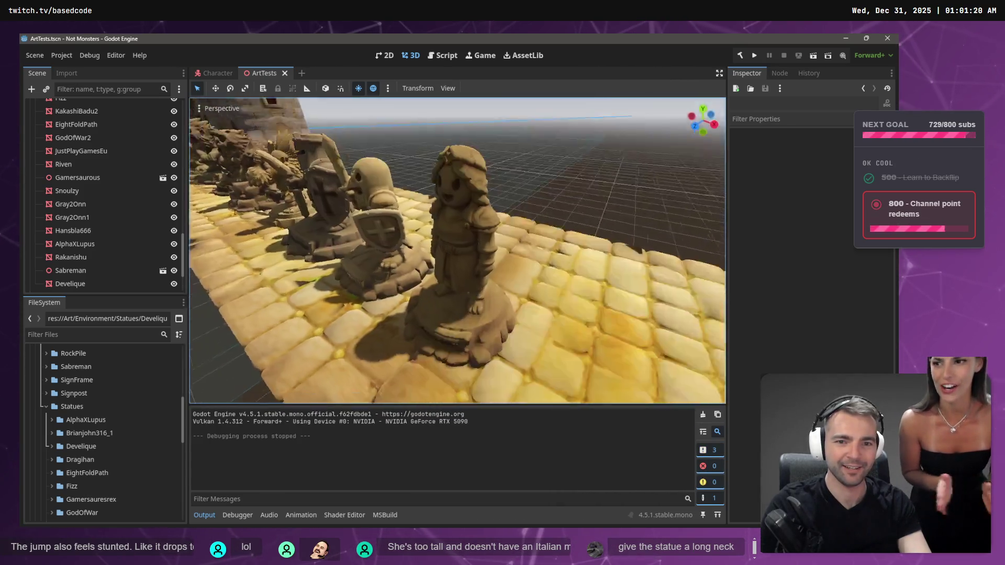
key("q")
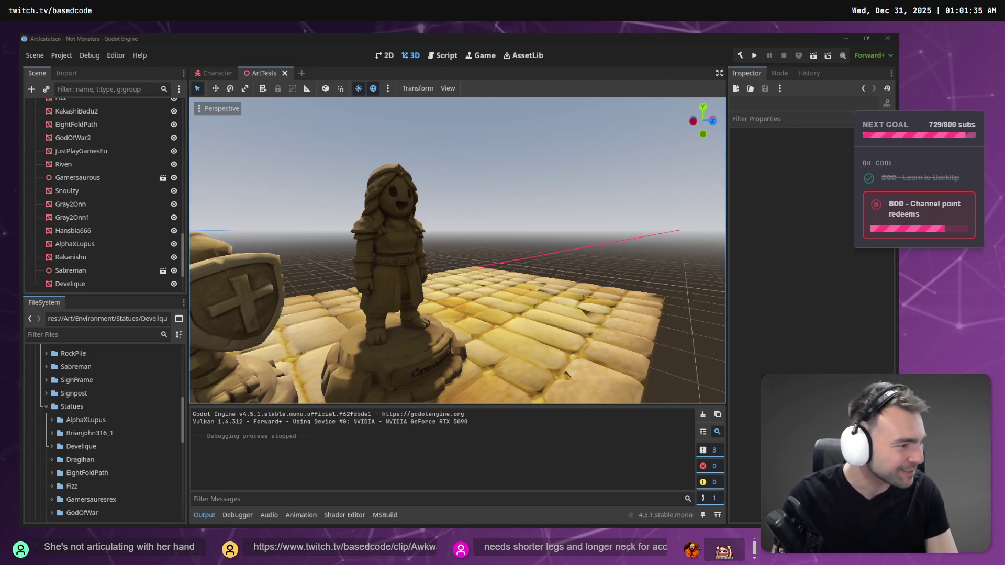
key("alt+Tab")
mouse_move(774, 49)
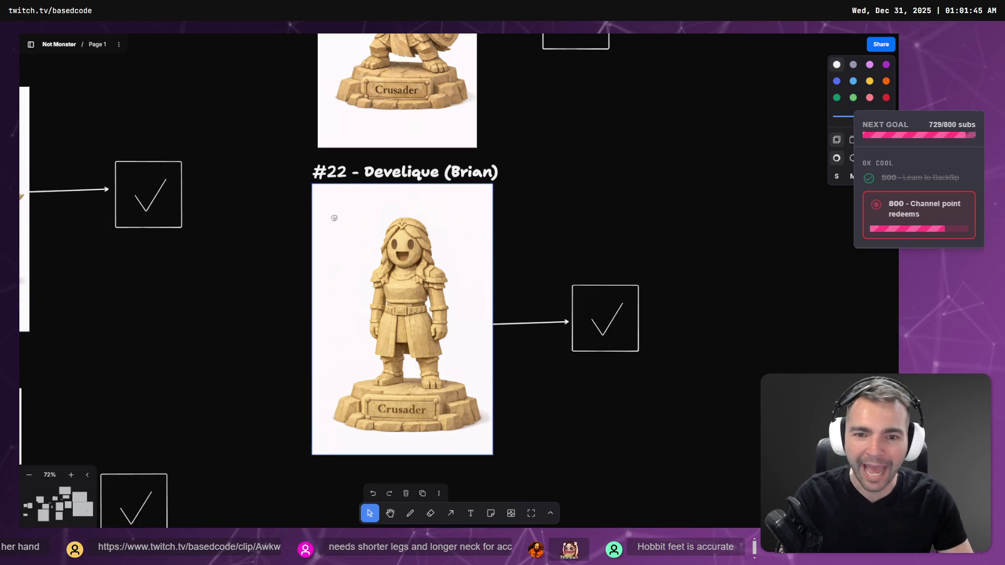
Step: Zoom out of the figurine image and pan over to the Not Monsters title frame and its pitch bullets
scroll(323, 217, "down", 10)
scroll(315, 247, "left", 5)
scroll(256, 225, "up", 5)
scroll(256, 225, "up", 5)
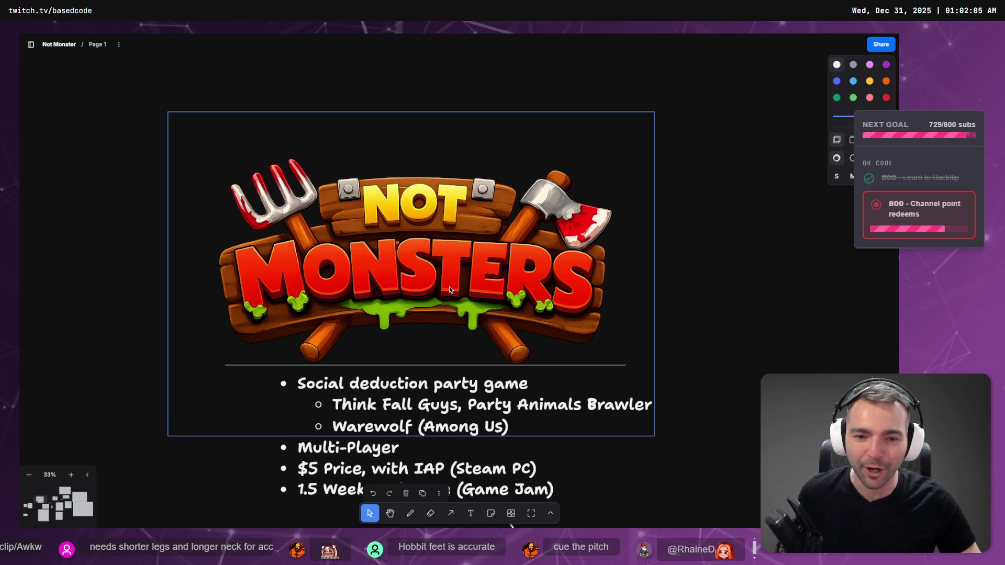
scroll(448, 287, "down", 3)
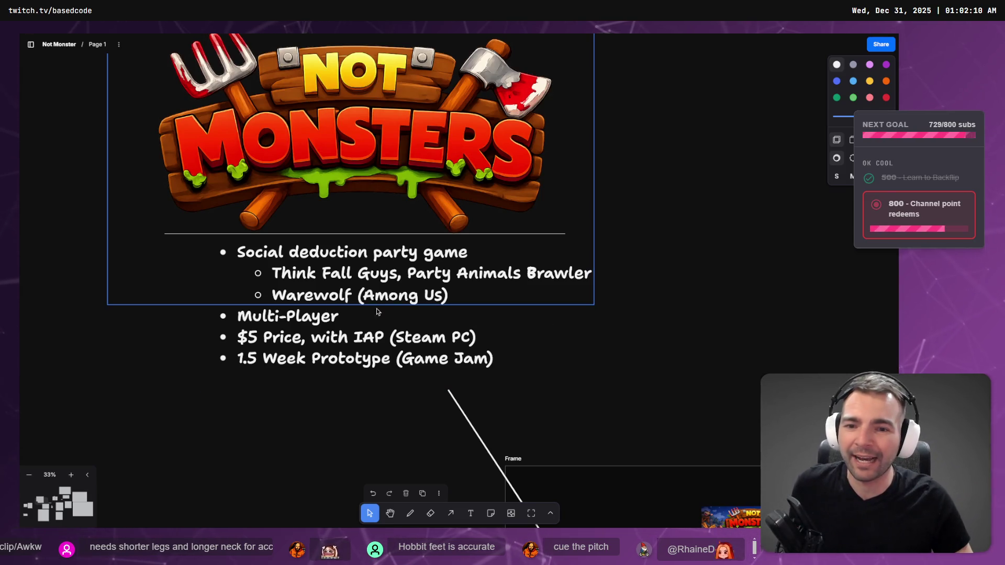
scroll(652, 325, "down", 3)
scroll(653, 326, "down", 5)
scroll(653, 326, "right", 4)
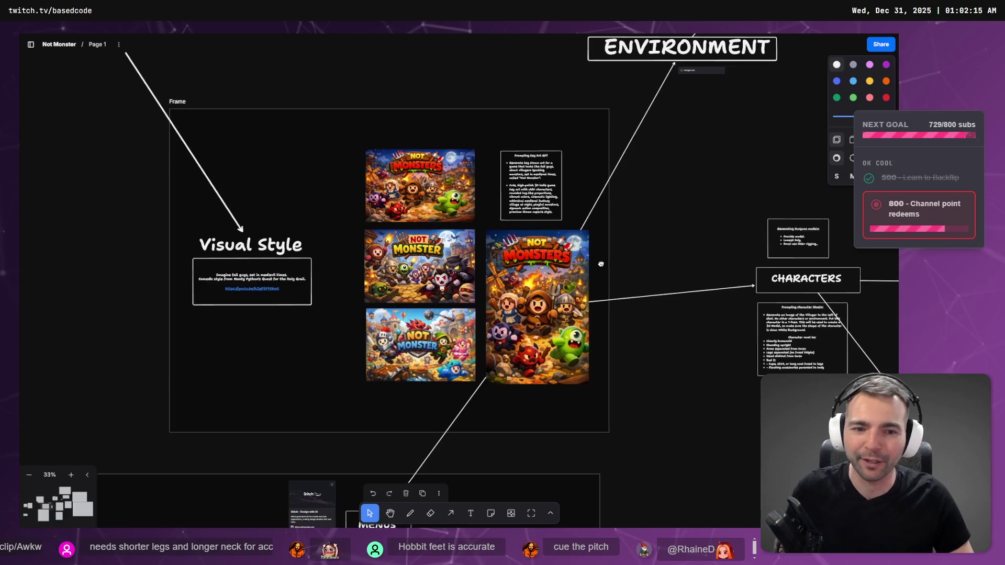
scroll(479, 222, "up", 3)
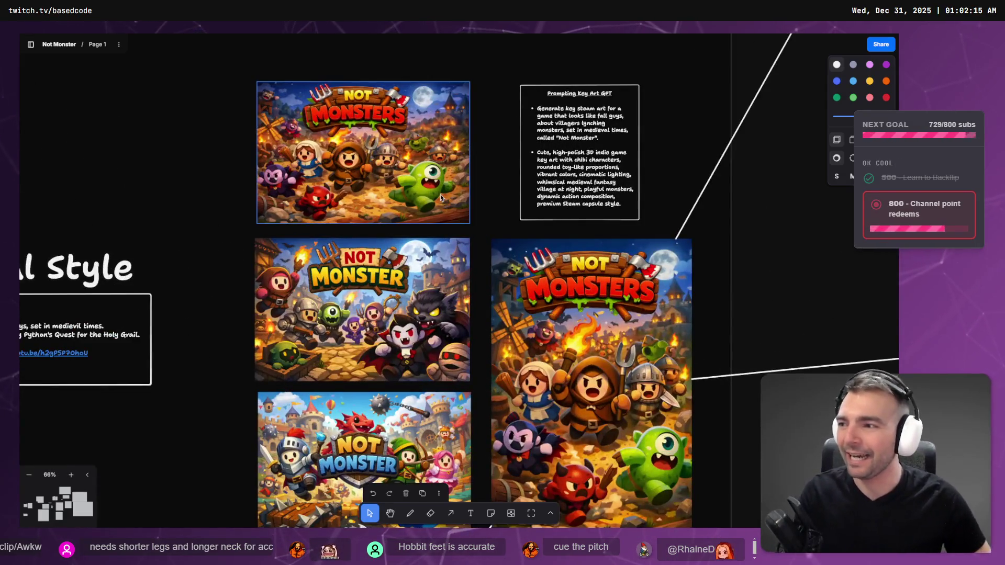
scroll(443, 268, "up", 1)
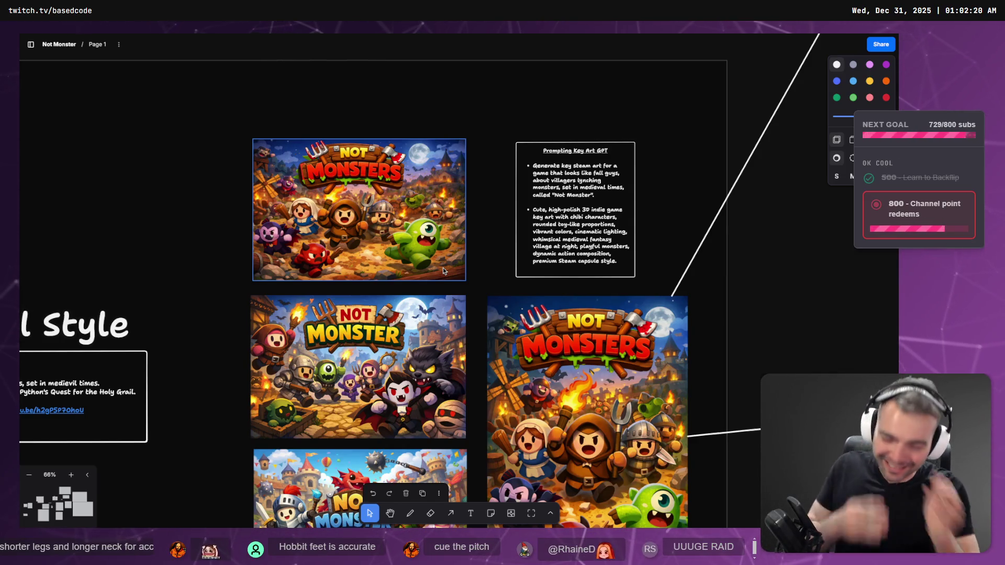
left_click_drag(417, 129, 298, 212)
key("Left")
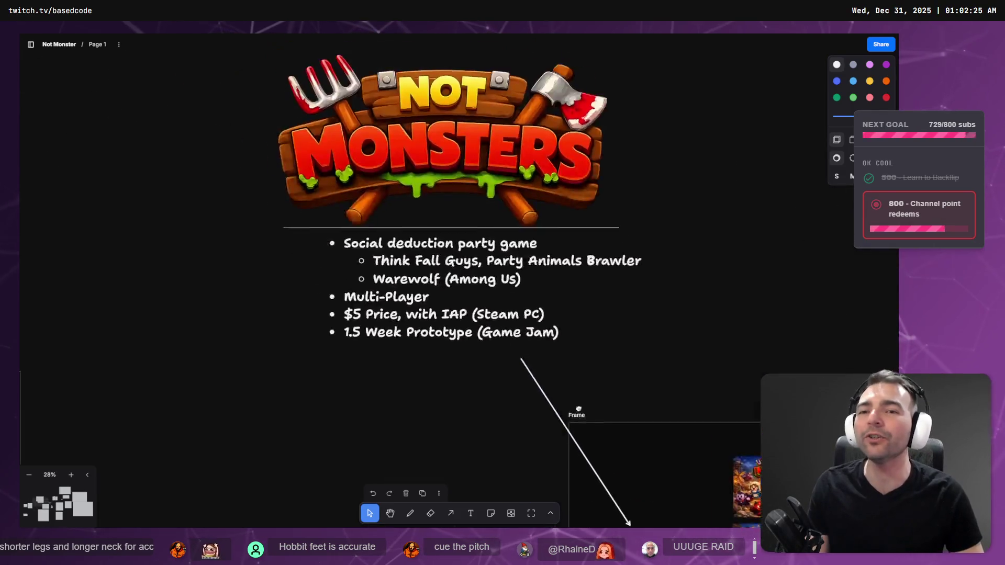
left_click_drag(625, 315, 623, 334)
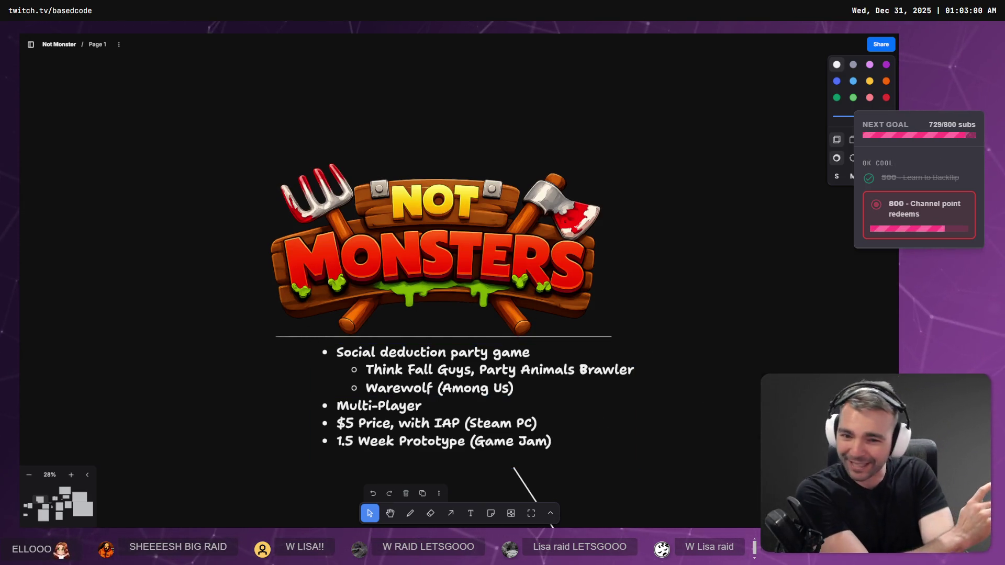
Step: Browse the Visual Style, Menus and Game Loop mockups: main menu, lobby and night phase
scroll(709, 420, "down", 3)
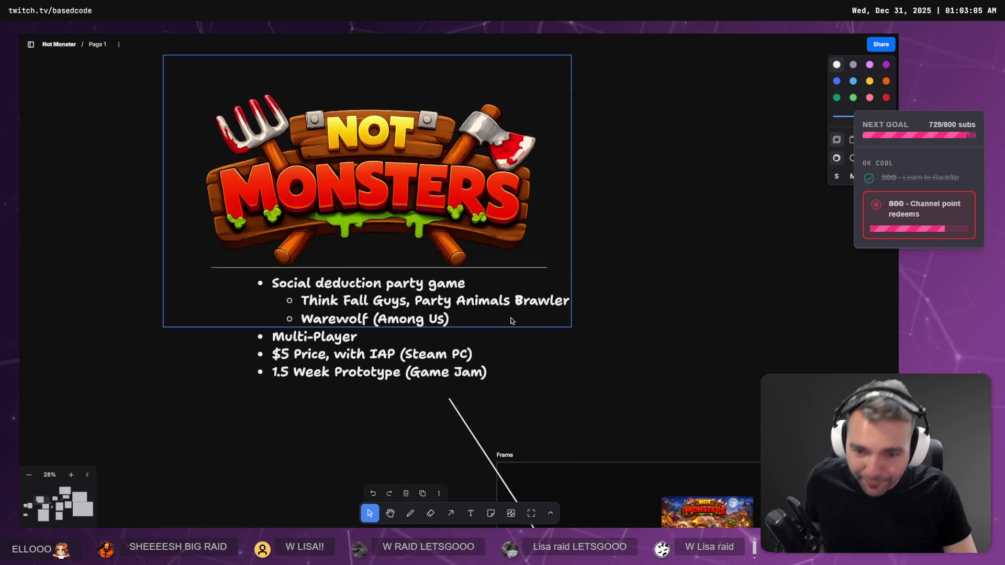
scroll(292, 285, "right", 3)
scroll(597, 352, "down", 5)
scroll(597, 352, "right", 3)
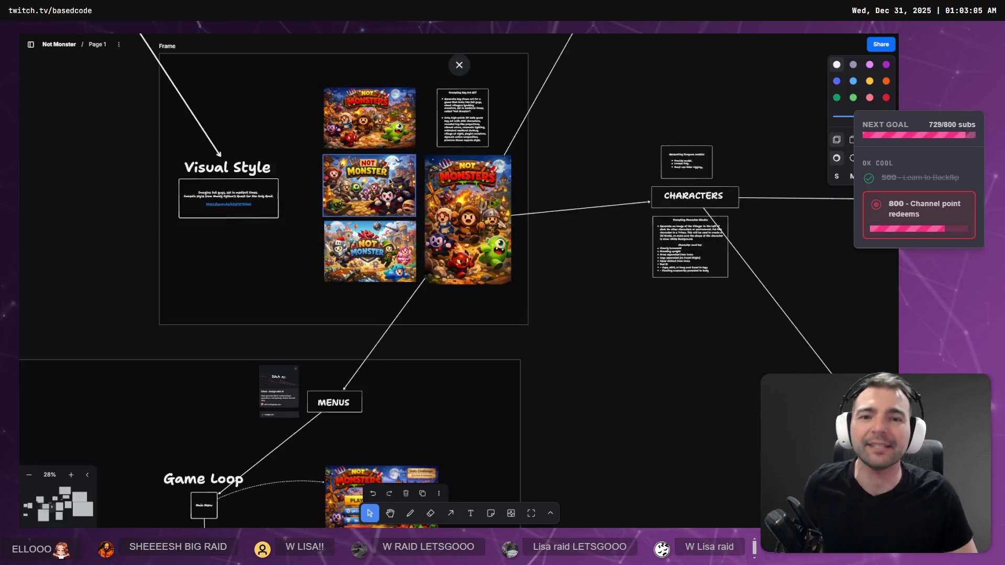
scroll(435, 172, "up", 5)
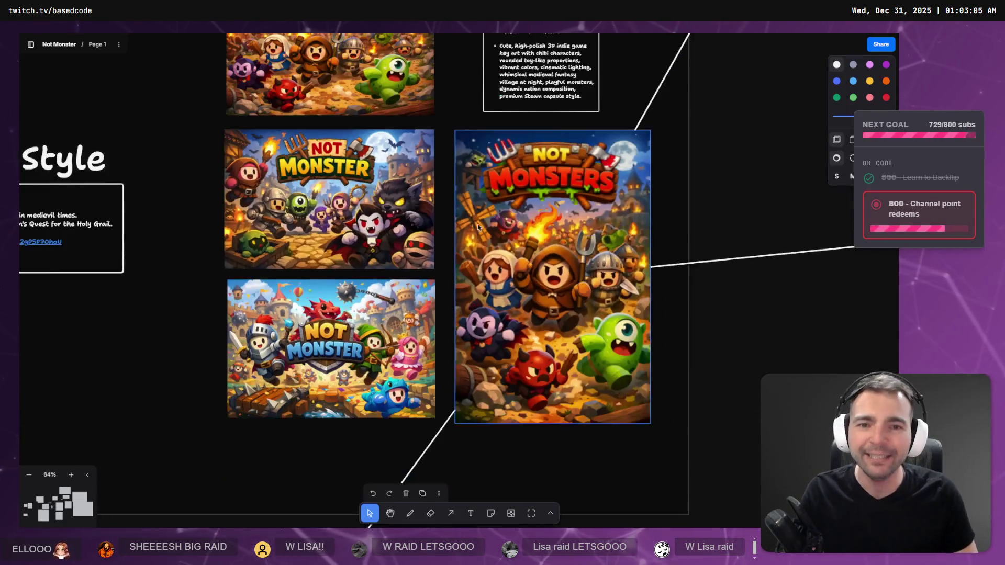
scroll(523, 262, "down", 5)
scroll(458, 133, "down", 5)
scroll(455, 390, "down", 3)
scroll(455, 390, "up", 3)
scroll(455, 390, "down", 3)
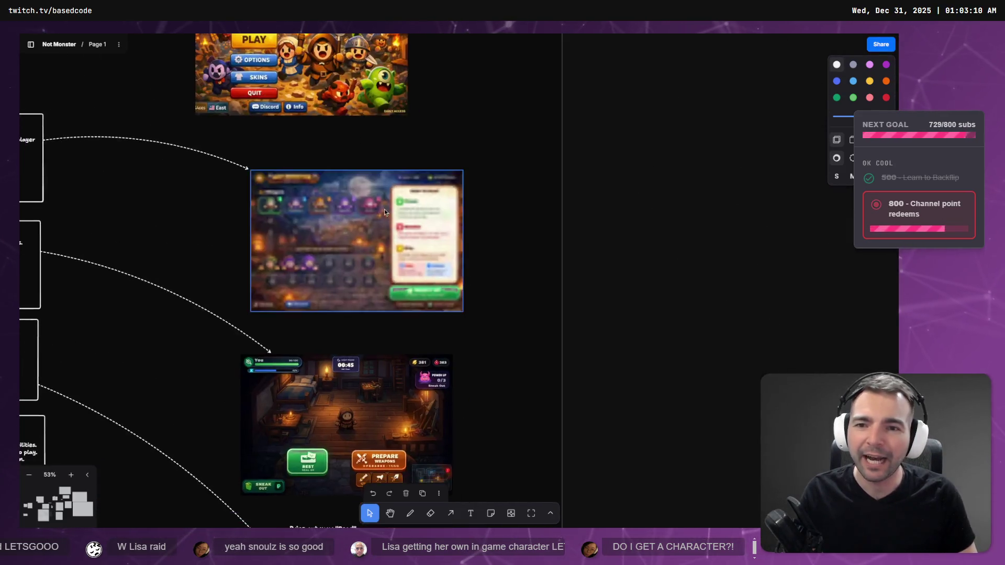
scroll(471, 290, "up", 5)
scroll(471, 289, "up", 5)
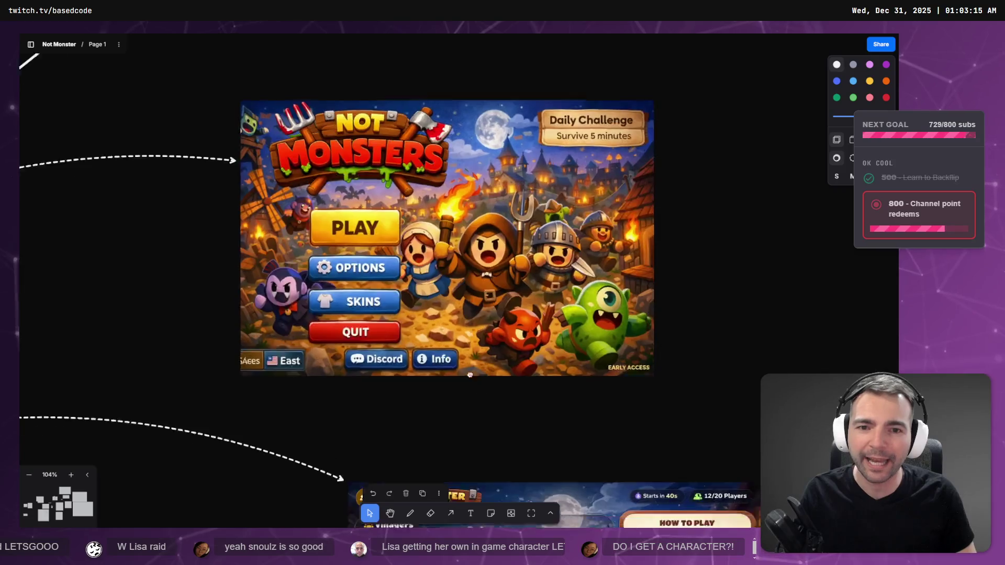
scroll(406, 366, "down", 5)
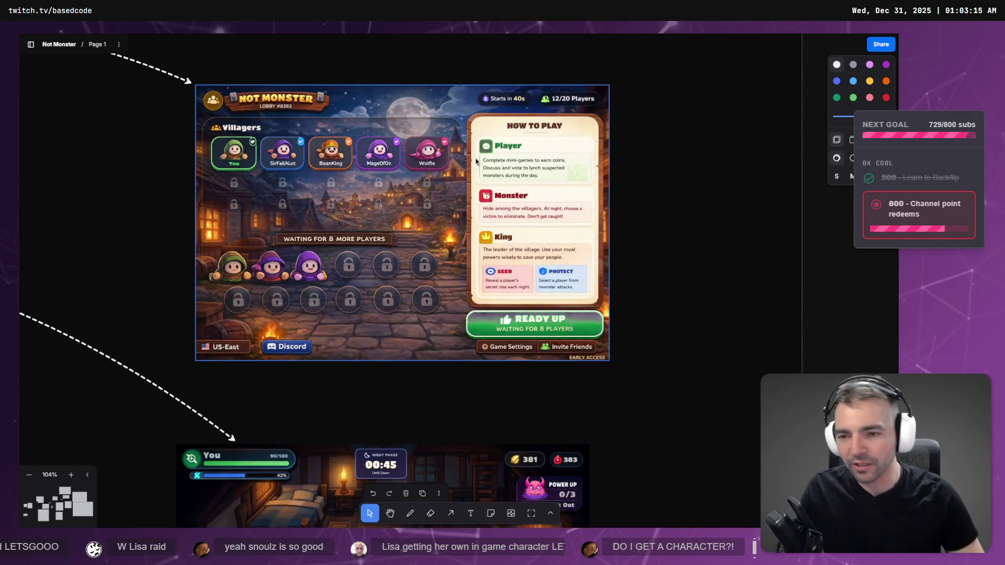
scroll(512, 303, "down", 5)
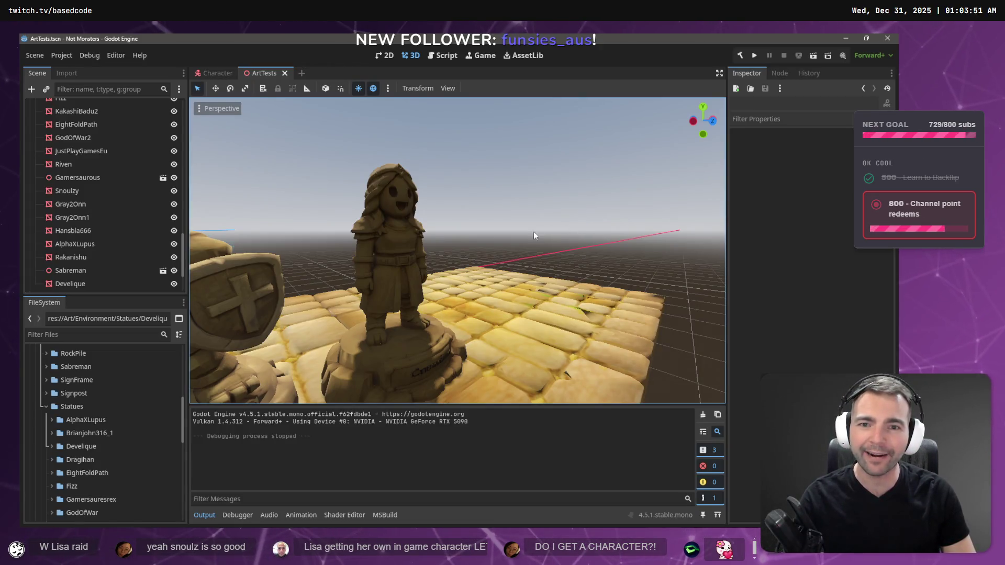
Step: Zoom in on the girl statue in the 3D viewport and orbit around it
scroll(537, 234, "down", 5)
scroll(600, 252, "up", 5)
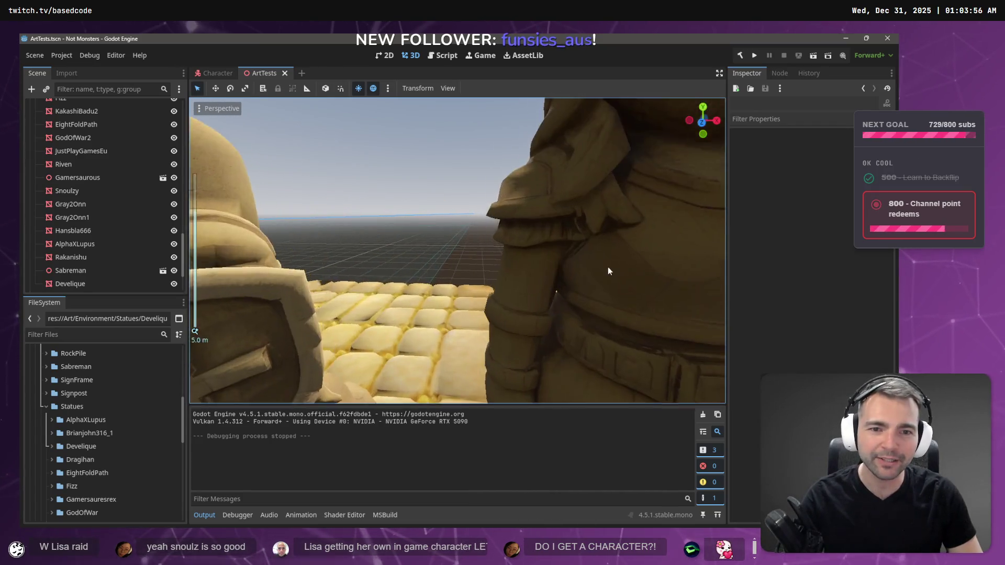
scroll(608, 268, "down", 5)
left_click_drag(605, 267, 549, 267)
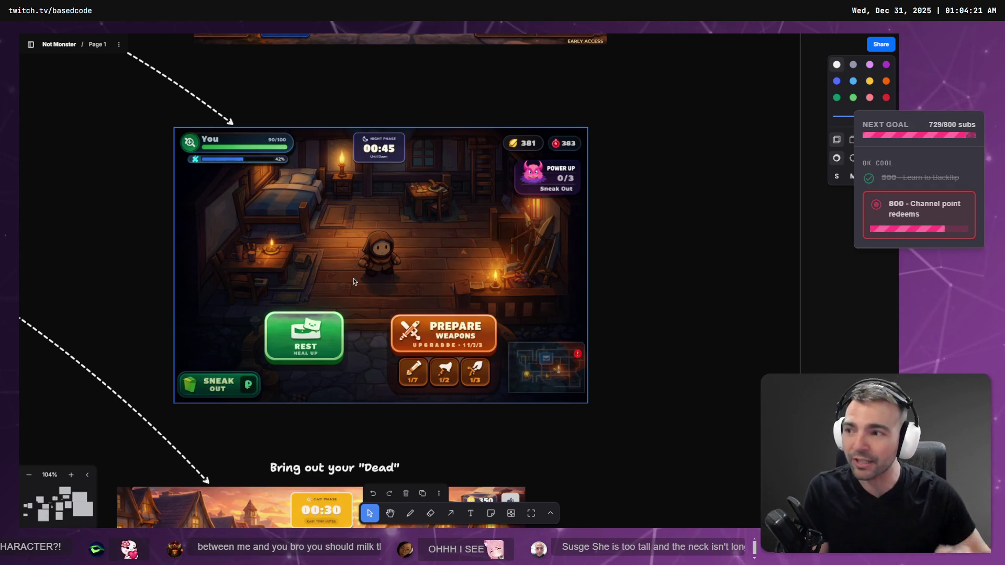
scroll(353, 281, "down", 6)
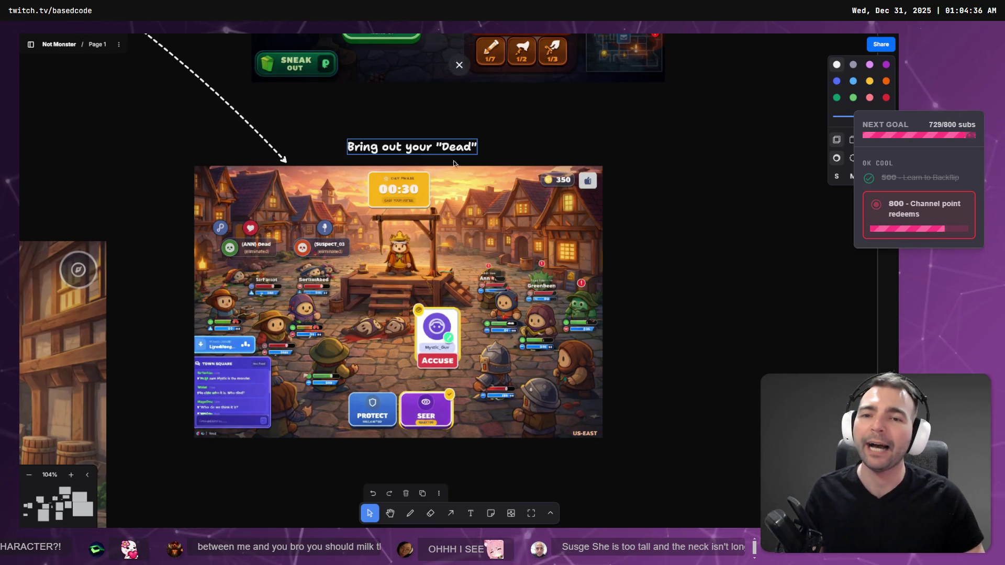
scroll(340, 196, "down", 10)
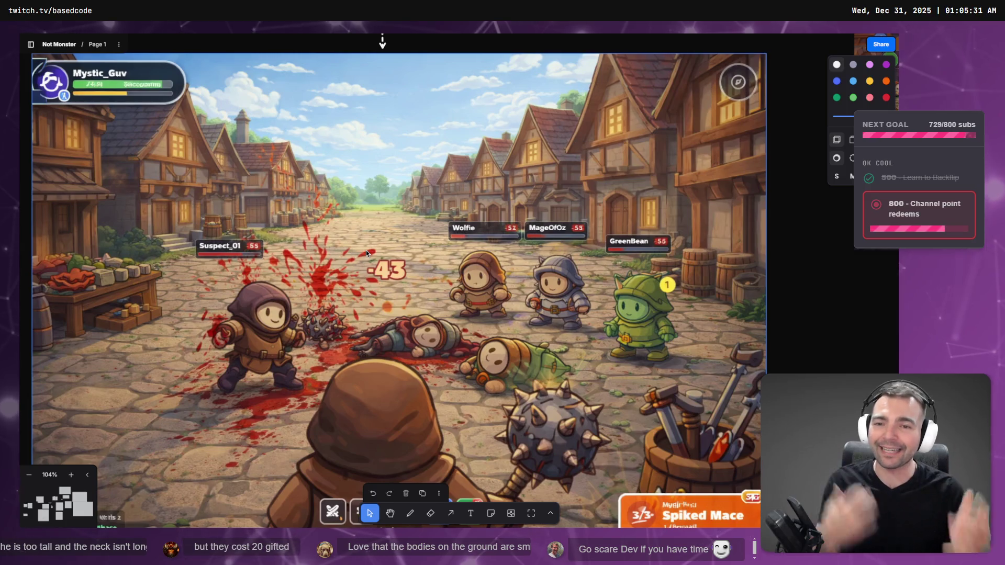
scroll(454, 467, "down", 10)
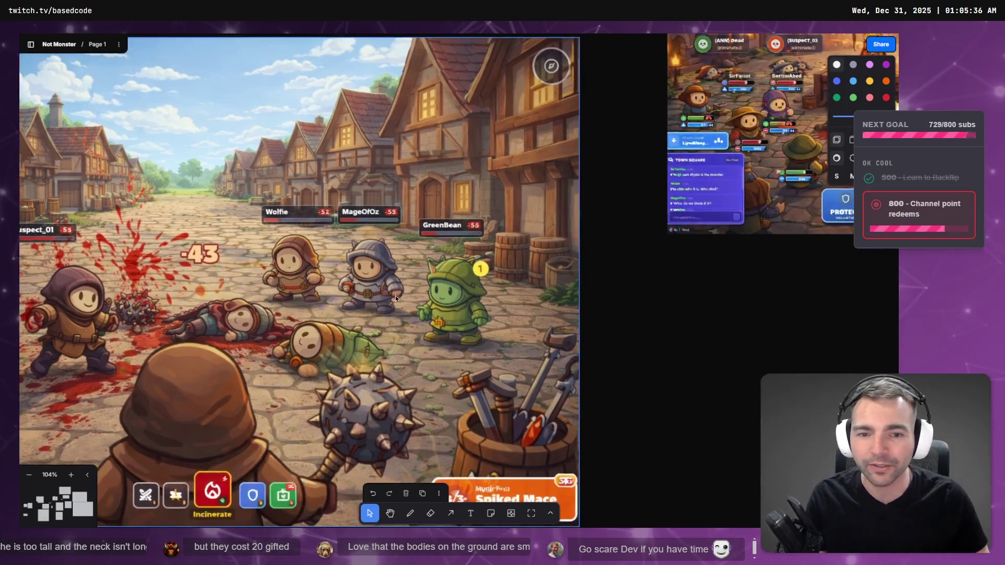
scroll(588, 429, "down", 5)
left_click(597, 374)
key("shift+2")
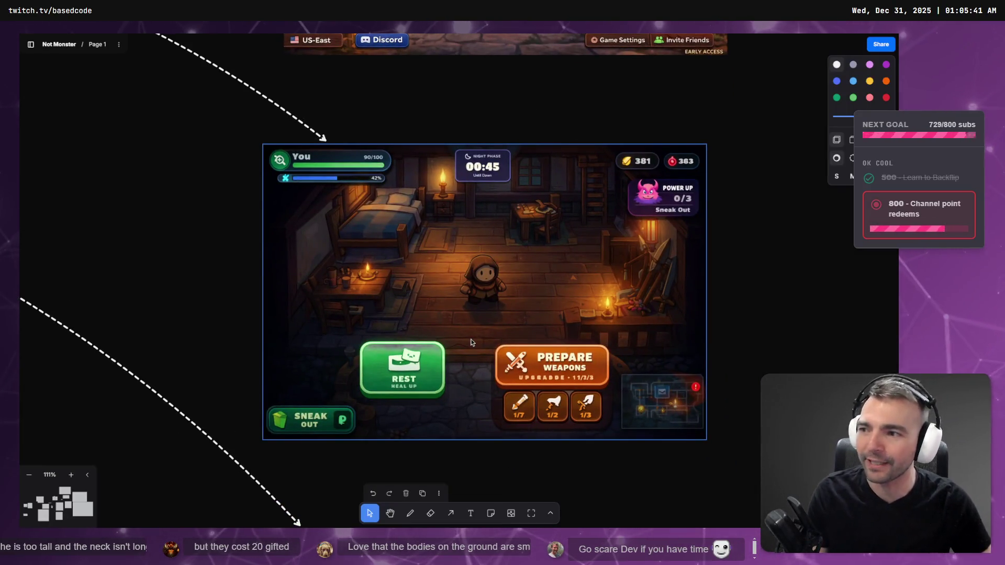
scroll(304, 269, "down", 10)
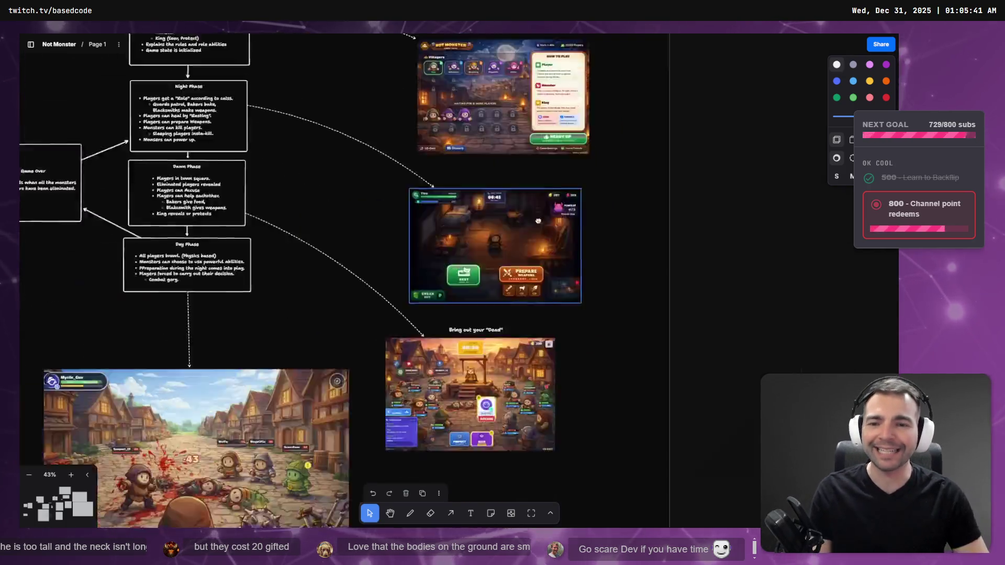
scroll(500, 302, "down", 10)
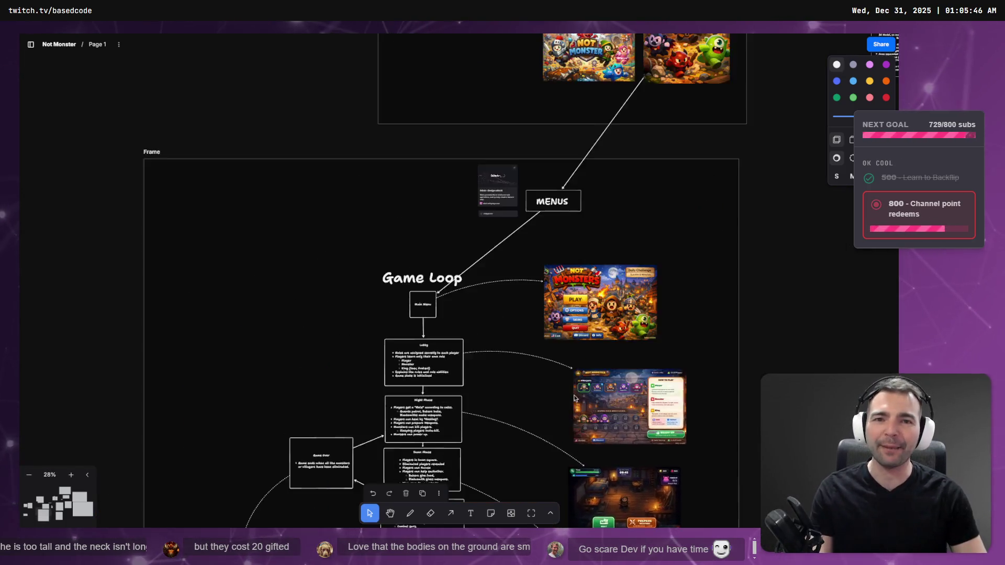
scroll(473, 304, "right", 3)
scroll(473, 304, "up", 2)
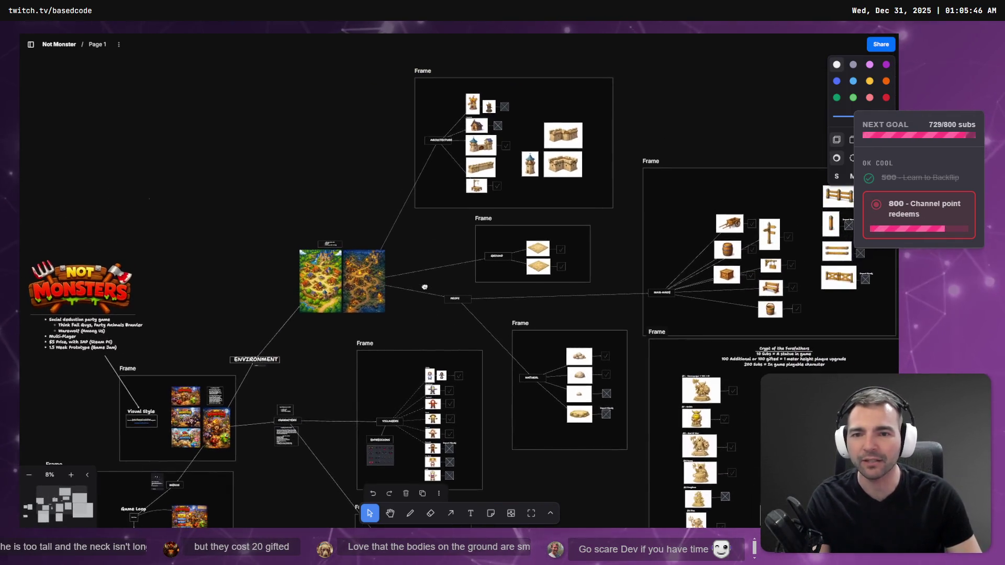
scroll(240, 271, "up", 10)
scroll(240, 271, "up", 3)
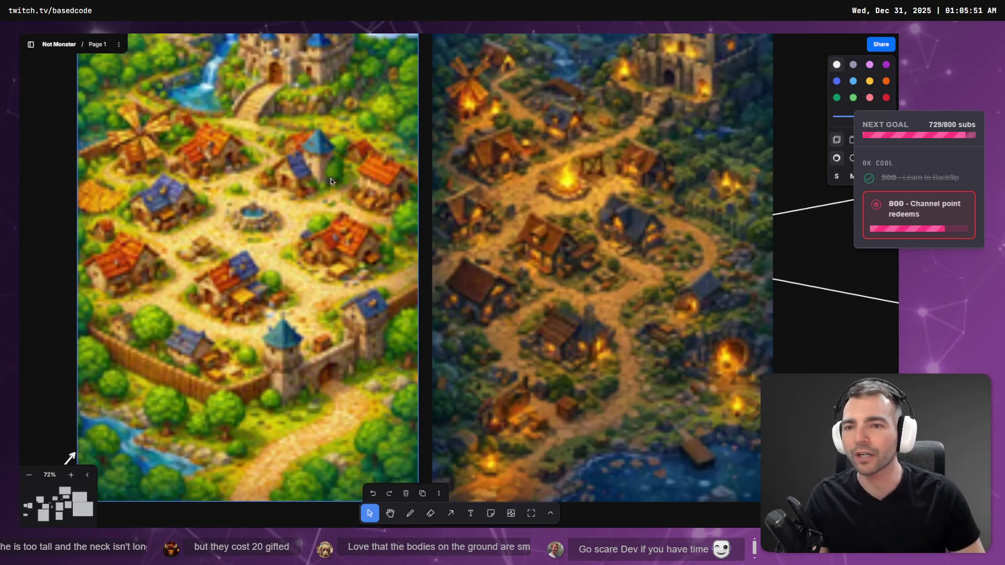
scroll(477, 175, "down", 4)
scroll(477, 176, "up", 3)
scroll(550, 218, "down", 3)
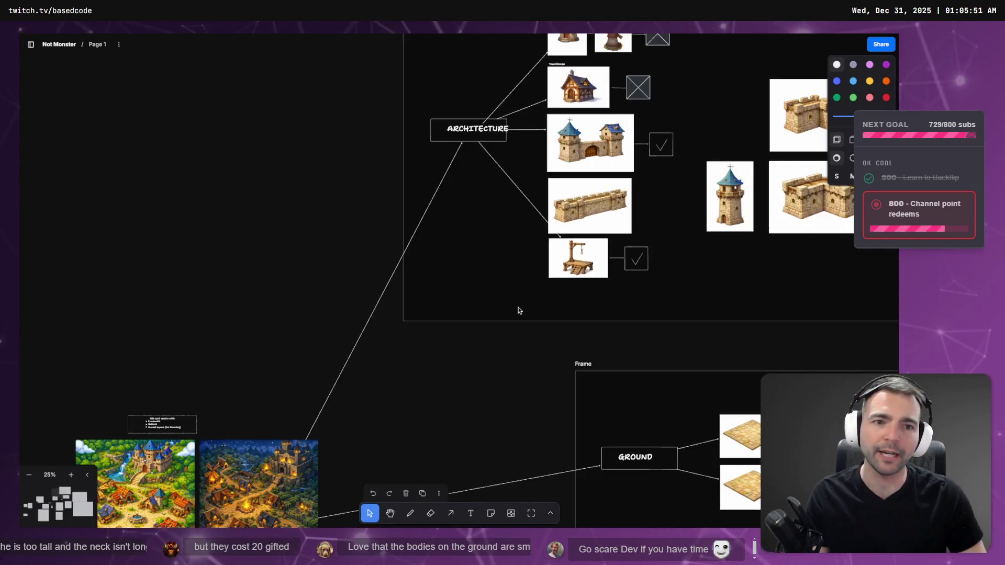
scroll(517, 247, "up", 2)
scroll(458, 363, "down", 3)
scroll(637, 190, "down", 5)
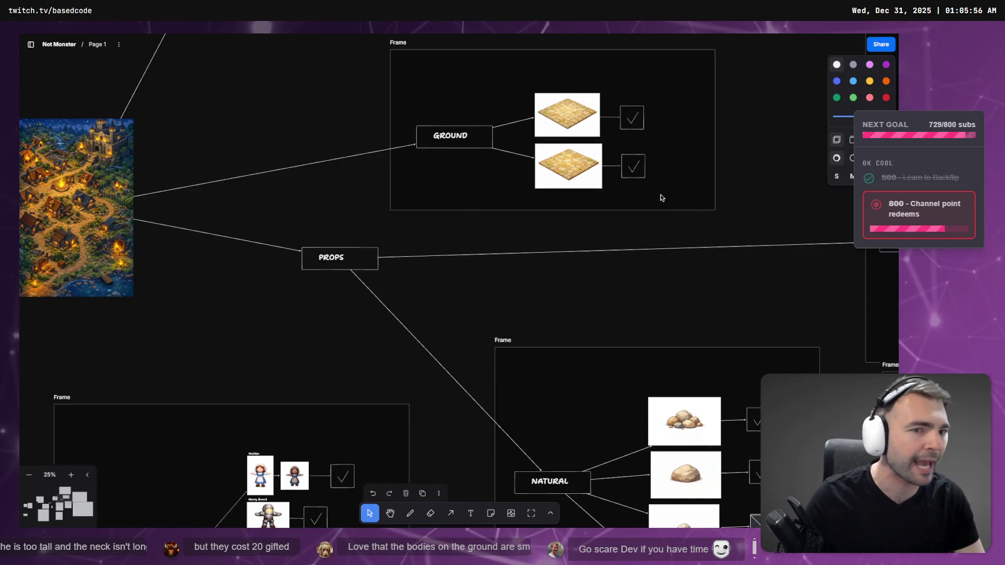
key("alt+Tab")
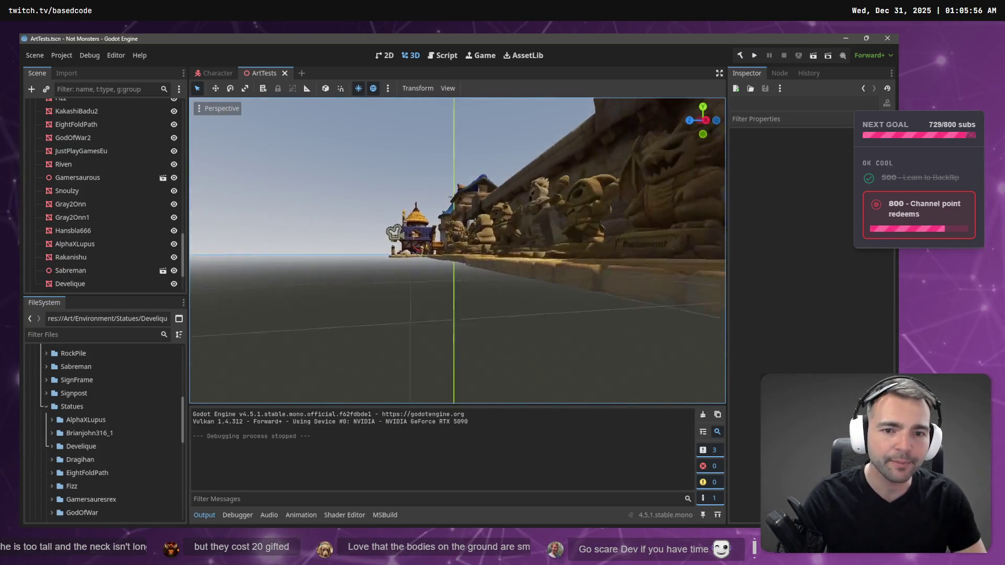
Step: Fly through the courtyard past the hooded, hat-wearing, mummy and vampire characters toward the gate
key("w")
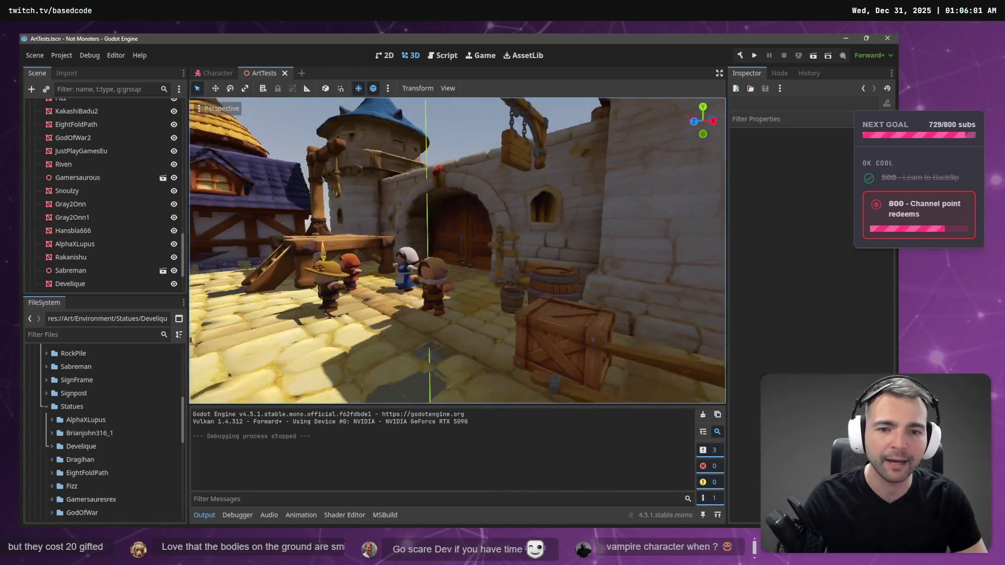
key("w")
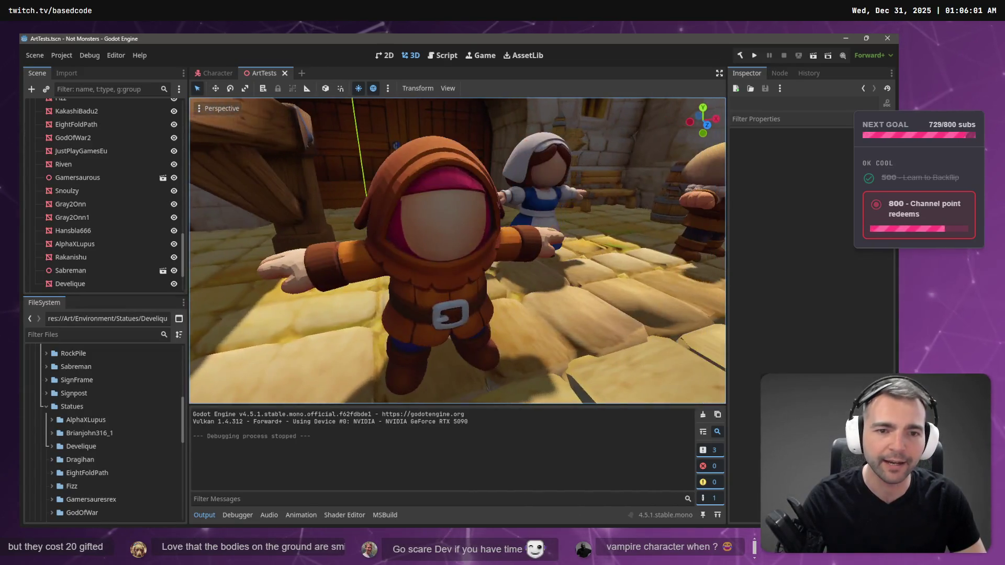
key("s")
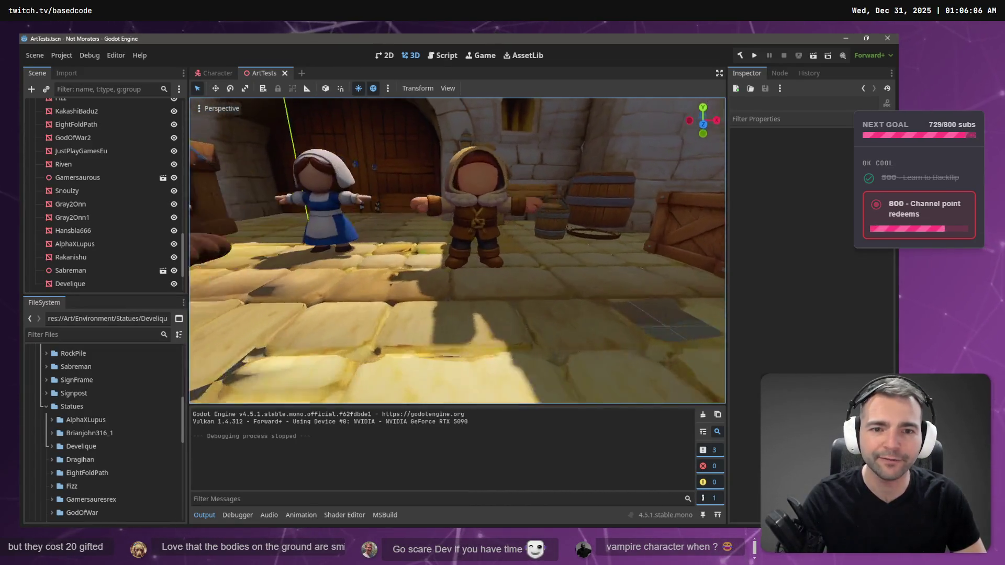
key("s")
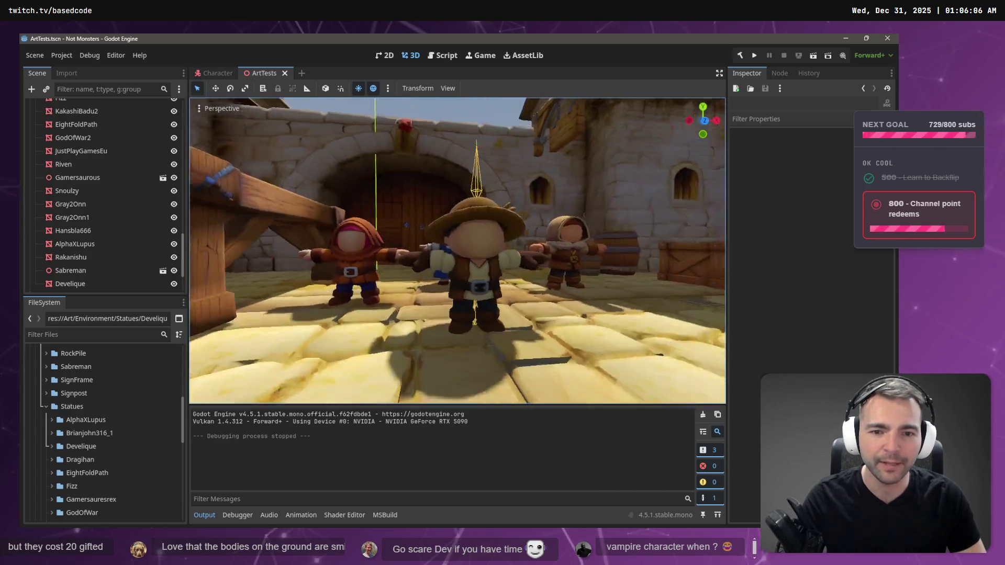
key("s")
key("w")
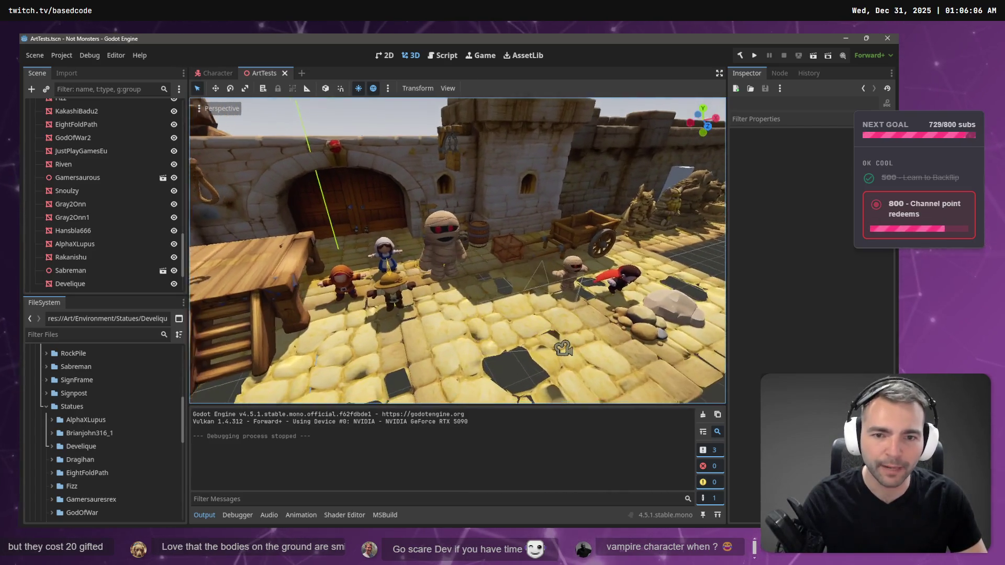
key("w")
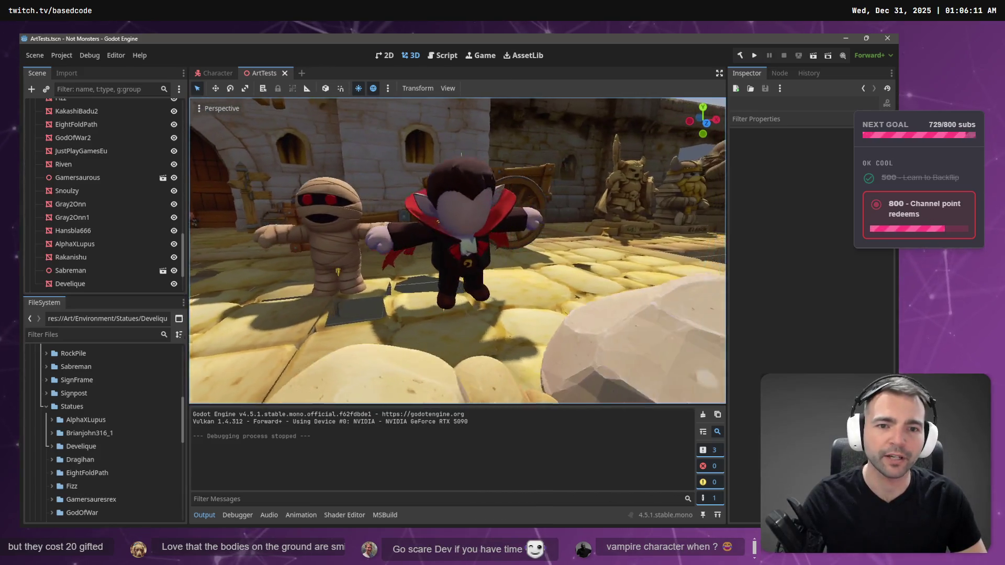
key("s")
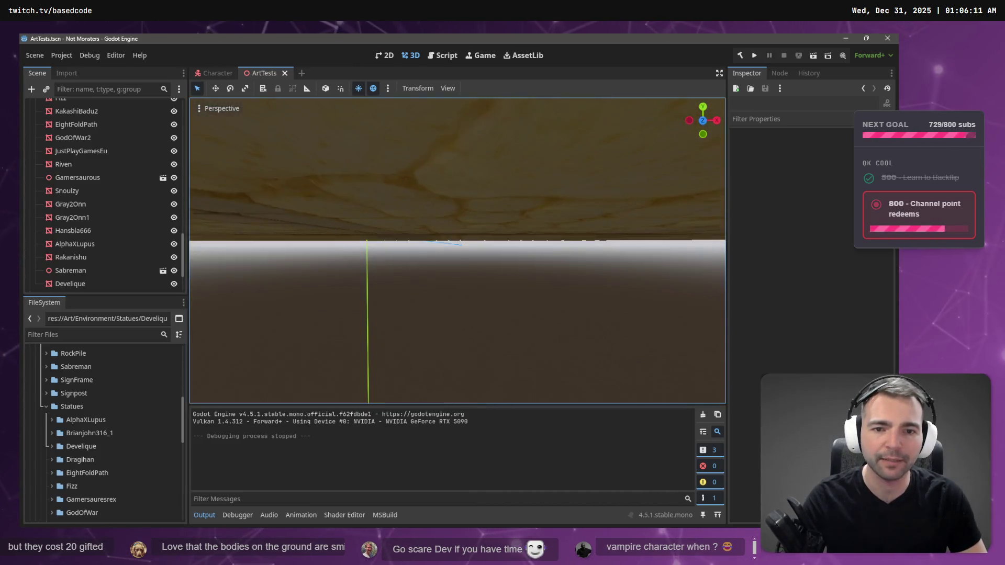
key("e")
key("s")
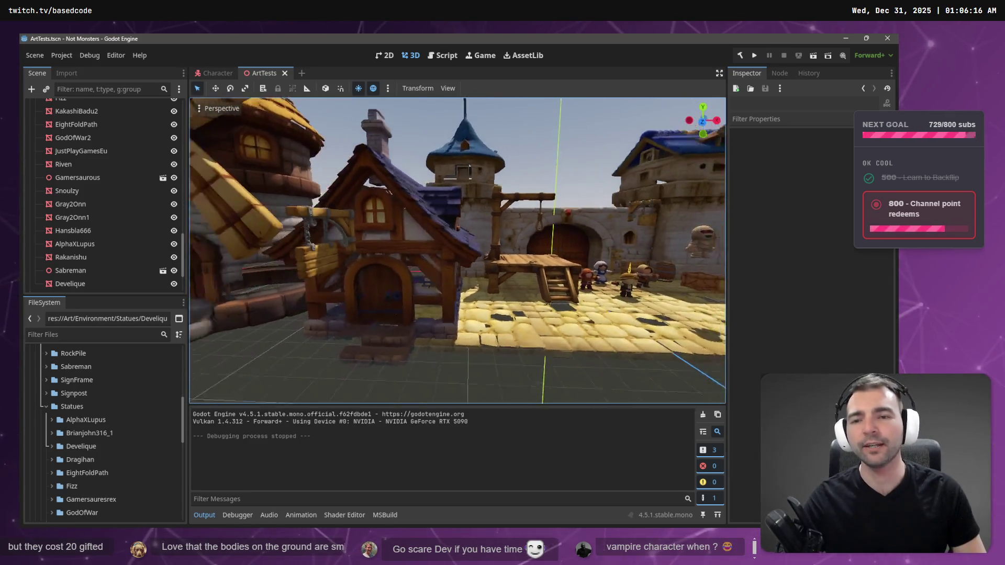
key("w")
key("w")
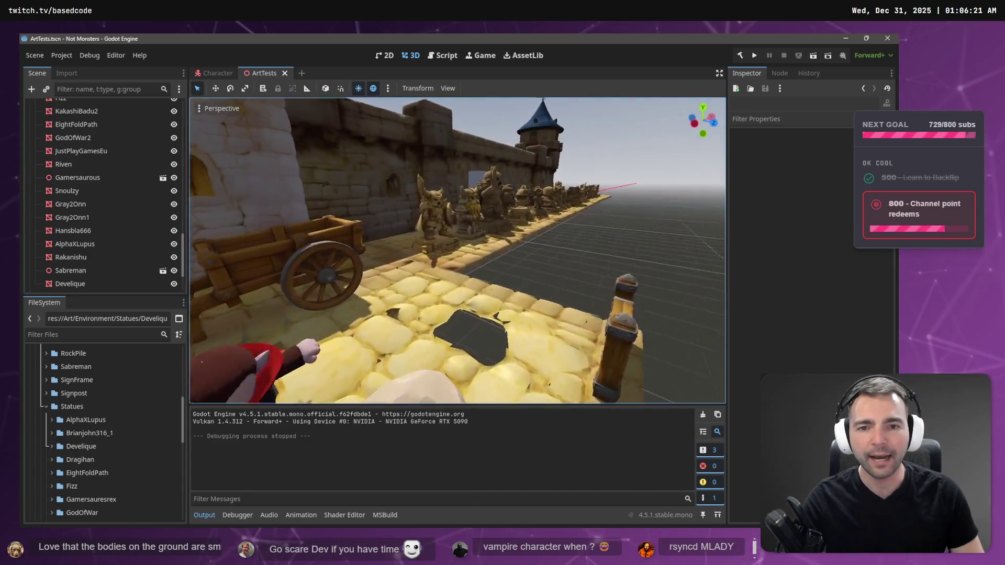
Step: Tour the statue row past the knight, dog and T-rex statues, then launch the game
key("w")
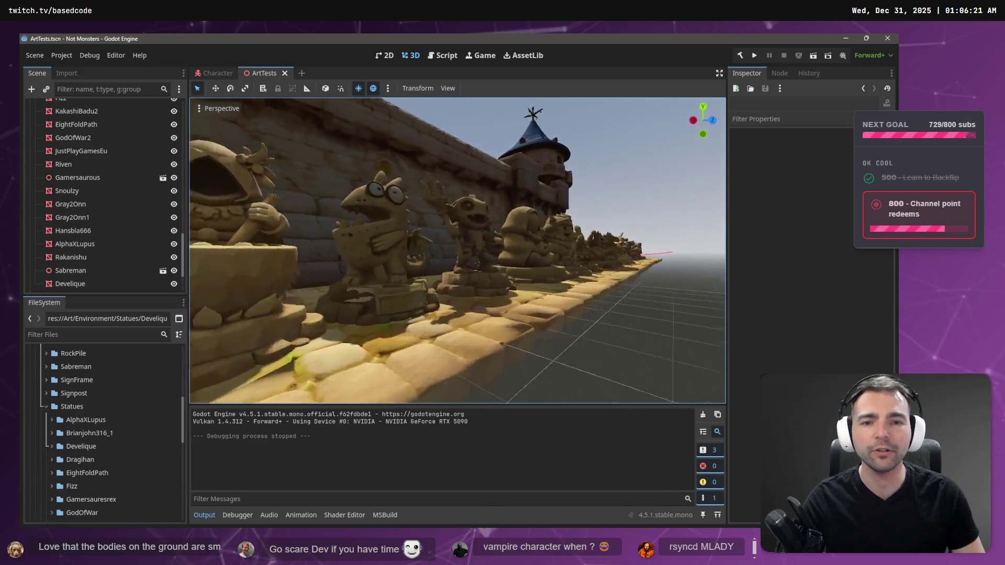
key("w")
key("w")
key("s")
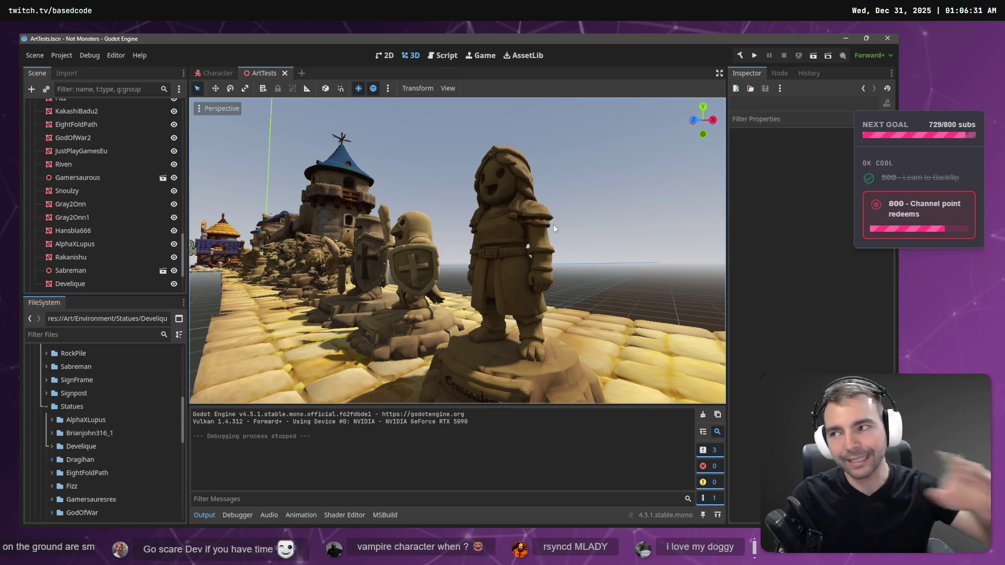
key("a")
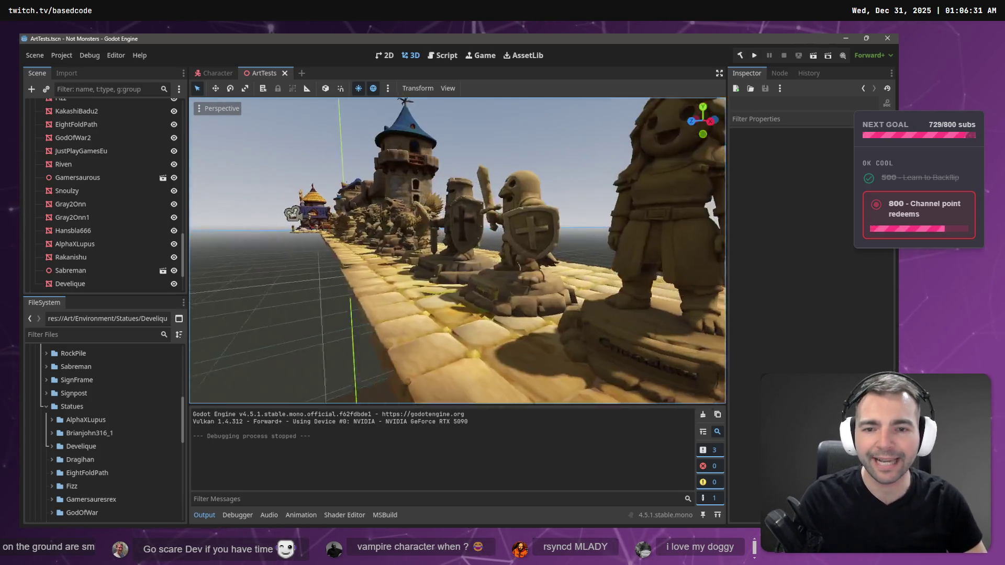
key("w")
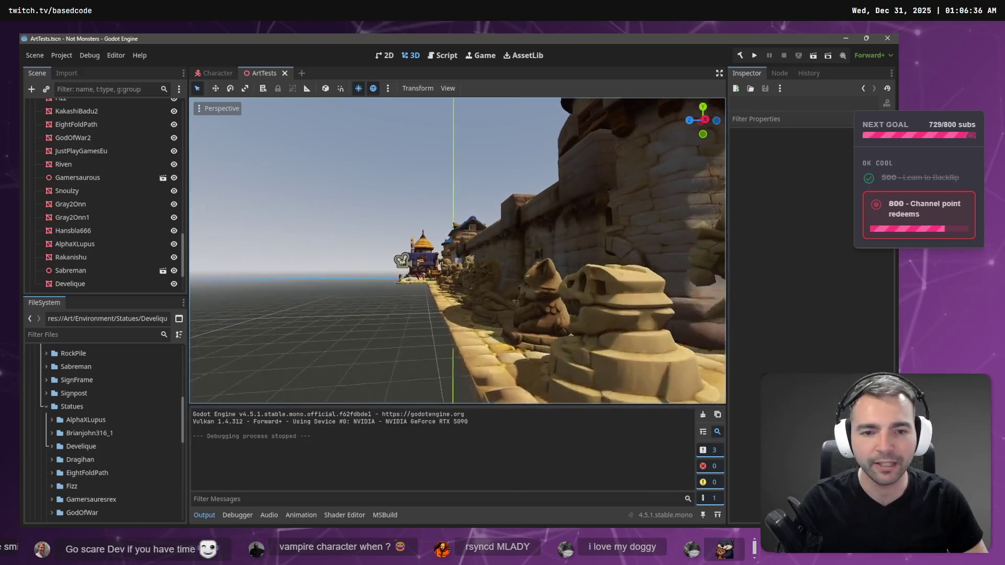
key("w")
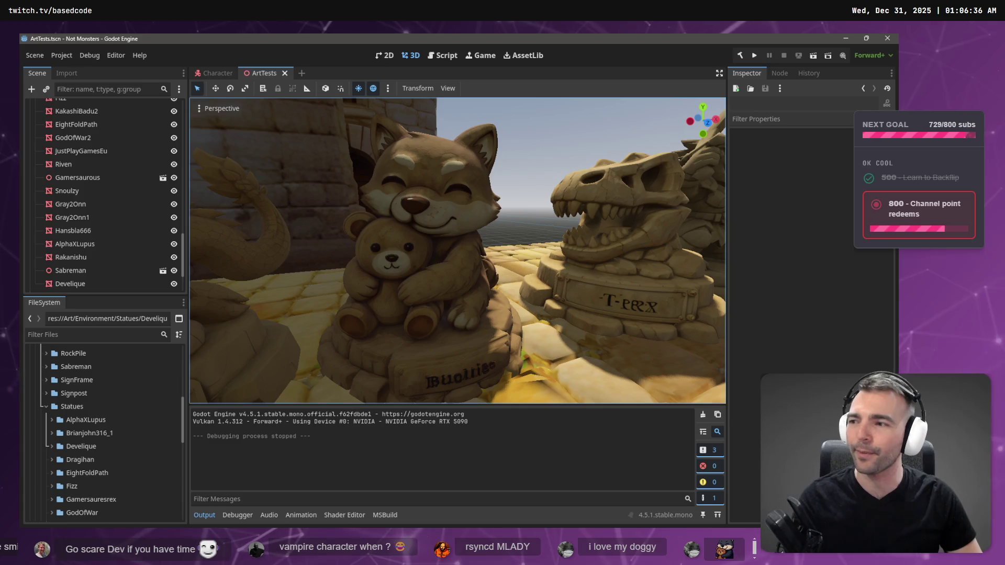
key("s")
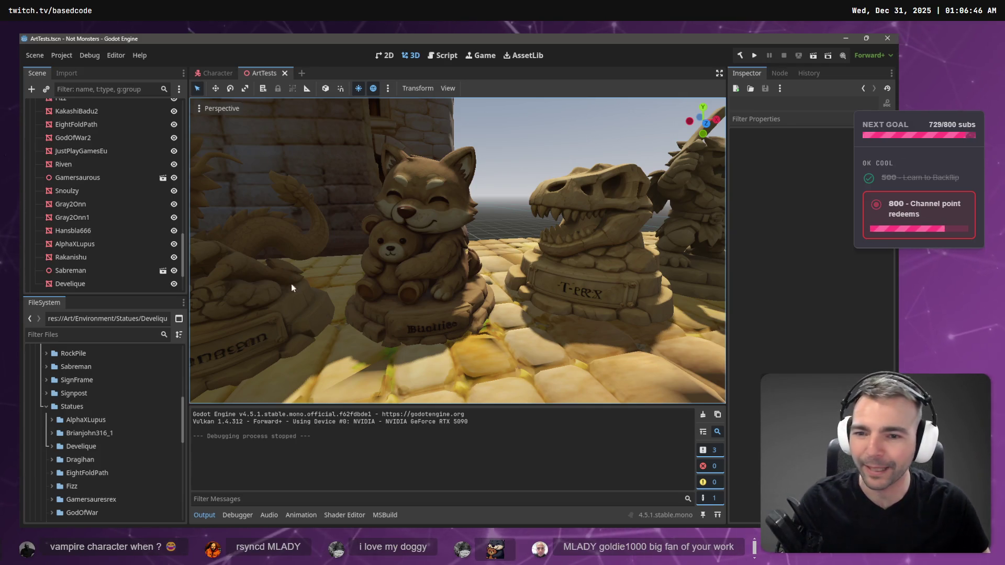
key("s")
key("w")
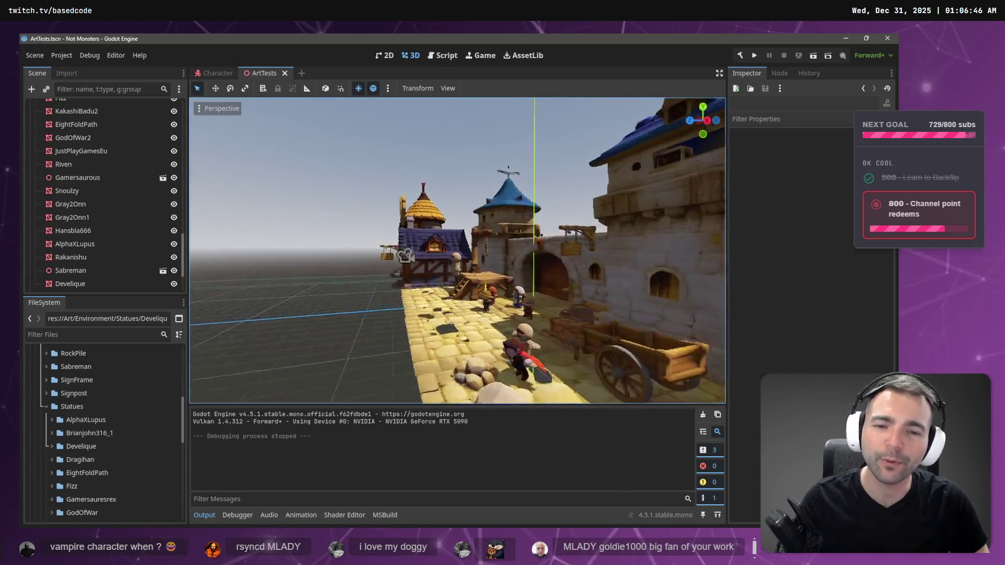
key("F5")
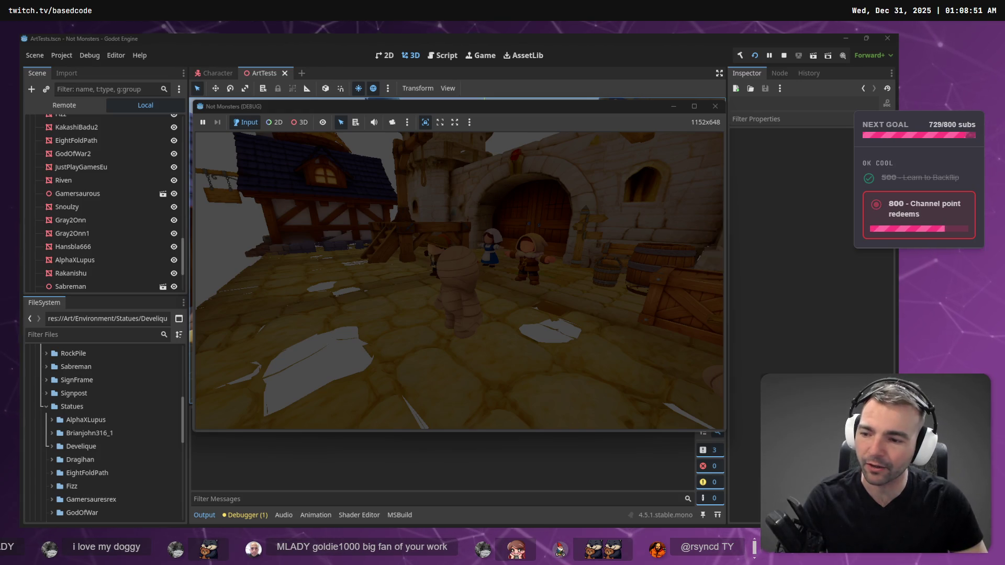
Step: Walk the mummy through the courtyard, swinging the camera toward the castle wall, tower and gate
key("d")
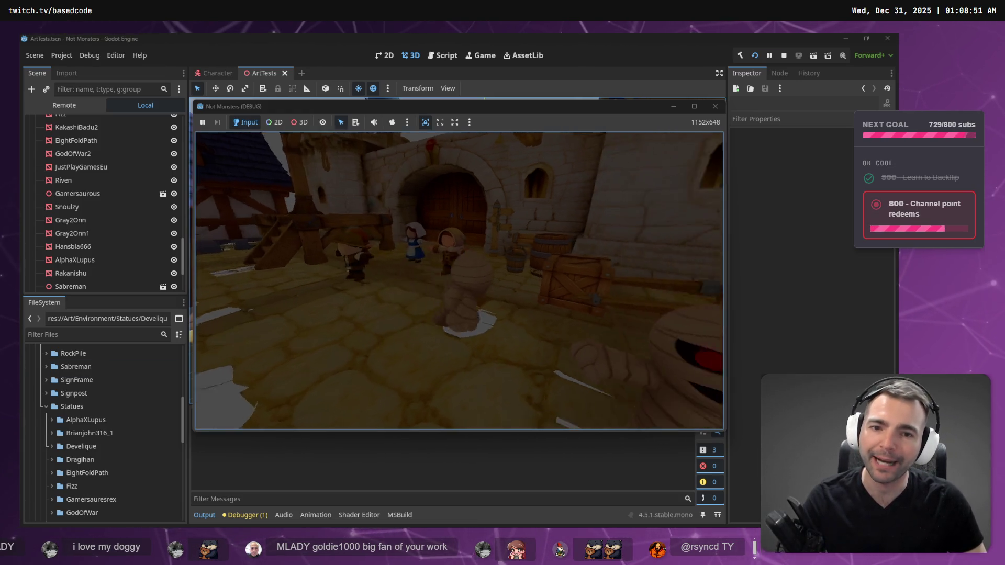
key("w")
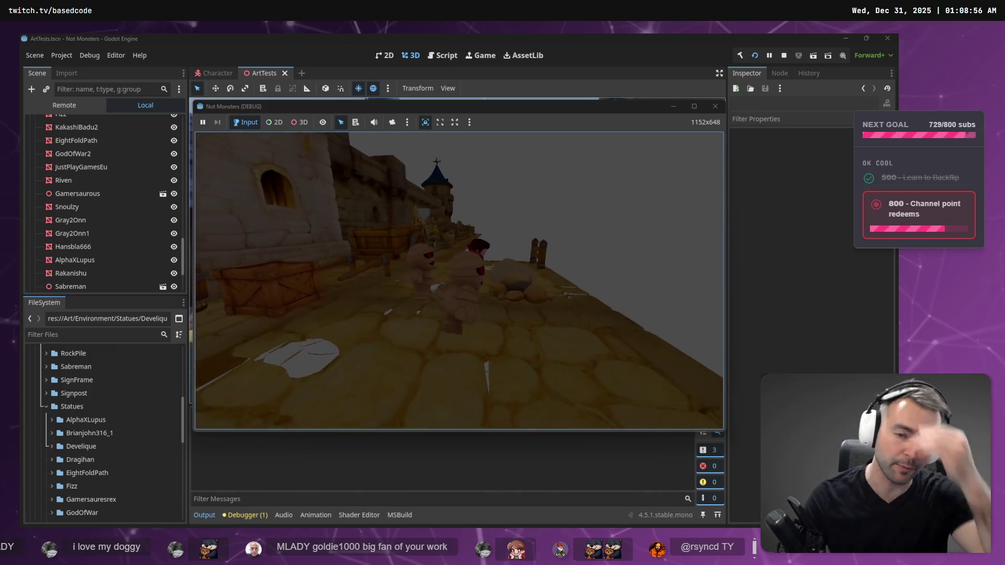
key("a")
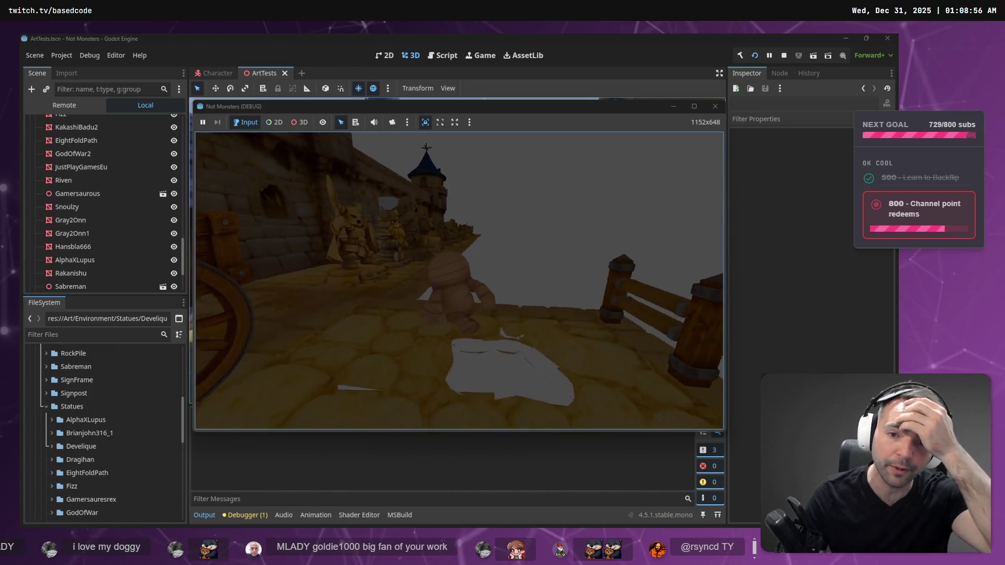
key("s")
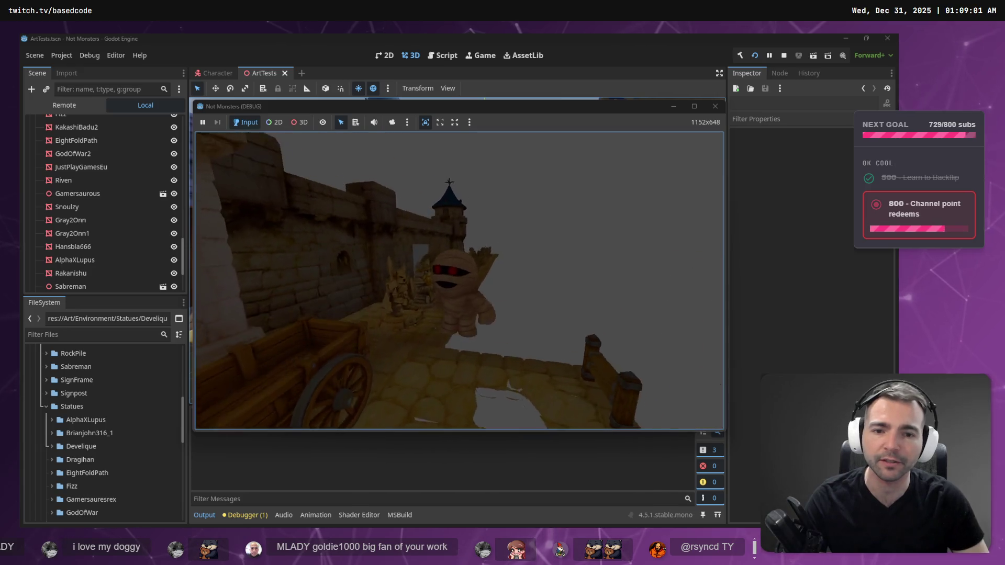
key("w")
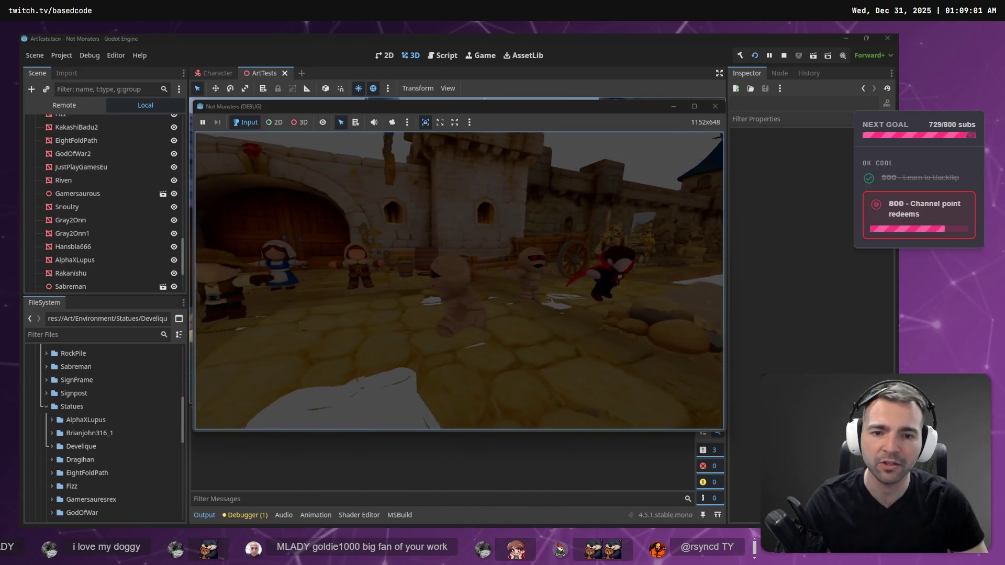
key("d")
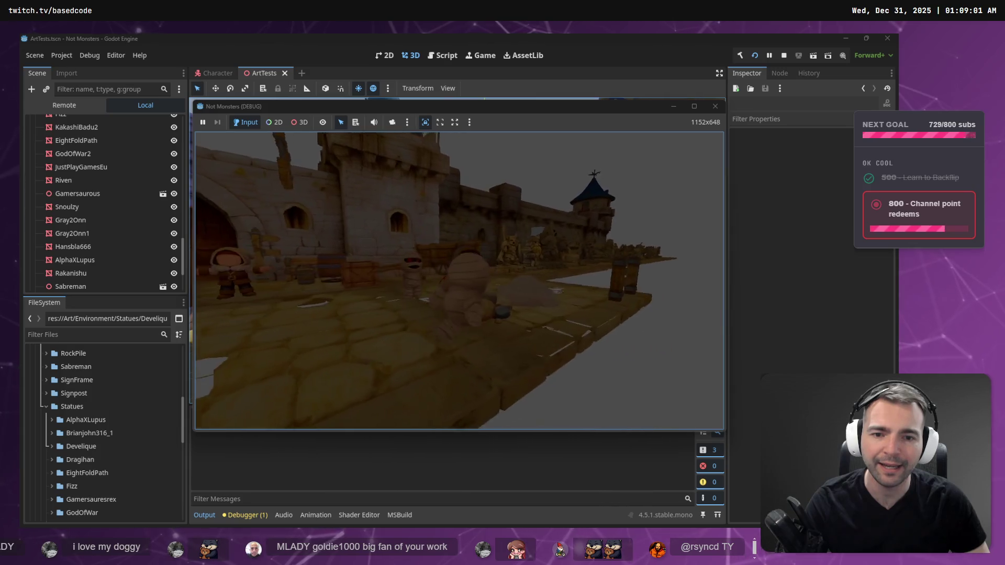
key("a")
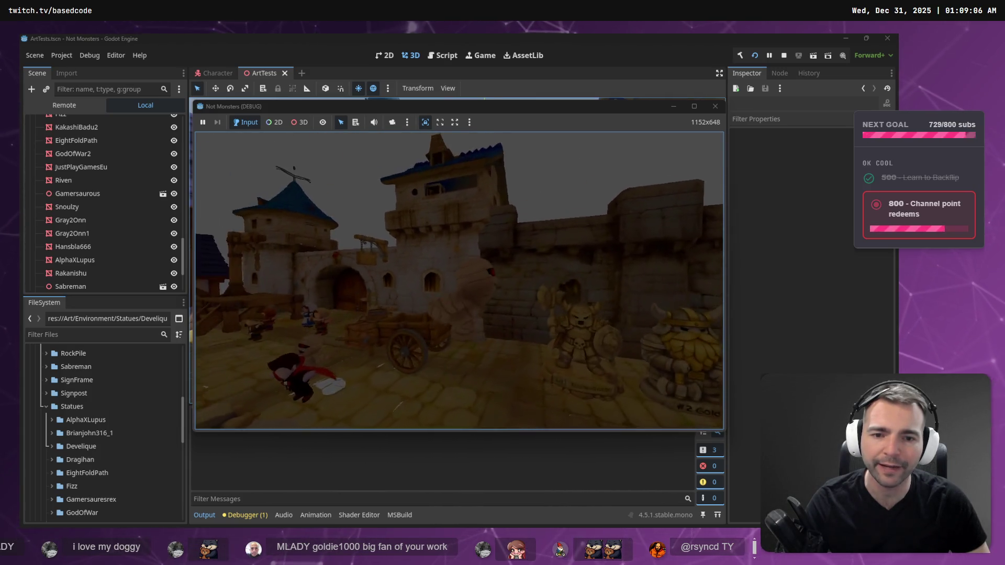
key("w")
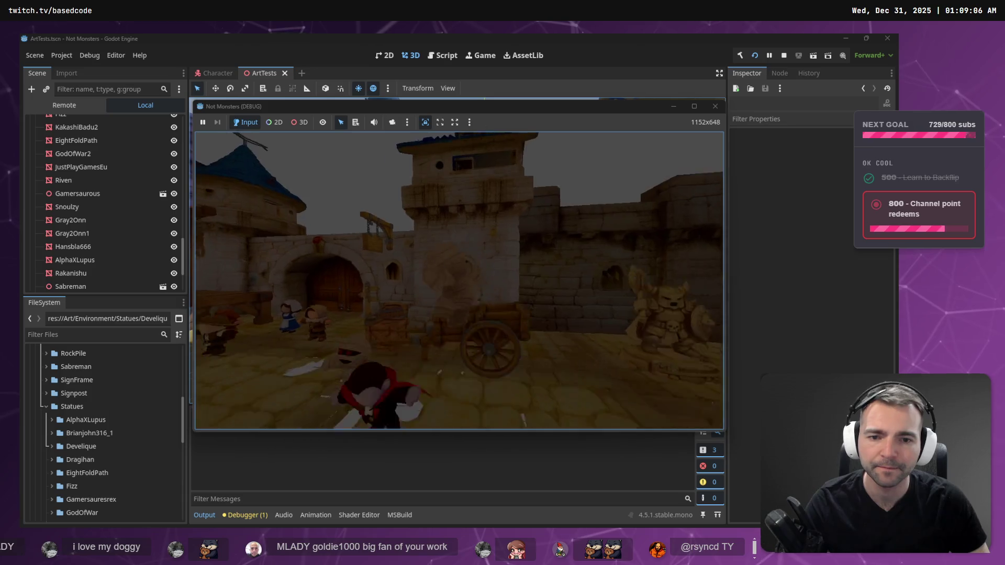
key("a")
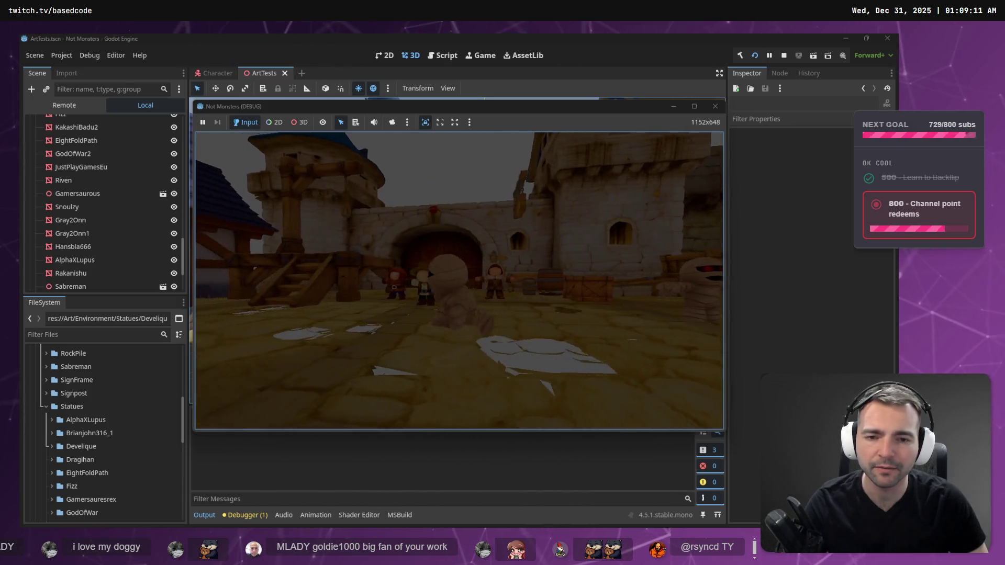
key("d")
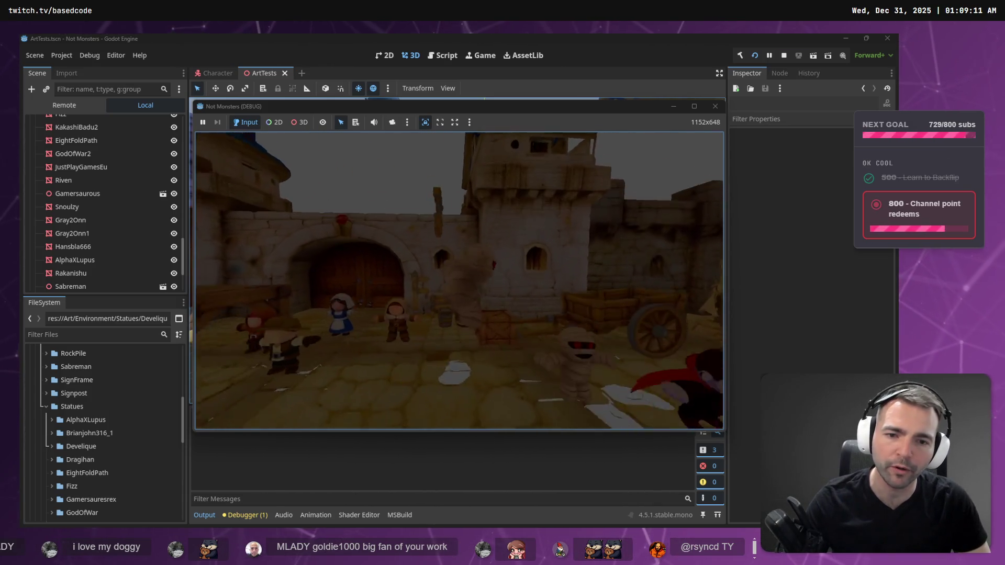
Step: Stop the game, check InputDecelerationSpeed in Rider's CharacterRootLocomotion script, and return to Godot
key("F8")
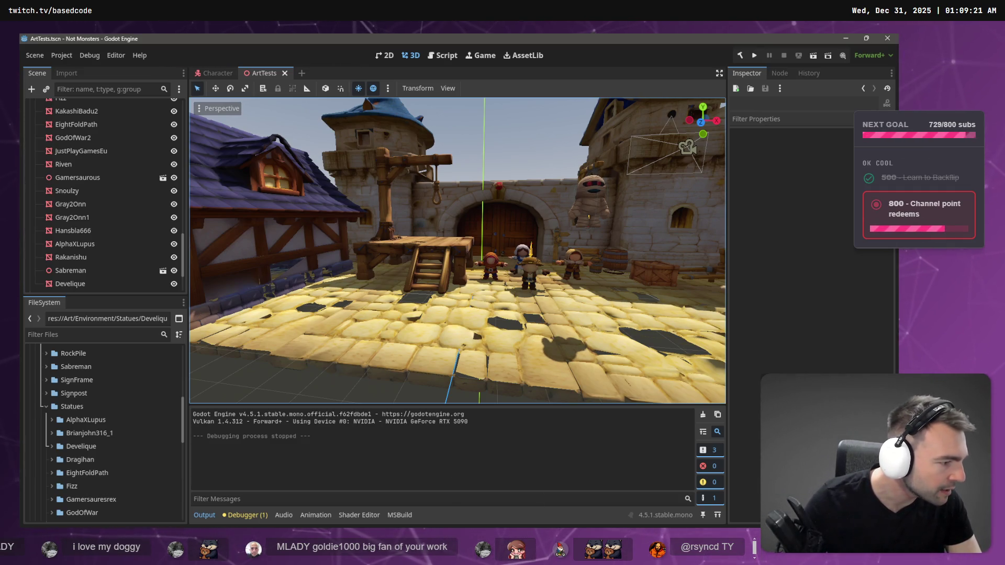
key("alt+Tab")
left_click(330, 177)
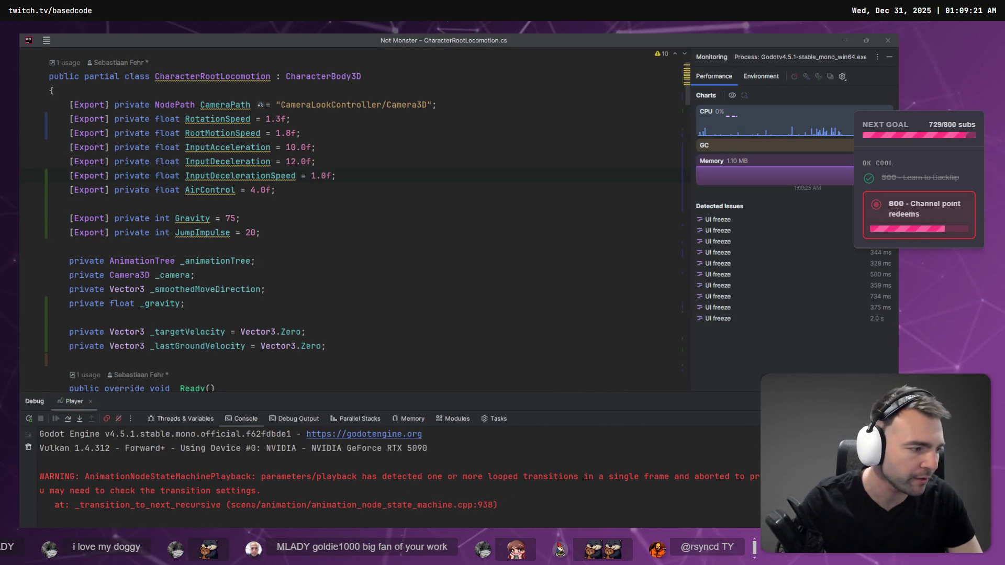
key("alt+Tab")
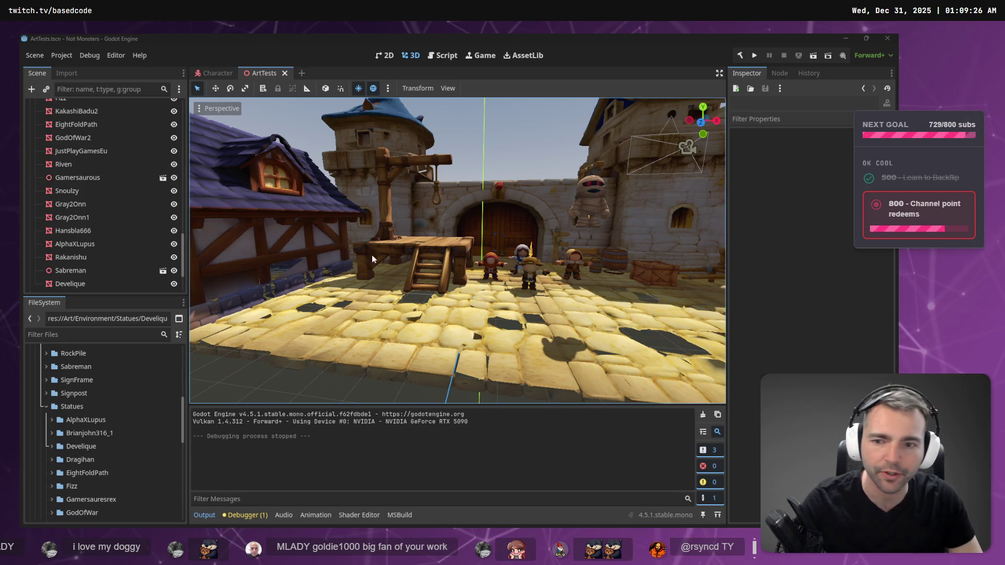
Step: Select the Jump state in the Character AnimationTree, set Timeline Length to 0.7, and run the game
left_click(217, 73)
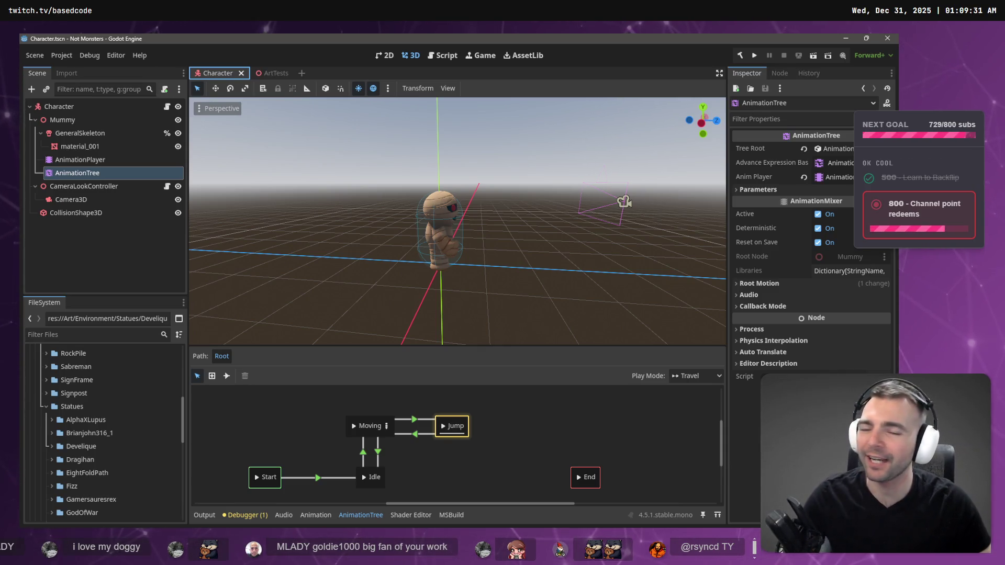
left_click(448, 435)
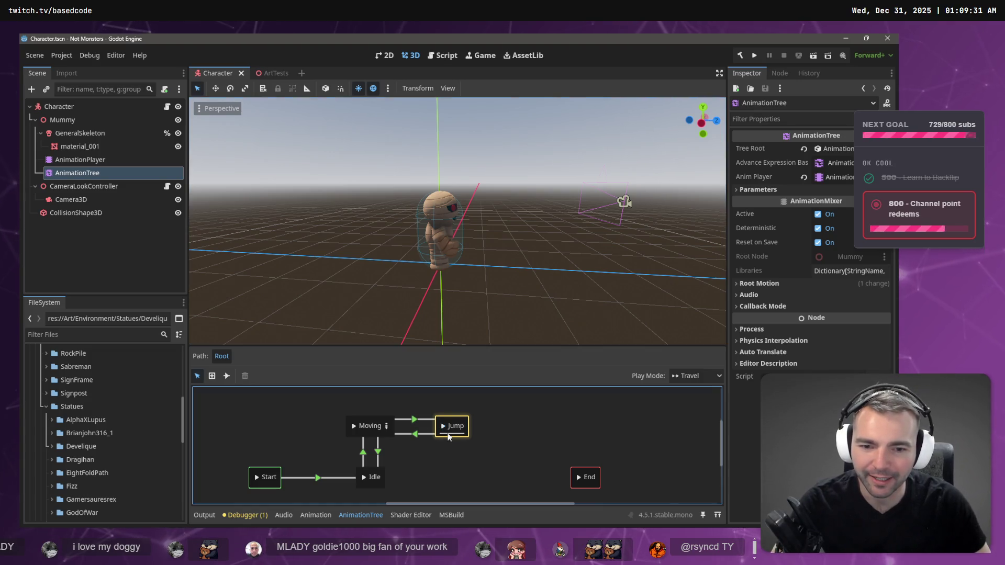
left_click(365, 424)
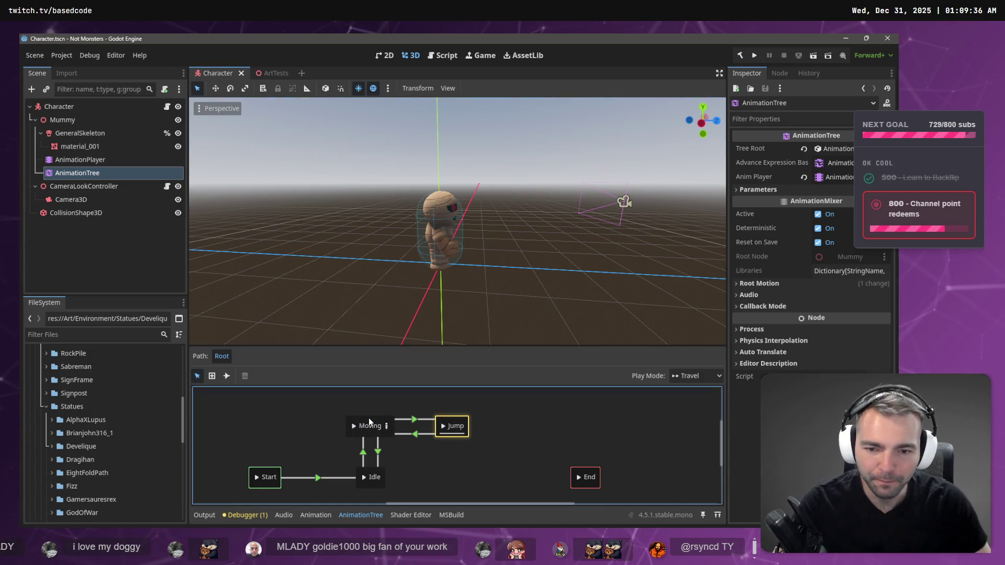
left_click(423, 419)
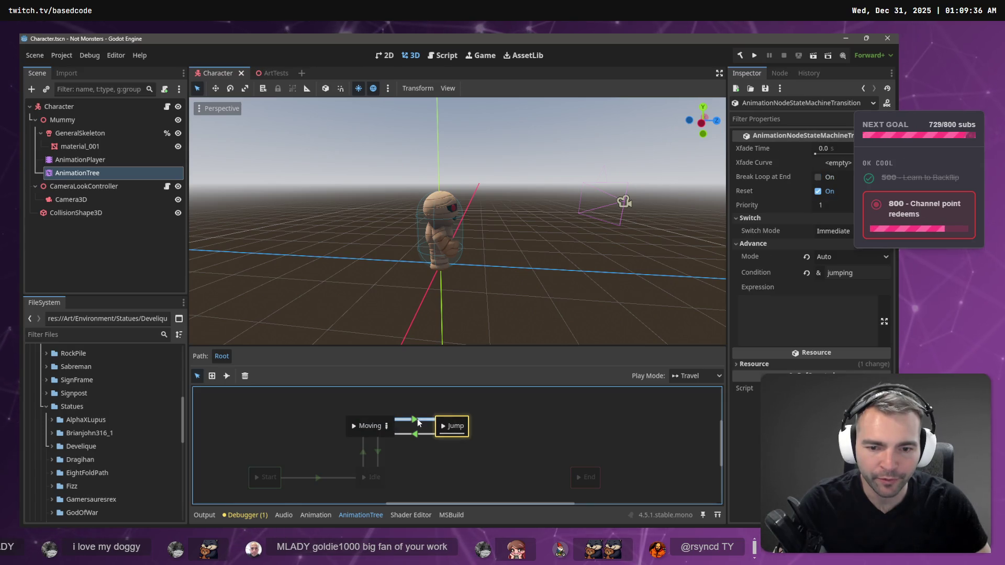
left_click(451, 426)
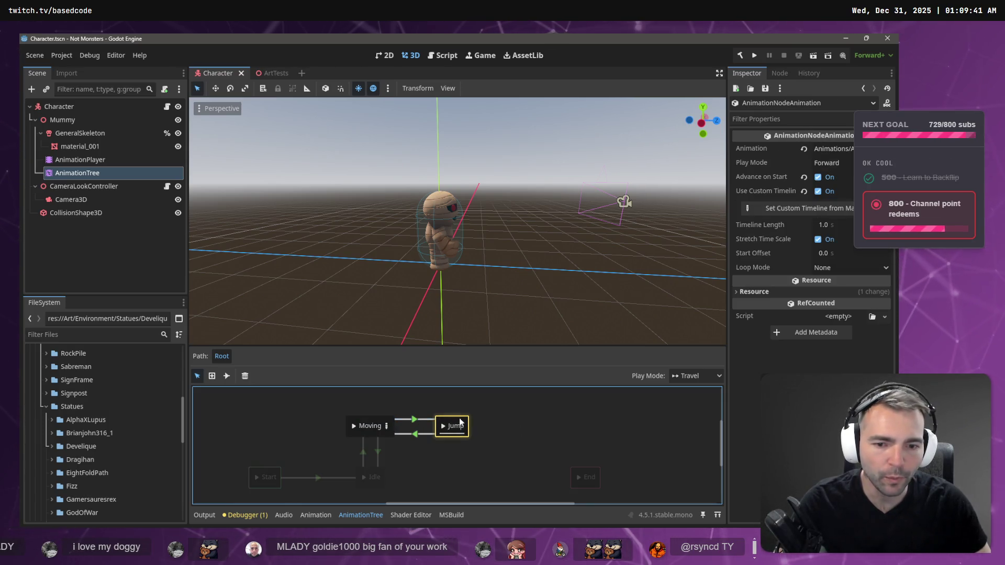
left_click(836, 225)
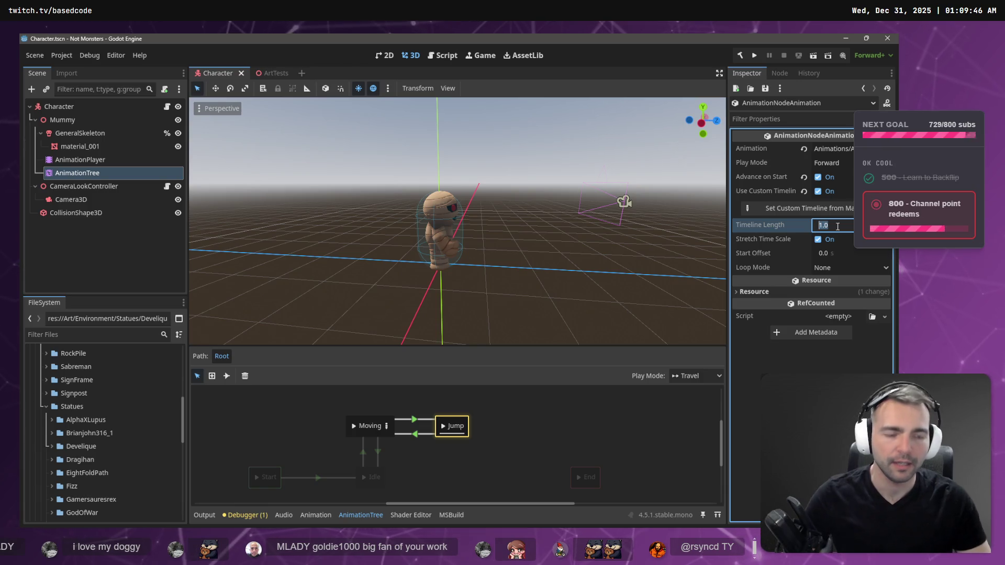
type("0.7")
key("Return")
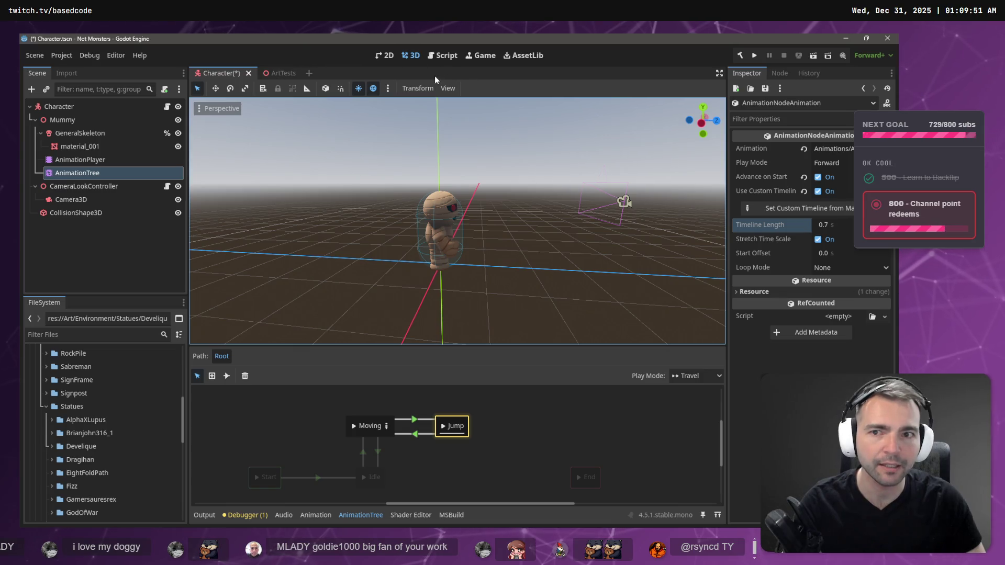
key("F5")
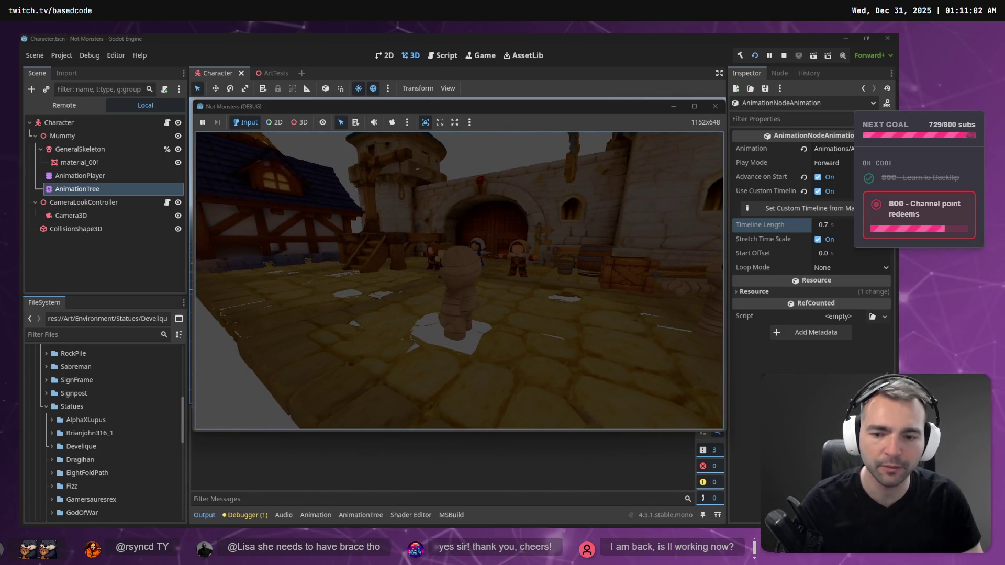
Step: Stop the running game after testing the shorter jump
key("F8")
Step: Set the Jump Start Offset to 0.05, then 0.1, playtesting each before stopping the game
left_click(826, 252)
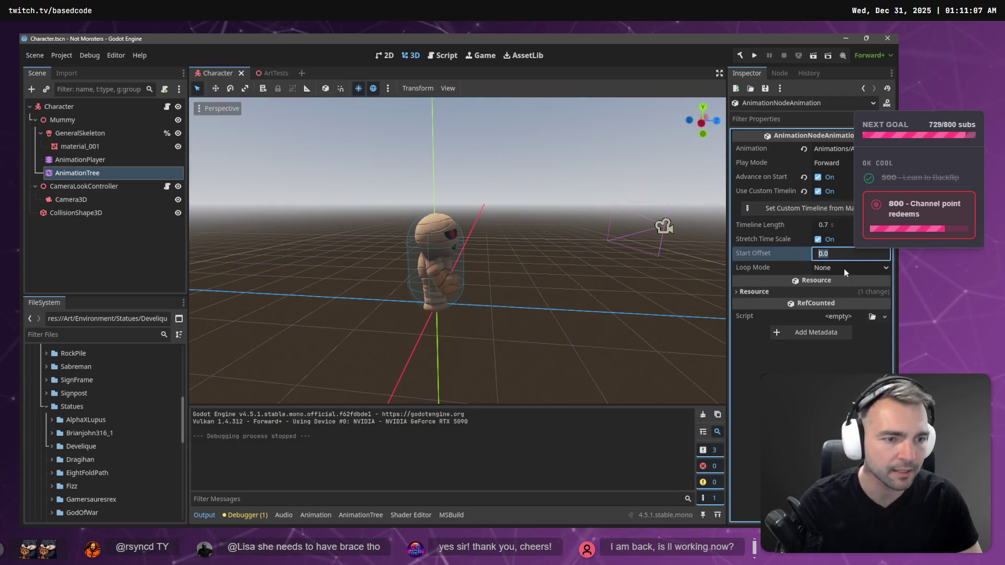
type(".")
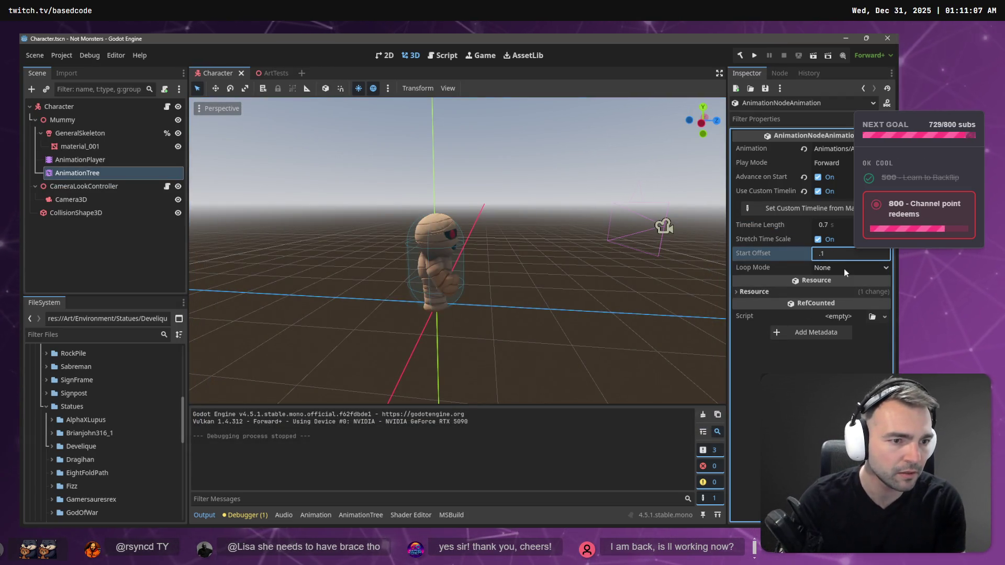
type("05")
key("Return")
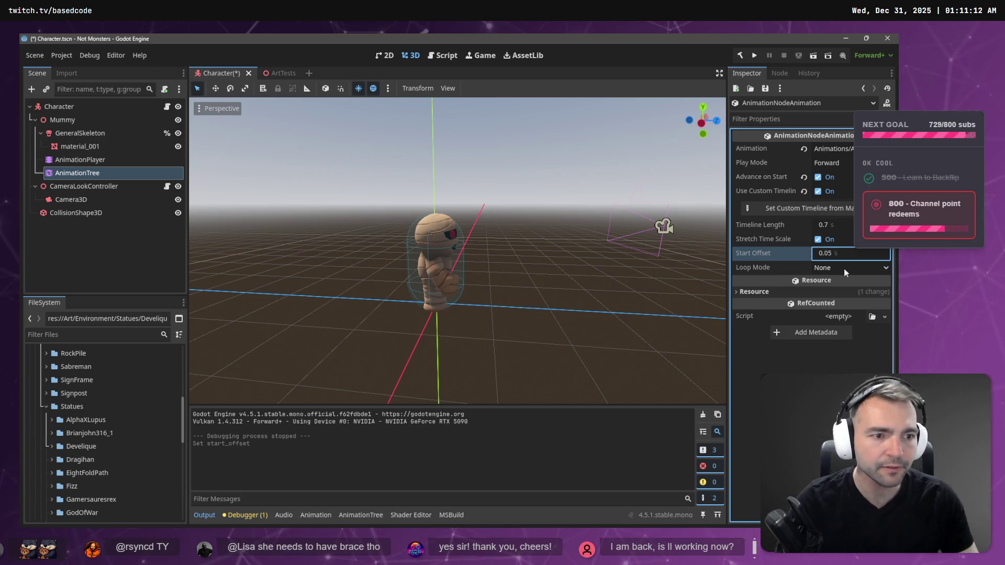
key("F5")
type("0.1")
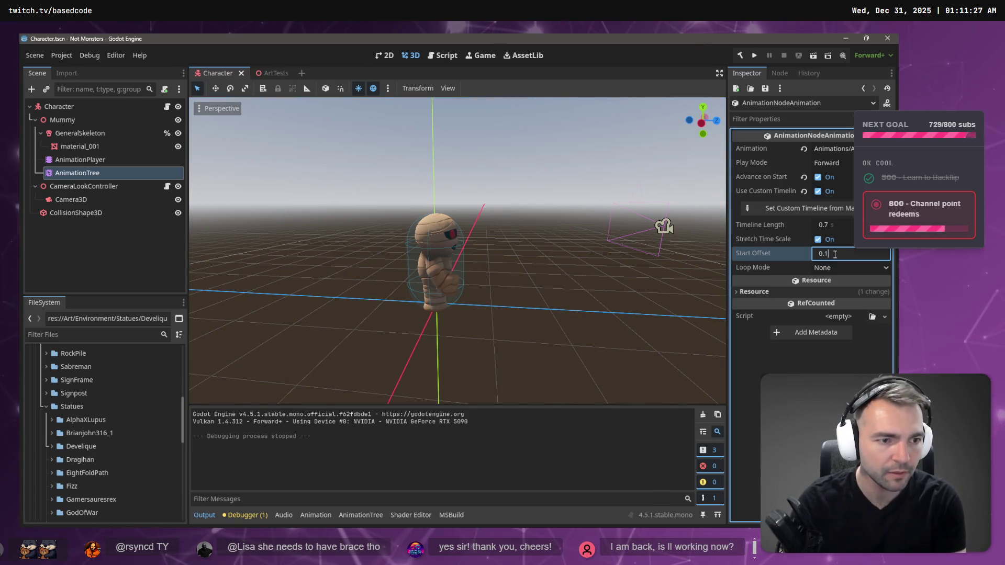
key("F5")
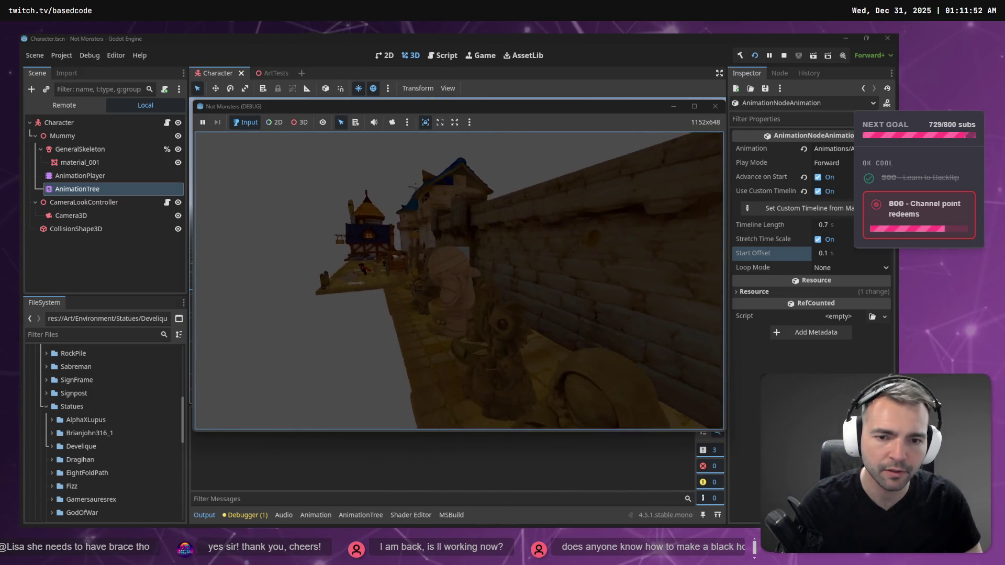
key("F8")
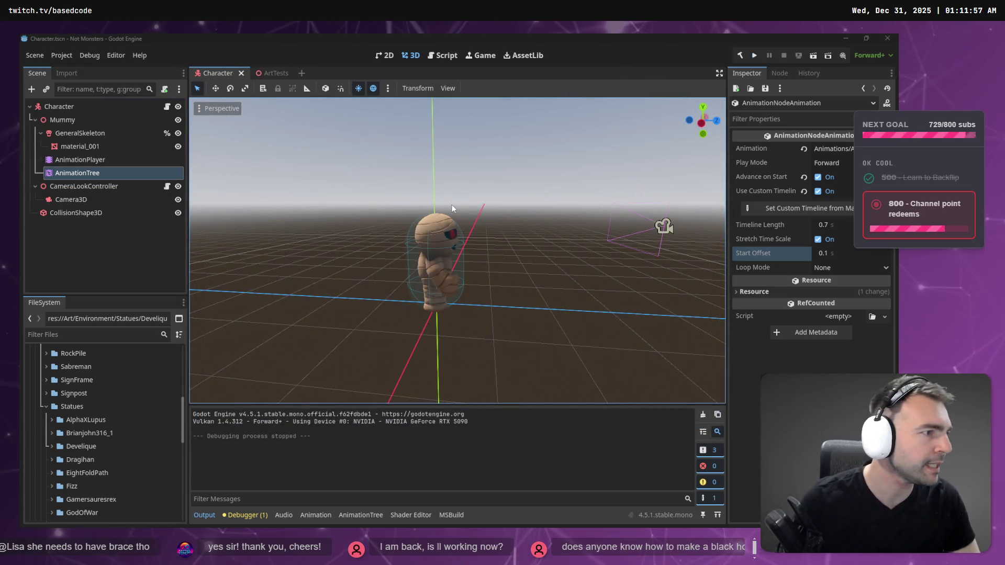
key("alt+Tab")
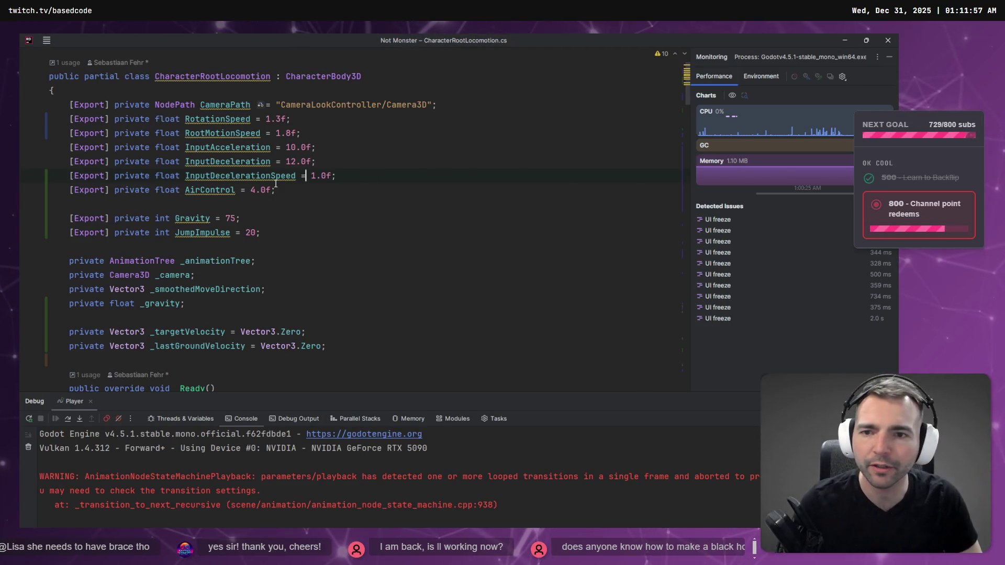
scroll(220, 231, "up", 1)
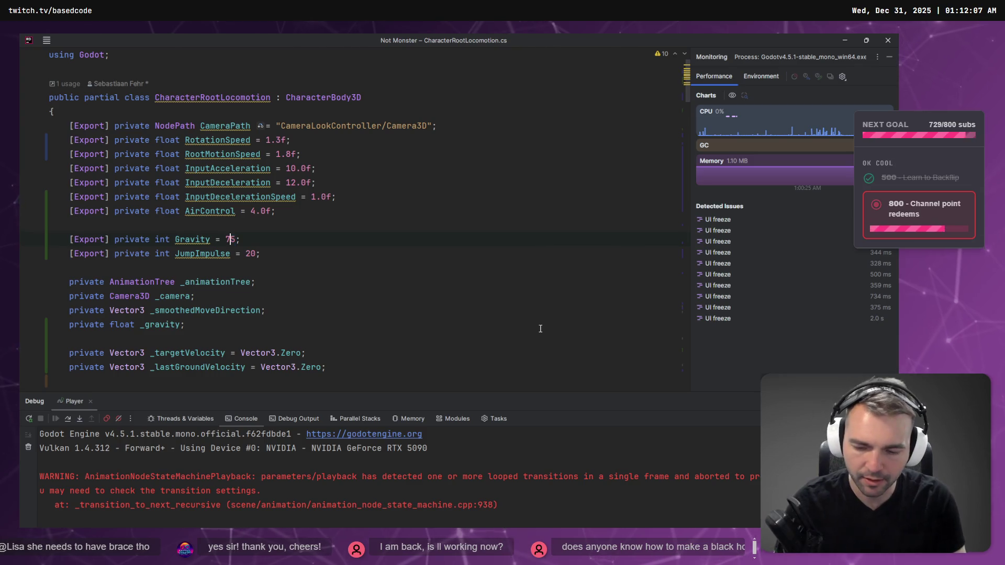
key("alt+Tab")
key("alt+Tab")
key("alt+Tab")
key("alt+Tab")
key("alt+Tab")
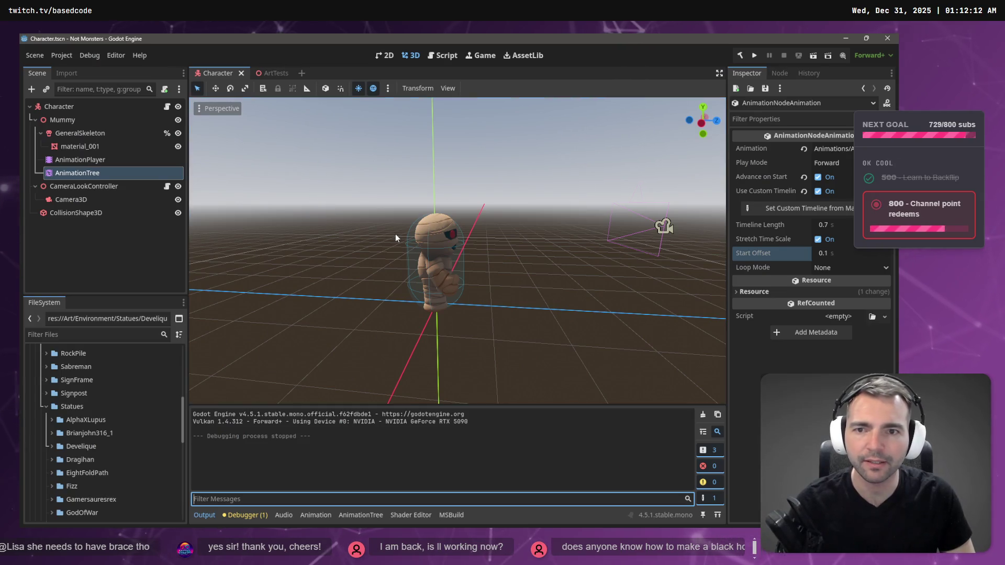
left_click(754, 55)
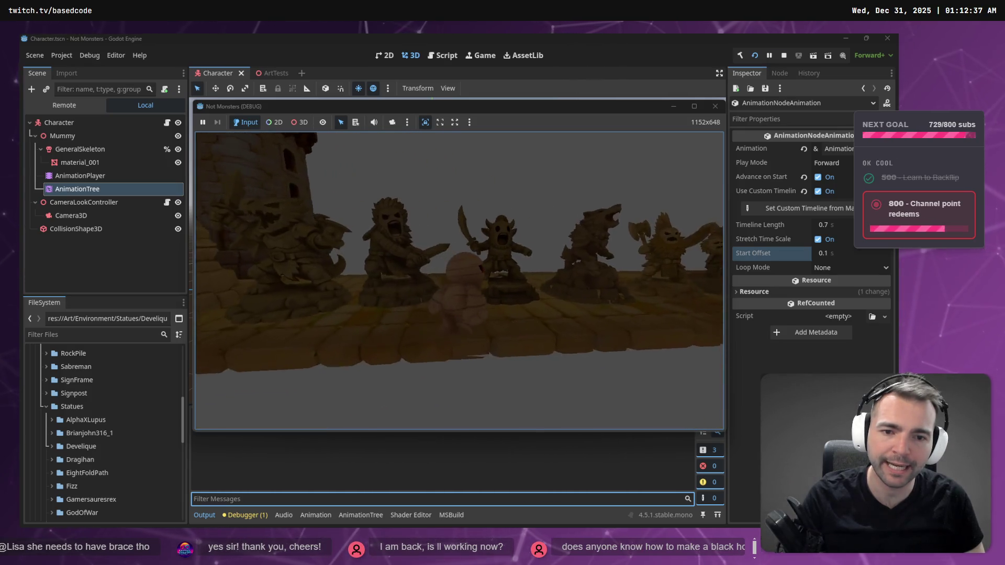
key("F8")
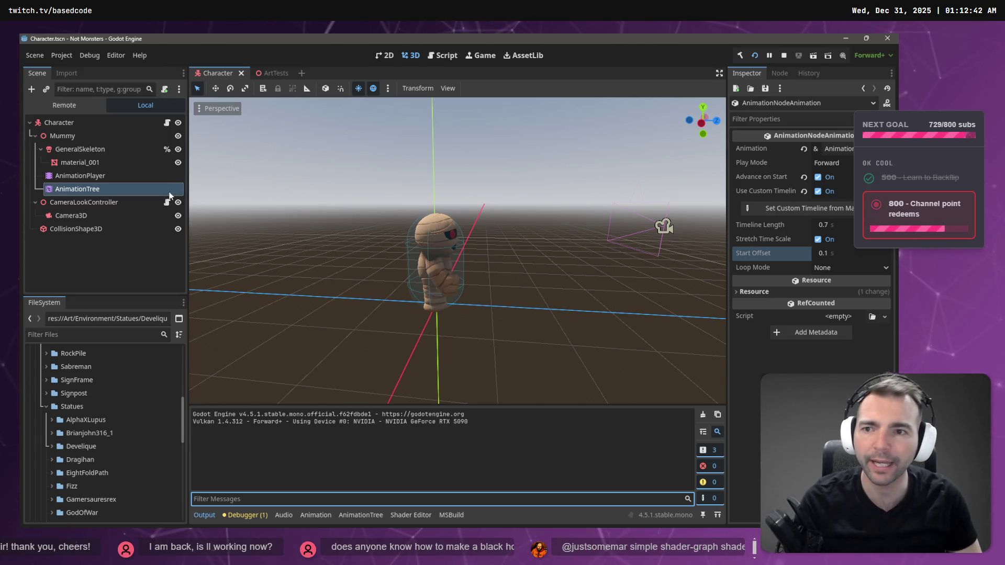
left_click(276, 73)
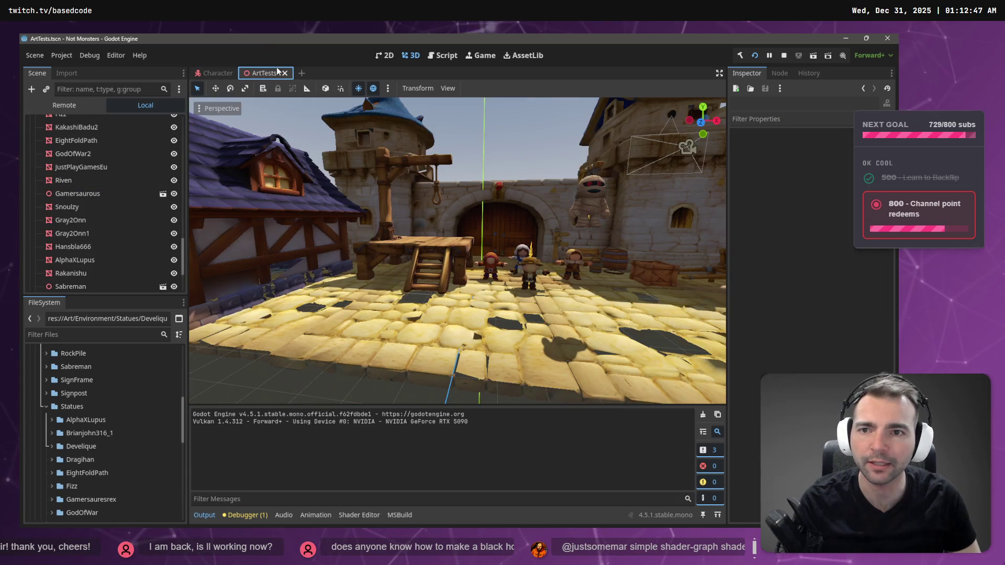
Step: In the Character scene, select the Jump state, set Timeline Length to 0.8 and run the game
left_click(209, 75)
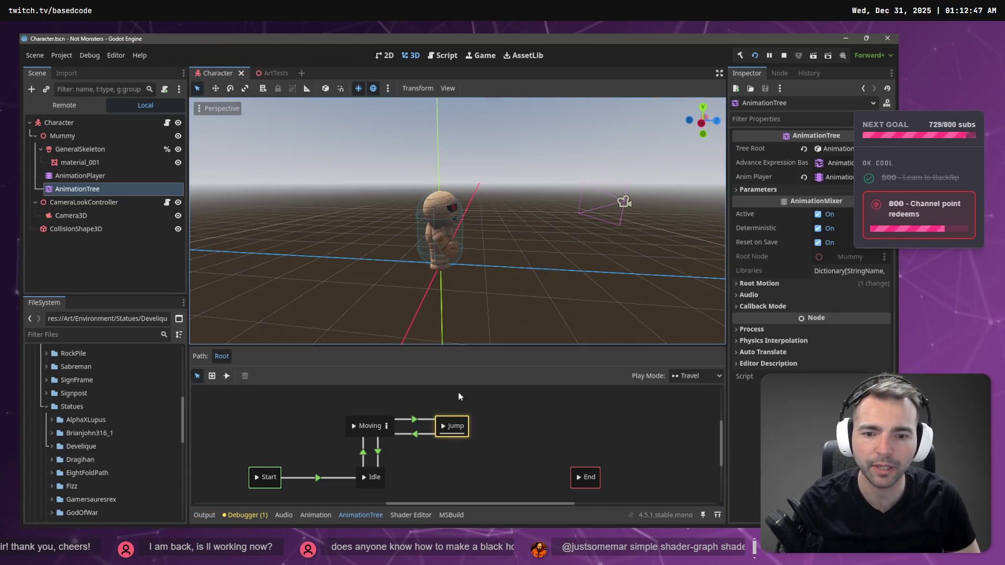
left_click(413, 420)
left_click(778, 311)
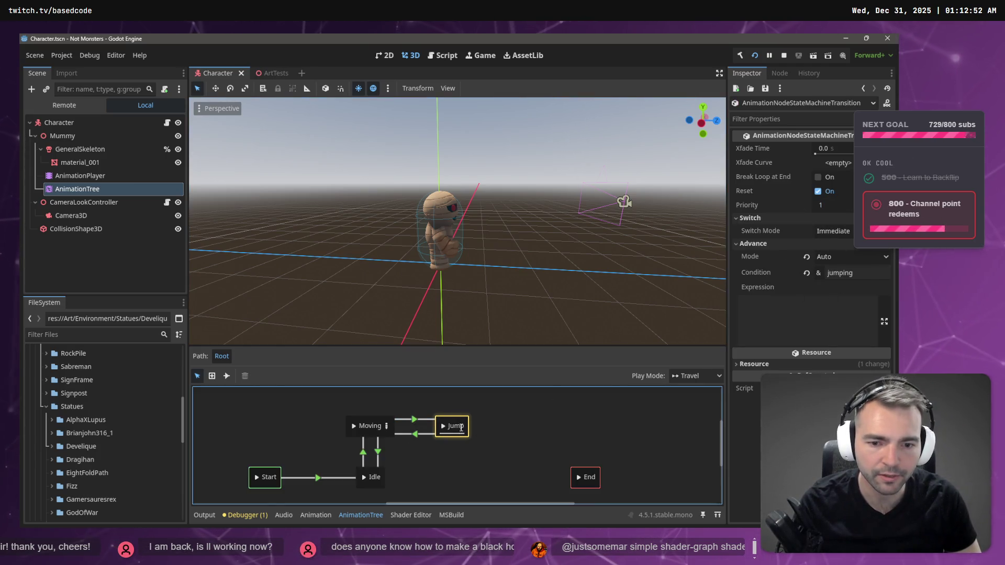
left_click(451, 422)
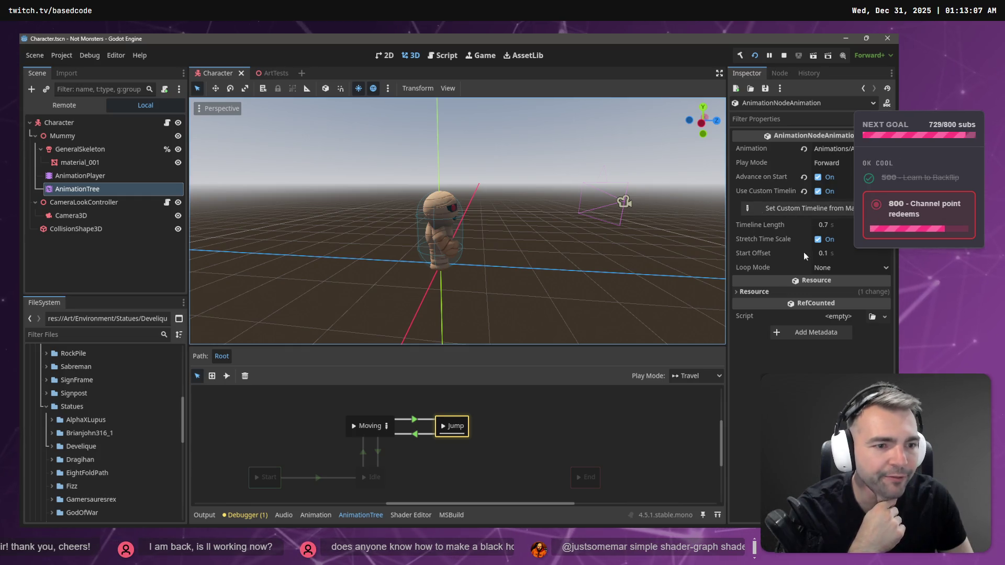
left_click(827, 224)
type("0.8")
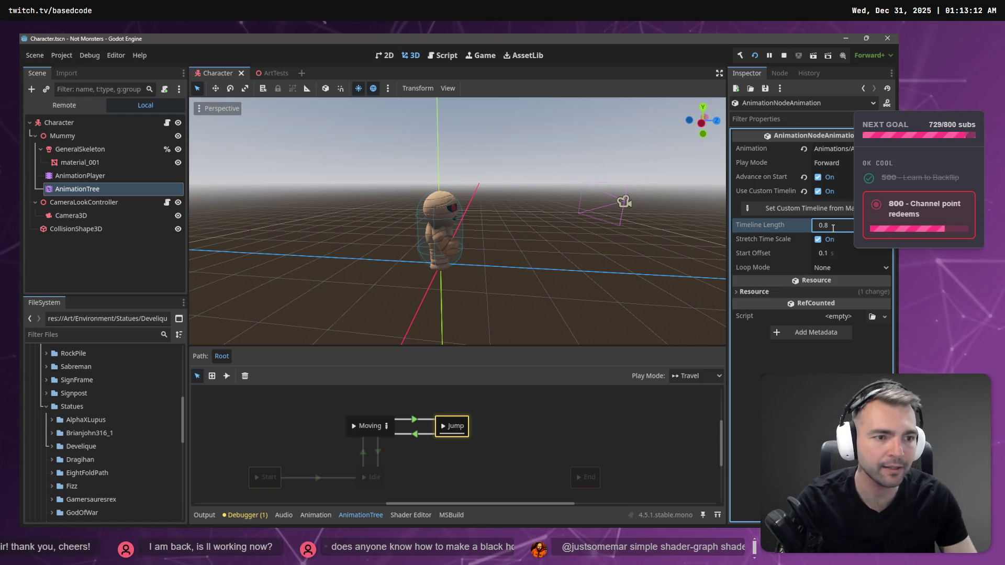
key("F5")
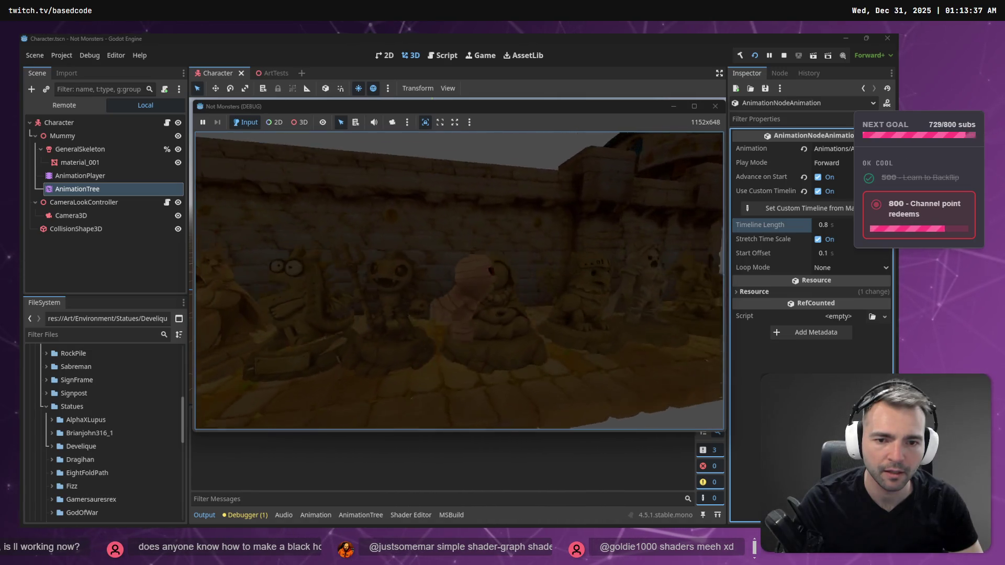
Step: Stop the running game and set Gravity to 70 in the locomotion script in Rider
key("F8")
key("alt+Tab")
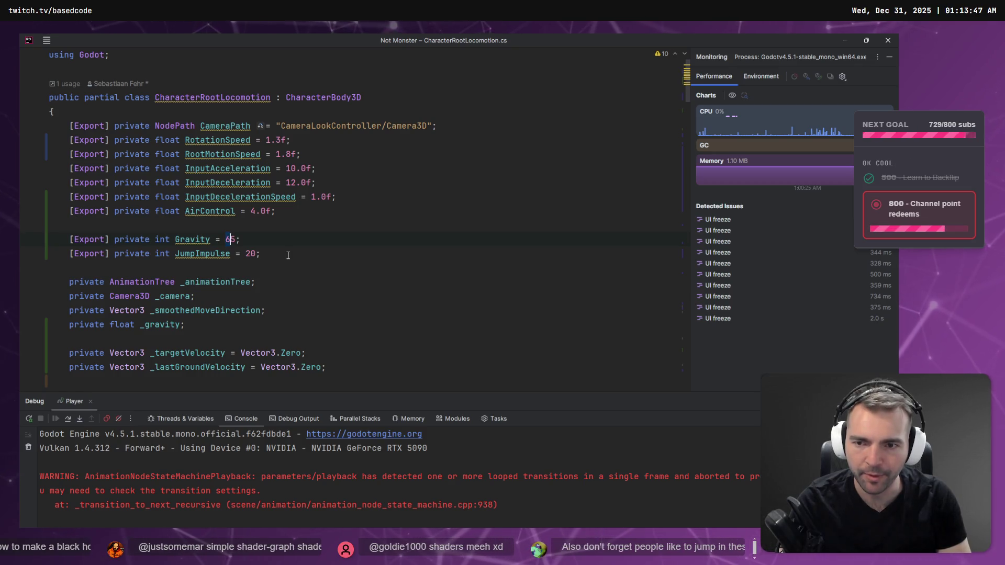
key("alt+Tab")
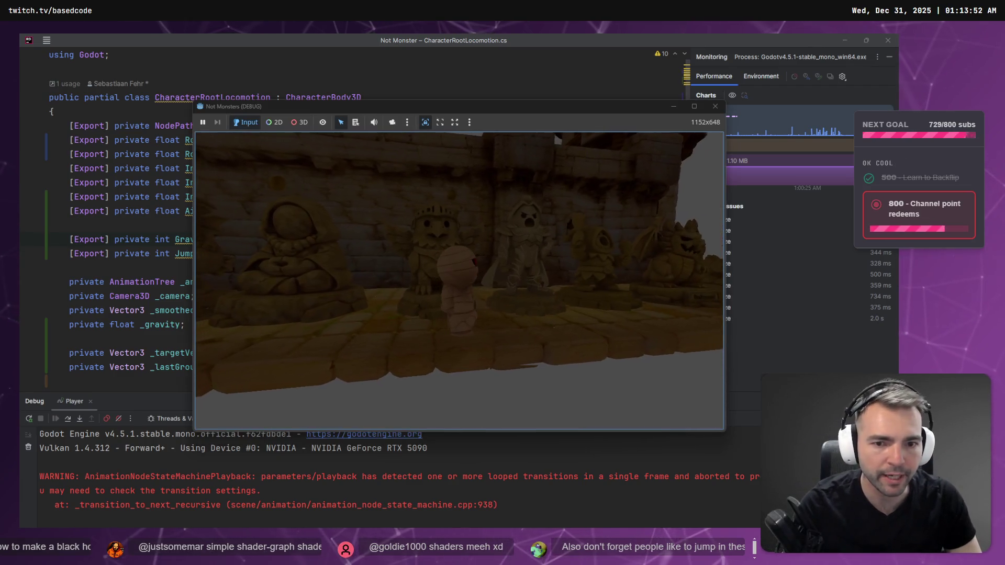
key("alt+Tab")
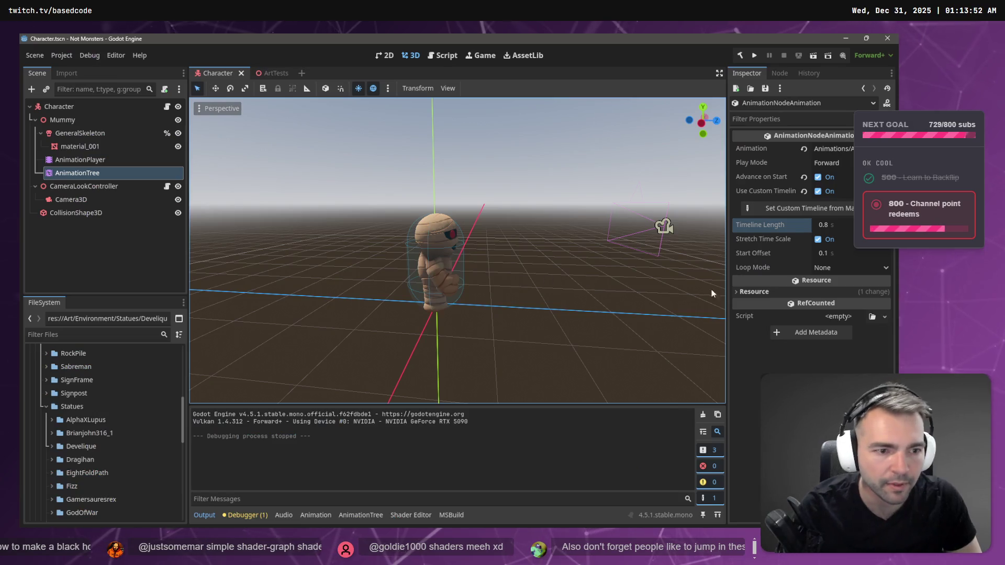
Step: Set the Jump animation's Timeline Length to 0.9 s in the Inspector
left_click(829, 225)
type("0.9")
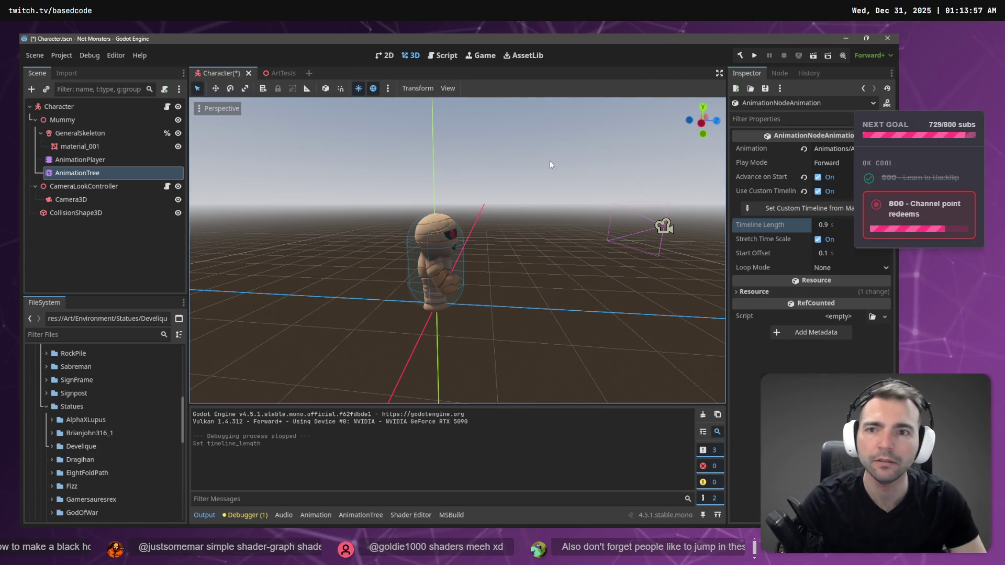
key("alt+Tab")
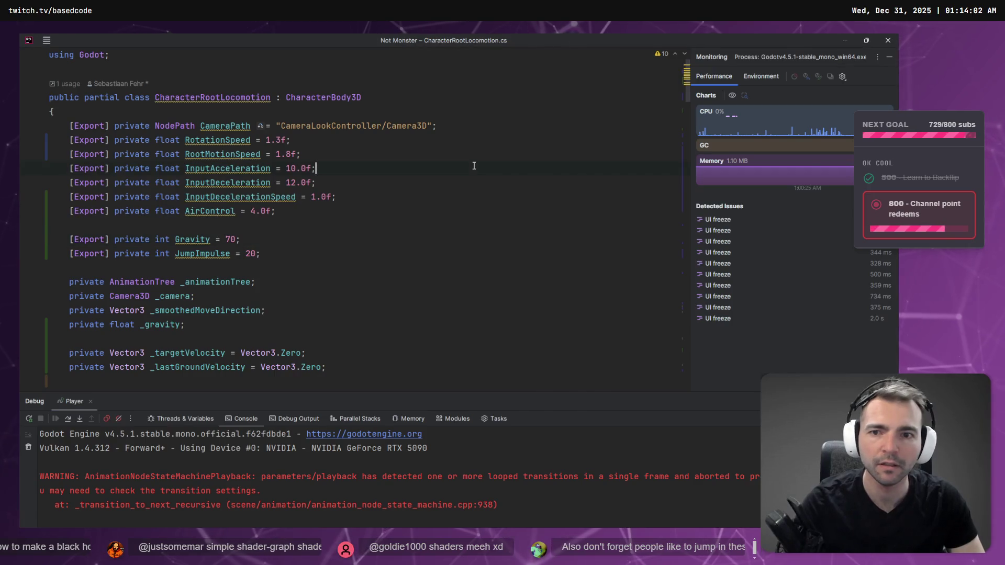
key("alt+Tab")
Step: Rebuild the C# project, playtest the new jump, then stop the game
left_click(741, 55)
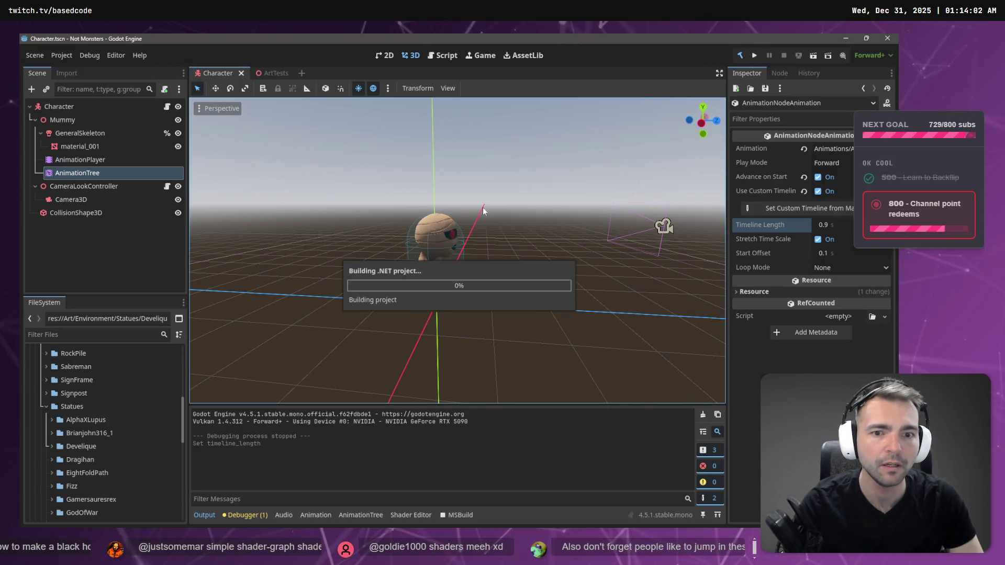
key("F5")
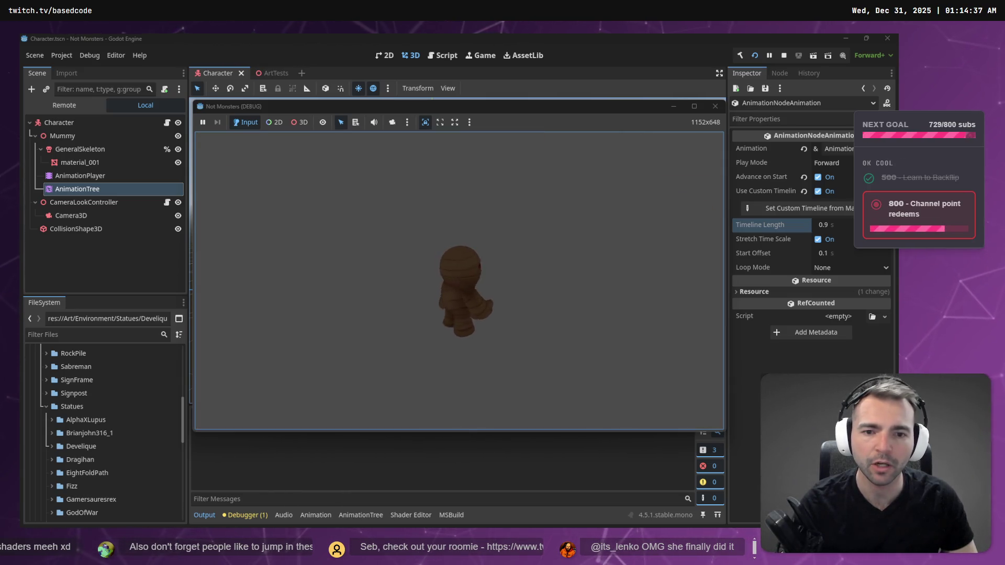
key("F8")
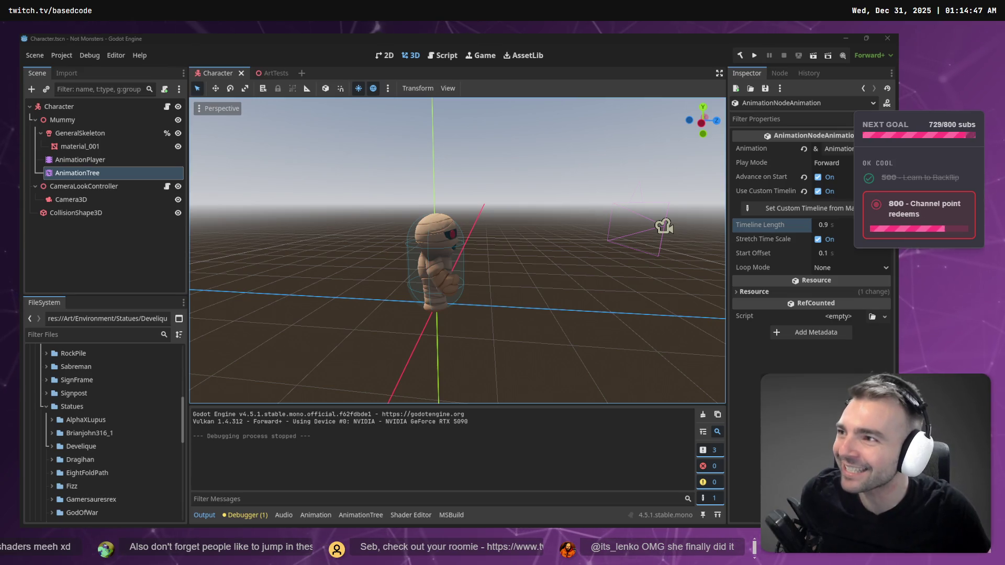
left_click_drag(487, 199, 488, 127)
double_click(486, 268)
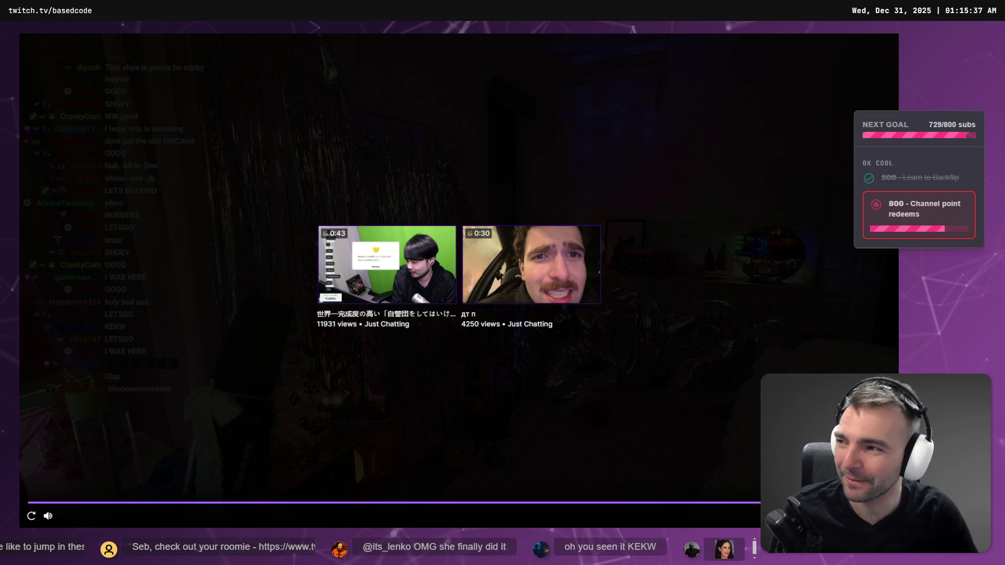
mouse_move(478, 39)
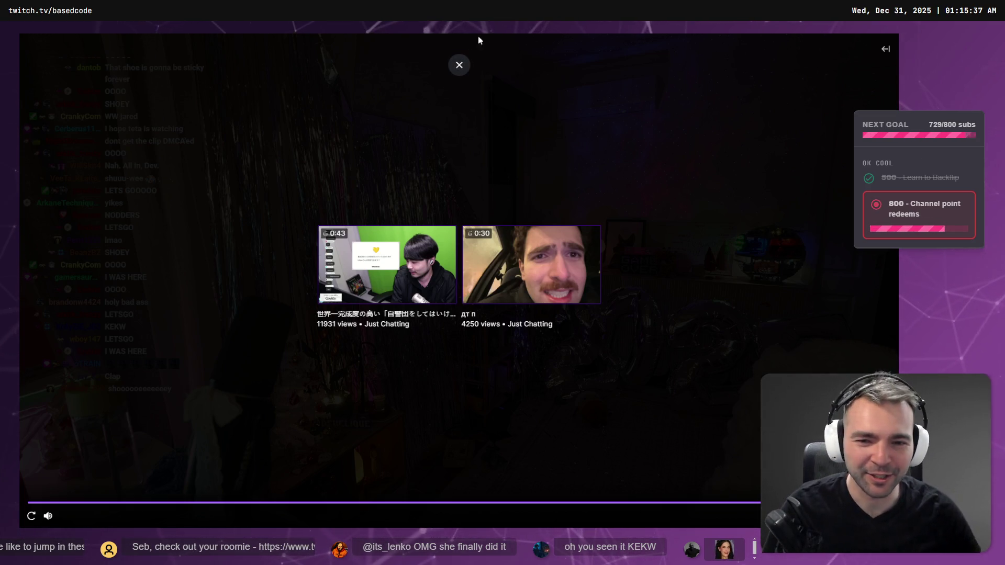
left_click(877, 50)
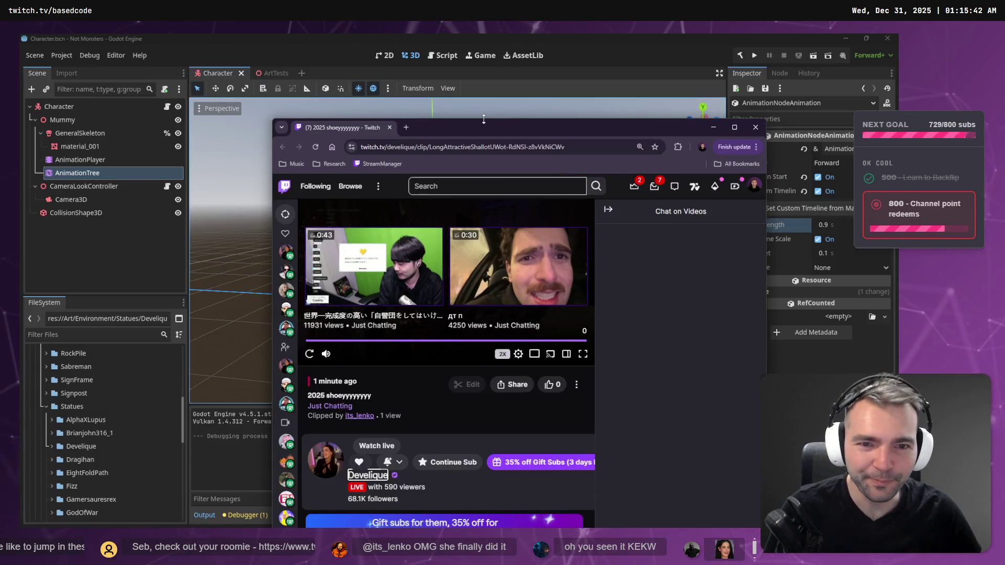
double_click(482, 127)
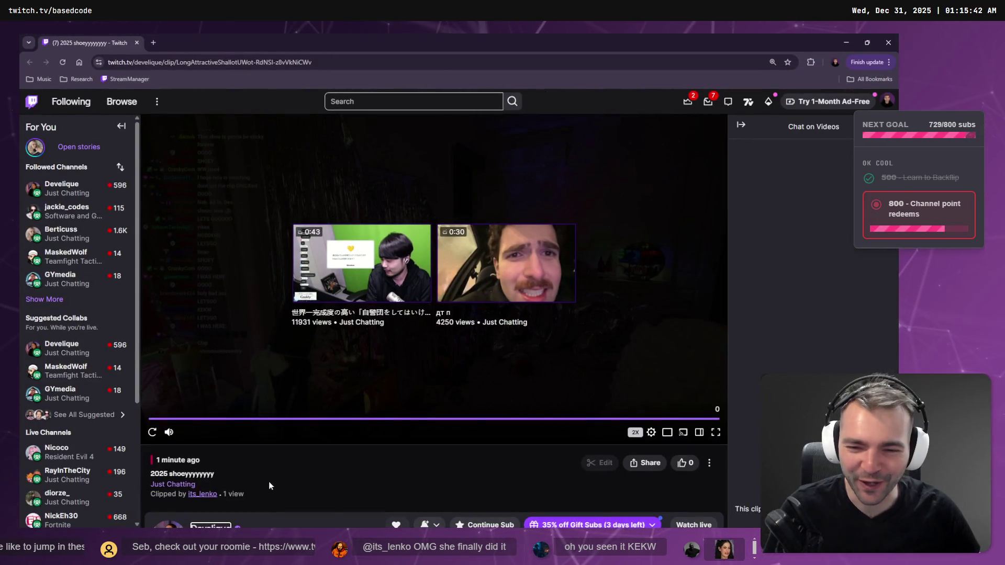
left_click(182, 419)
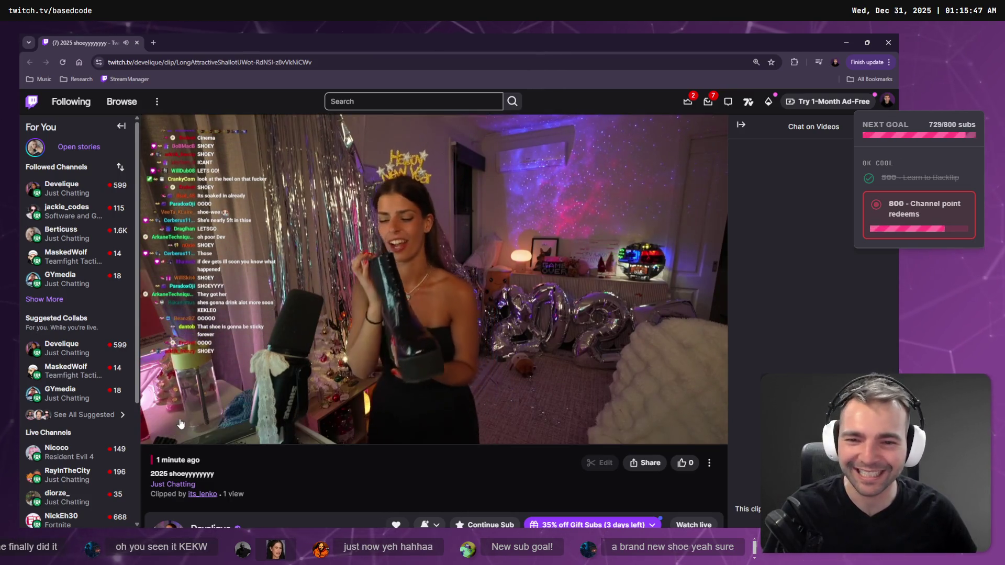
double_click(418, 343)
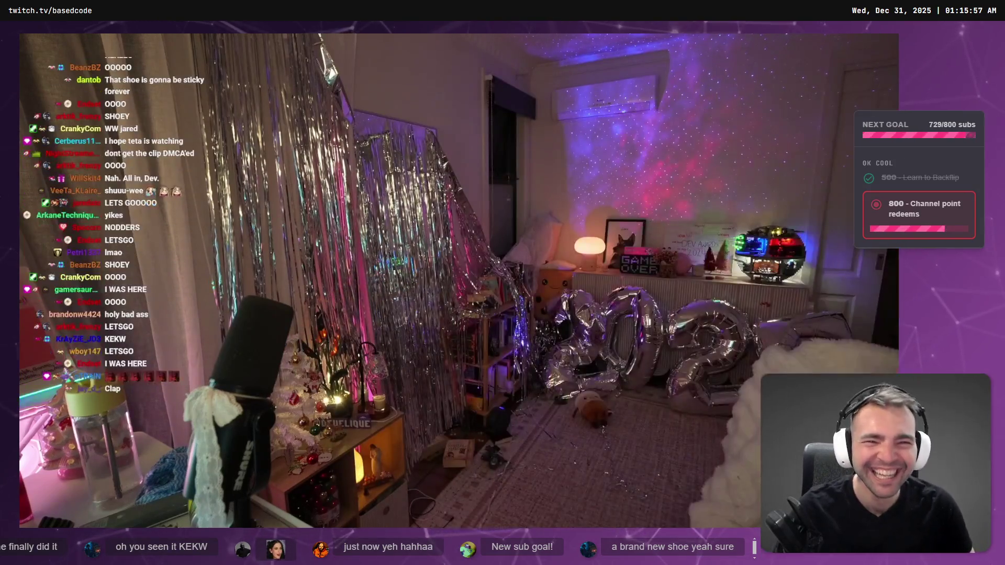
key("Escape")
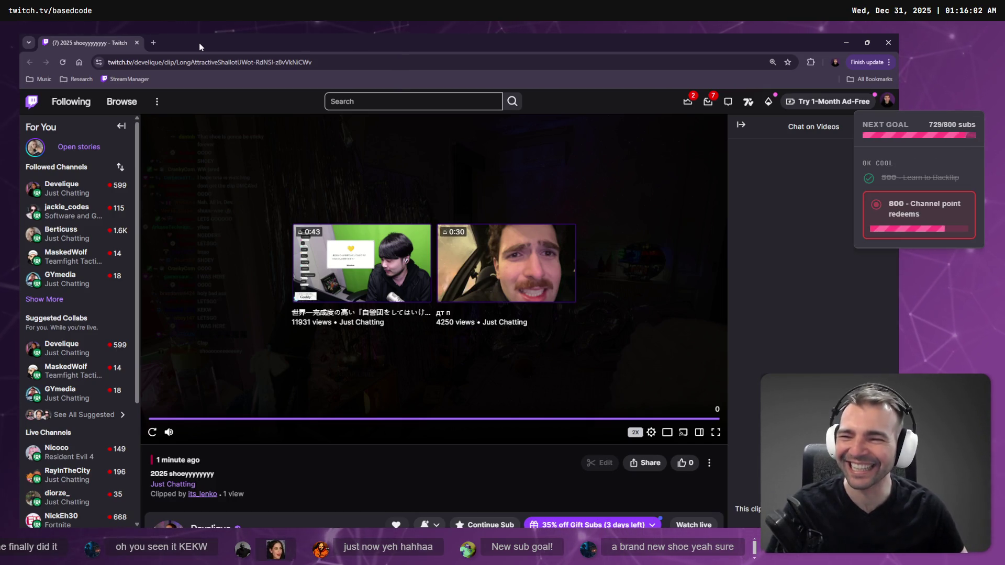
key("alt+Tab")
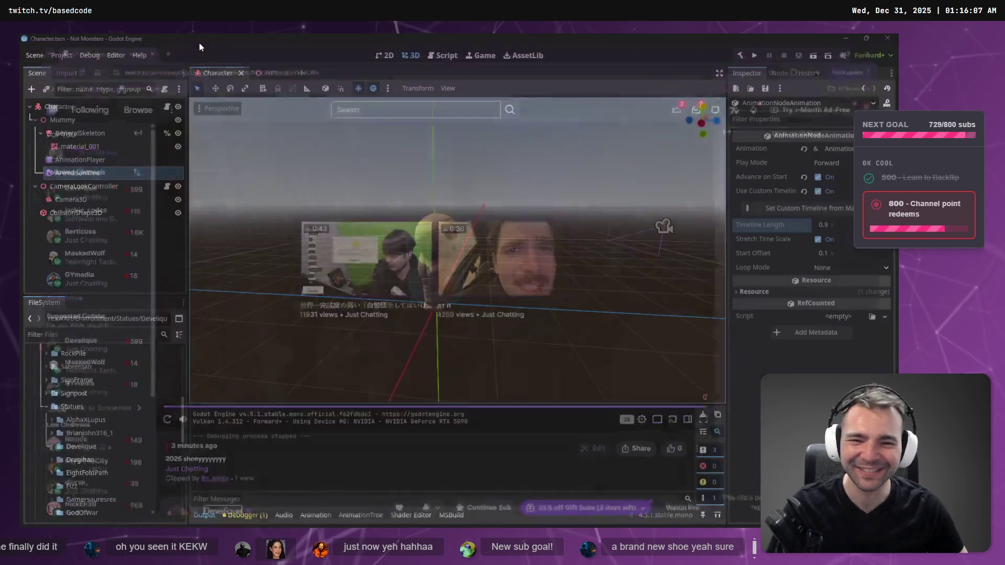
key("F5")
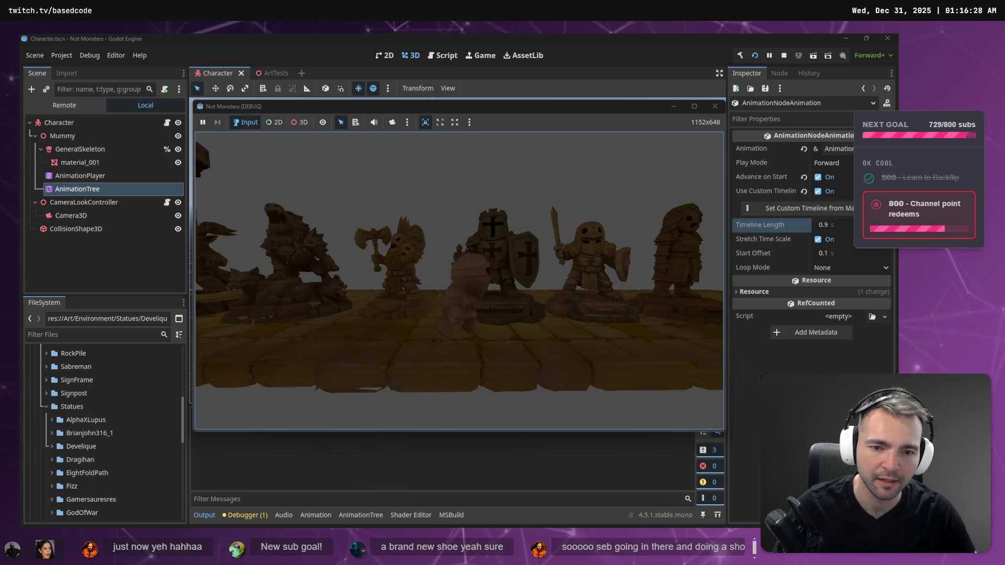
key("F8")
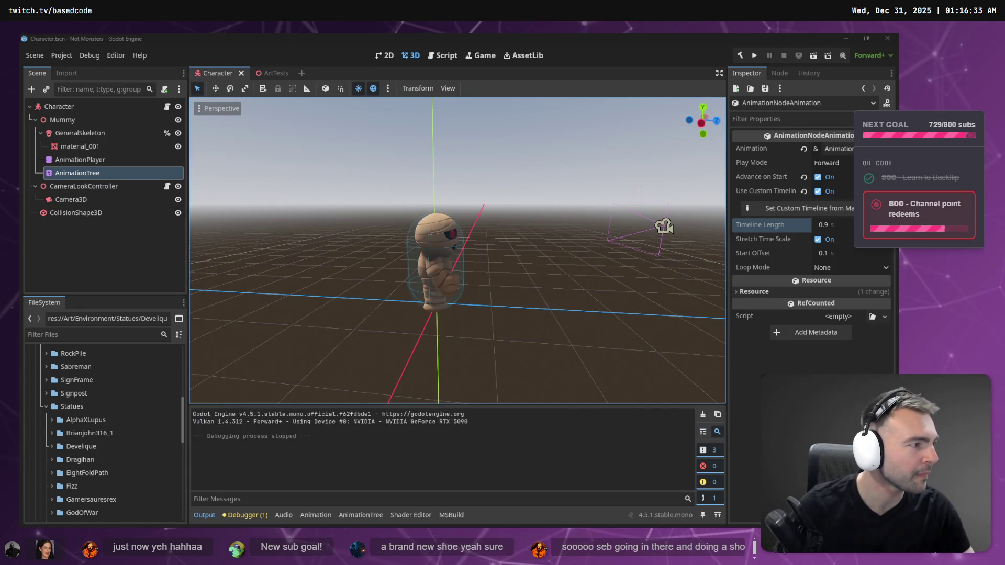
key("alt+Tab")
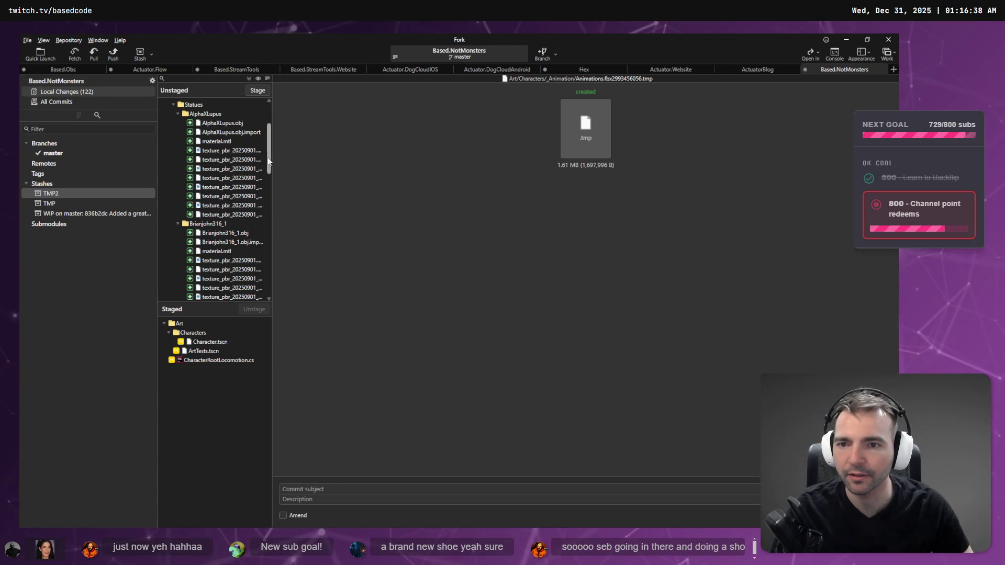
Step: Review and stage the CharacterRootLocomotion.cs diff
scroll(218, 282, "down", 10)
left_click(218, 287)
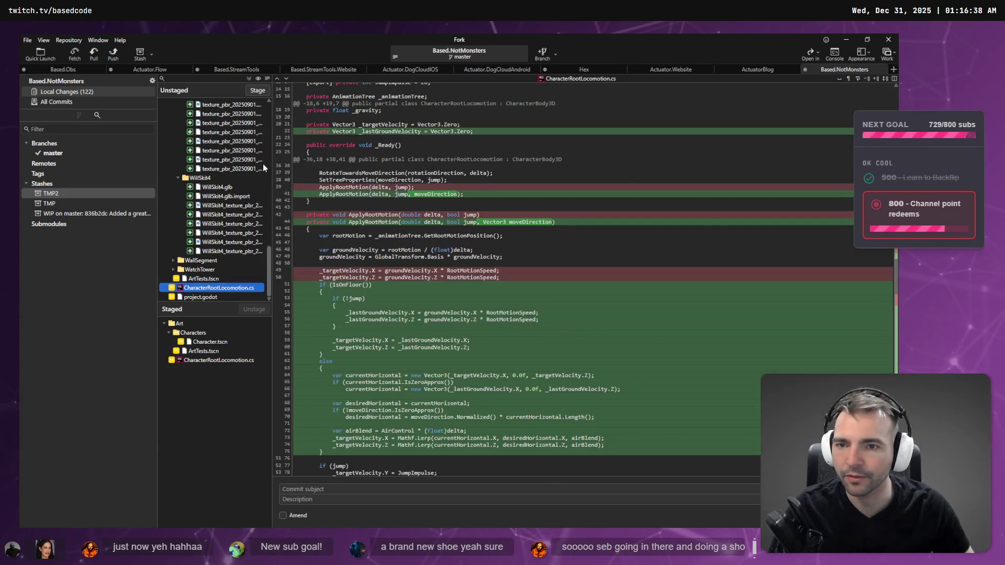
left_click(257, 91)
Step: Review and stage the ArtTests.tscn diff, leaving project.godot unstaged
left_click(221, 290)
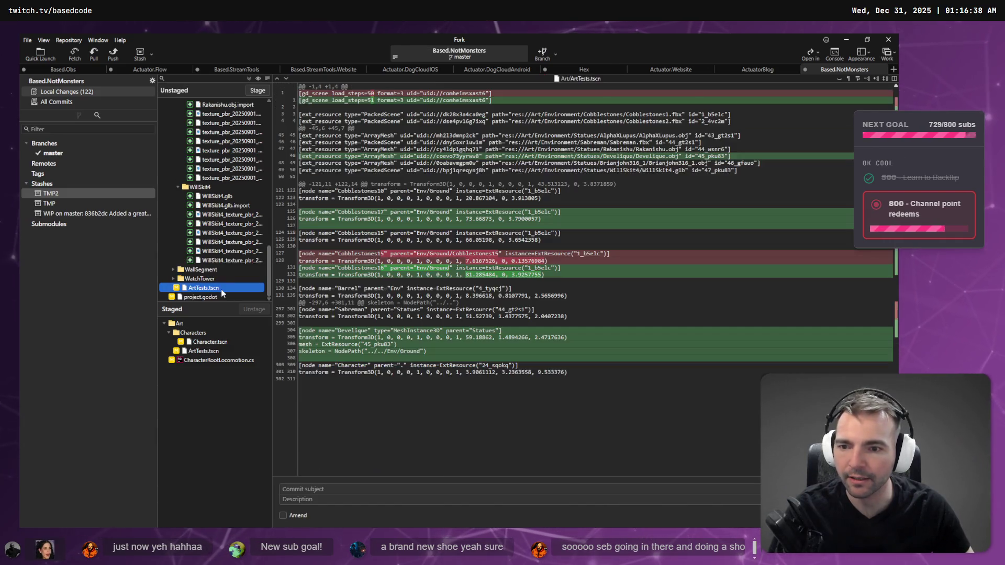
left_click(257, 91)
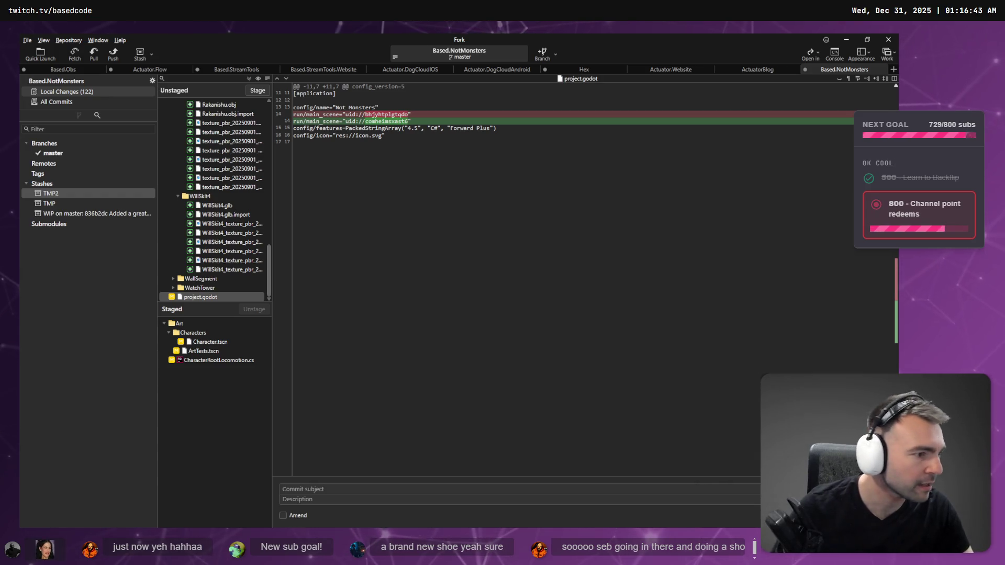
key("alt+Tab")
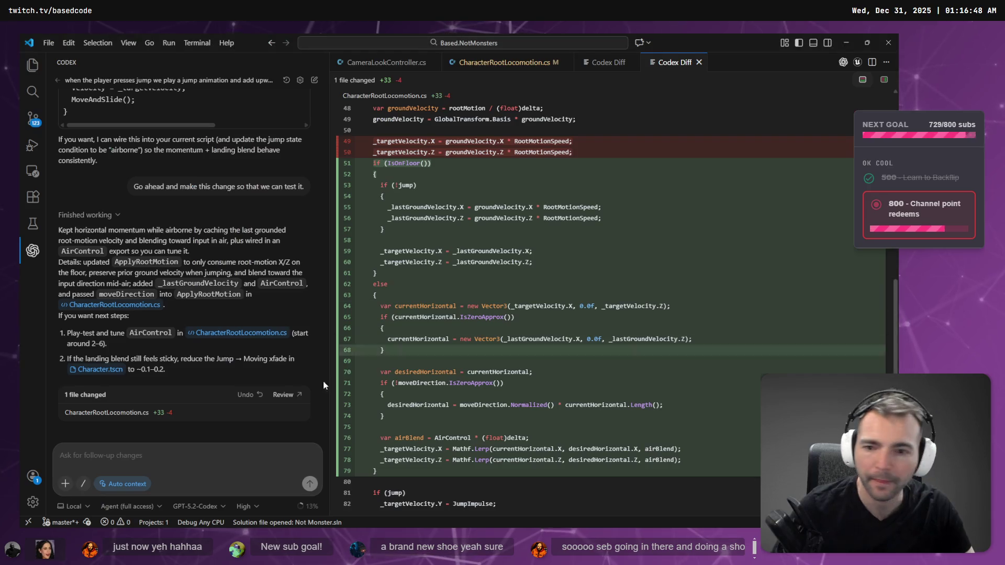
Step: Dictate and send Codex a request to carry the character's momentum forward on landing
key("super+h")
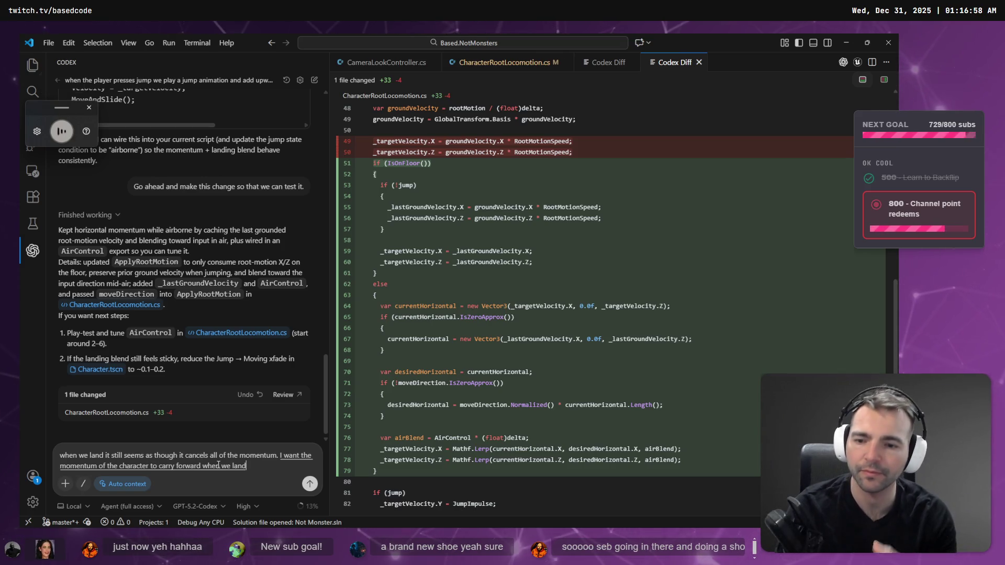
key("Return")
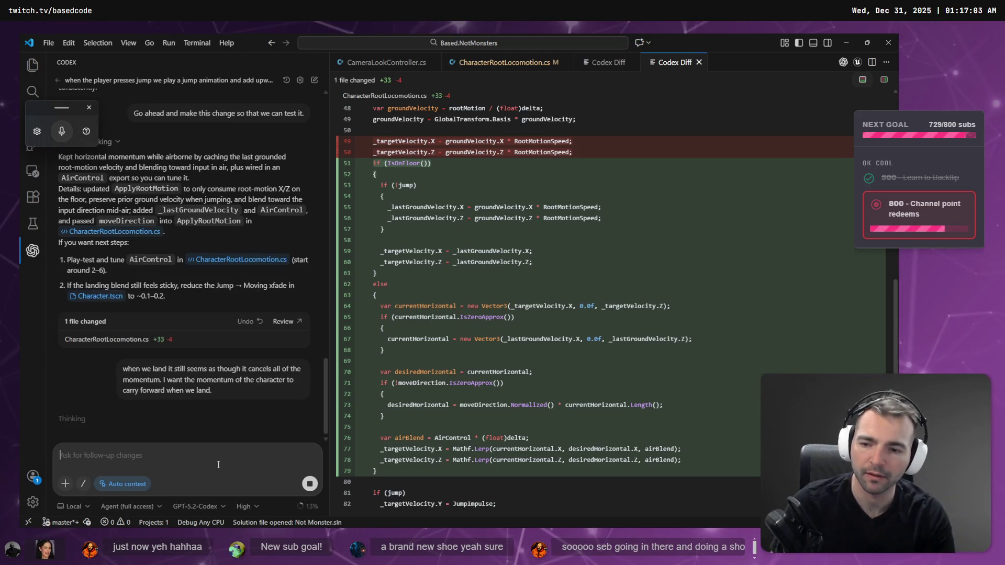
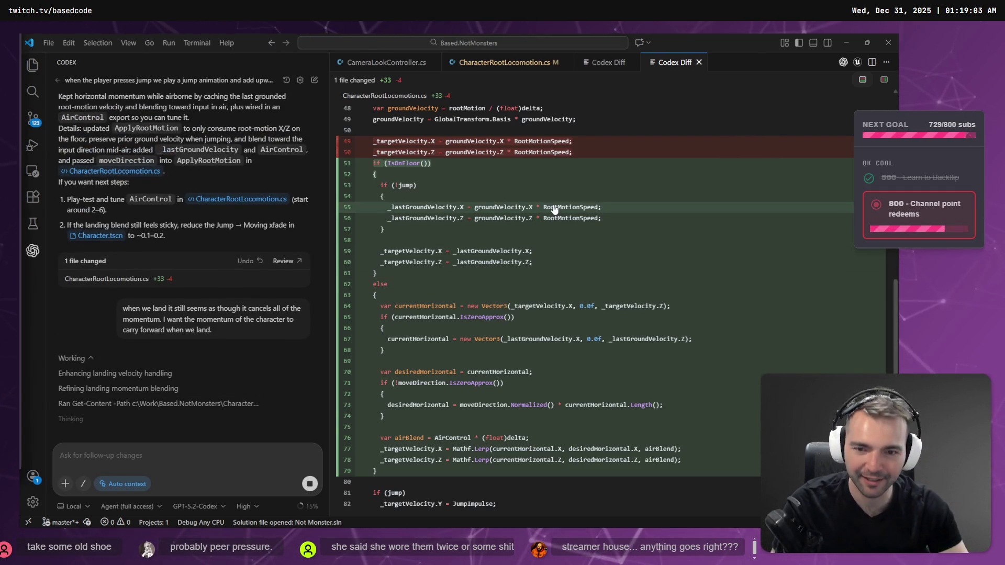
Step: Open the streamer's live Twitch channel in a new Chrome window
key("super+1")
type("twi")
key("Down")
key("ctrl+BackSpace")
type("deve")
key("Return")
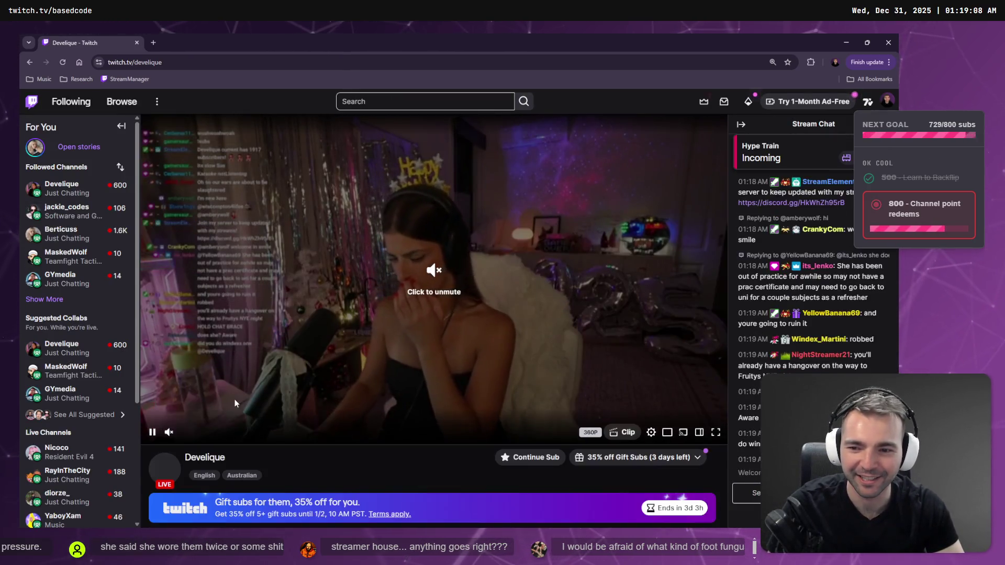
Step: Unmute the Twitch stream and watch it briefly in fullscreen before returning to VS Code
left_click(386, 352)
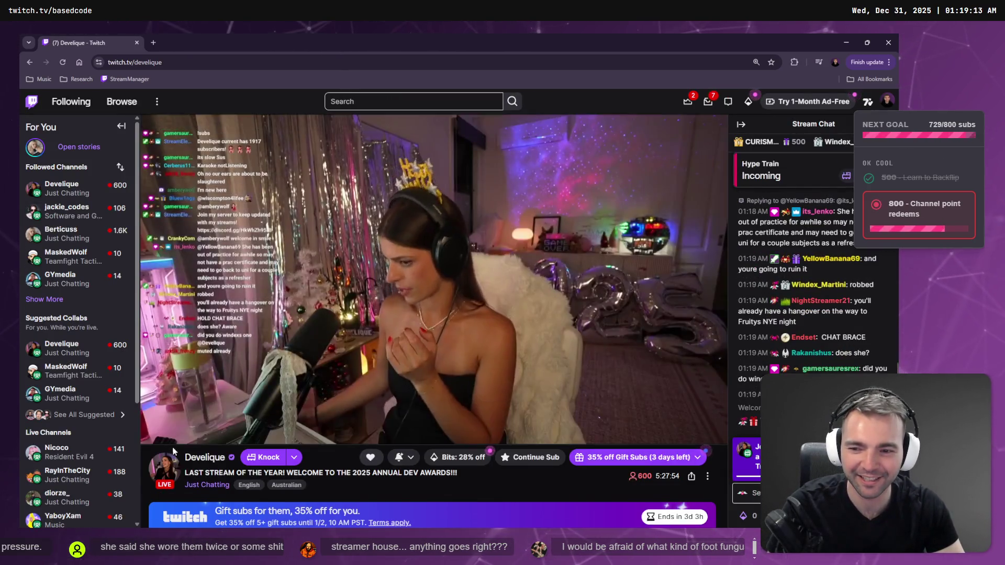
double_click(399, 350)
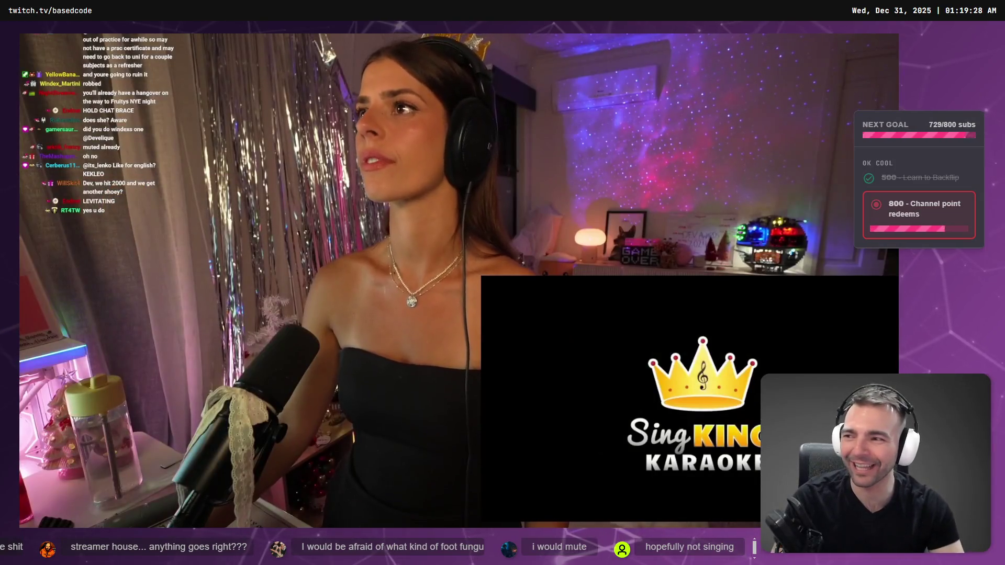
mouse_move(418, 274)
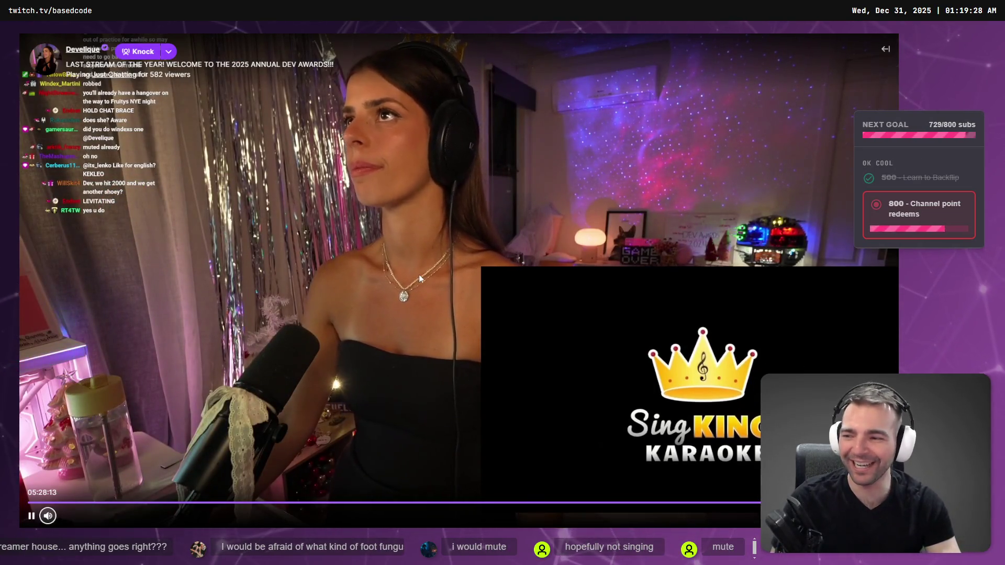
double_click(418, 272)
key("alt+Tab")
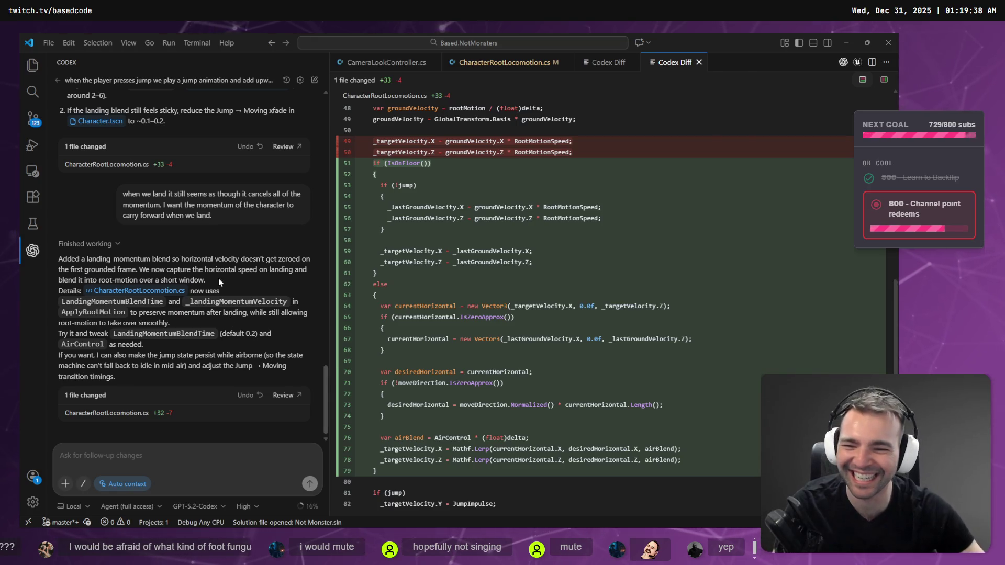
Step: Open and scroll through the +32 -7 landing-momentum diff of CharacterRootLocomotion.cs
left_click(255, 397)
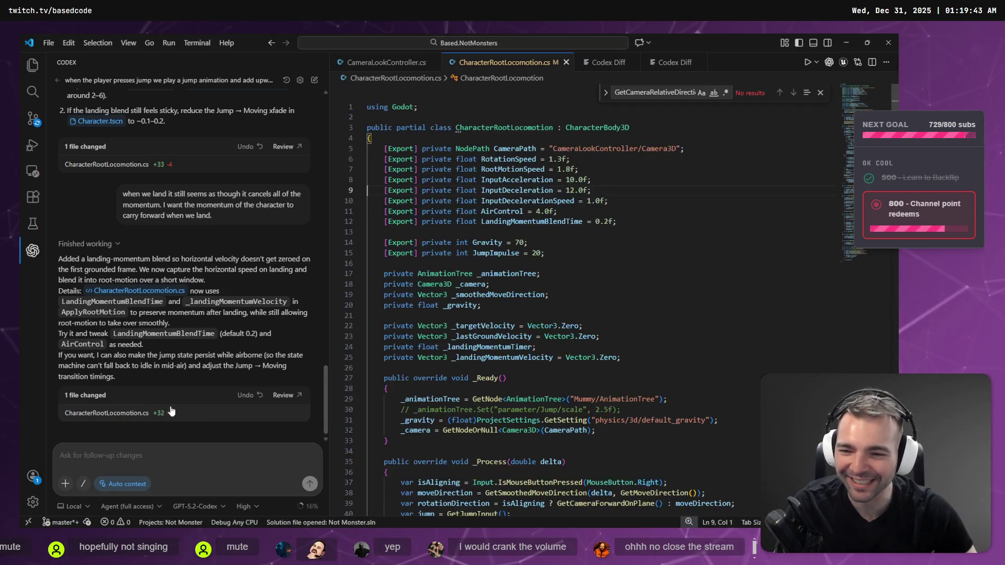
left_click(284, 396)
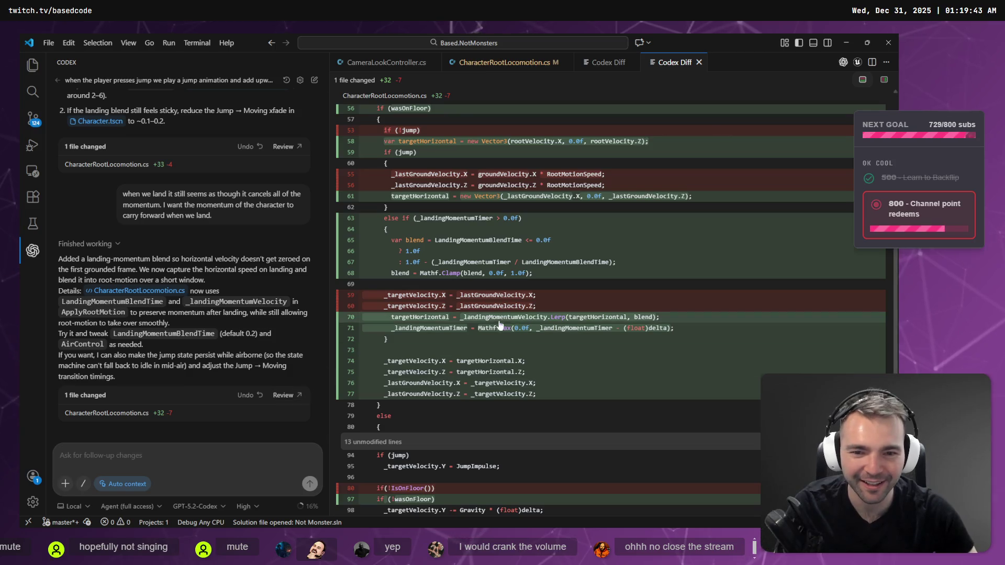
scroll(538, 308, "up", 5)
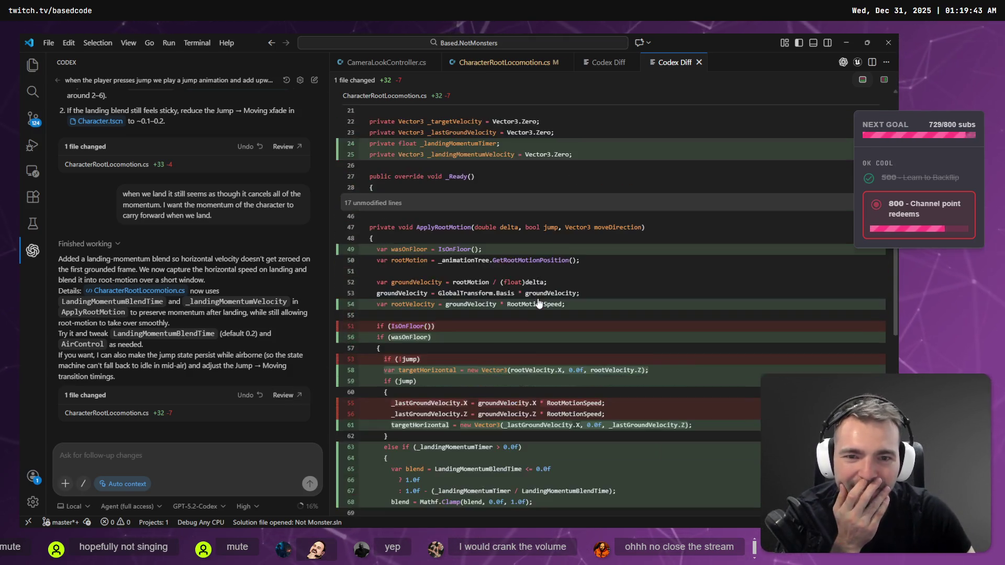
scroll(541, 302, "down", 7)
scroll(545, 298, "down", 3)
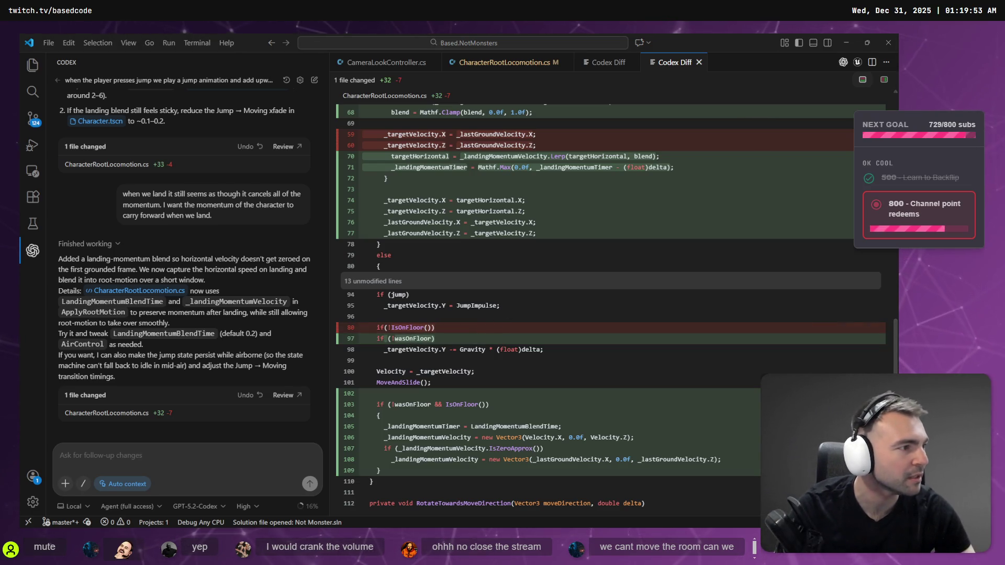
key("alt+Tab")
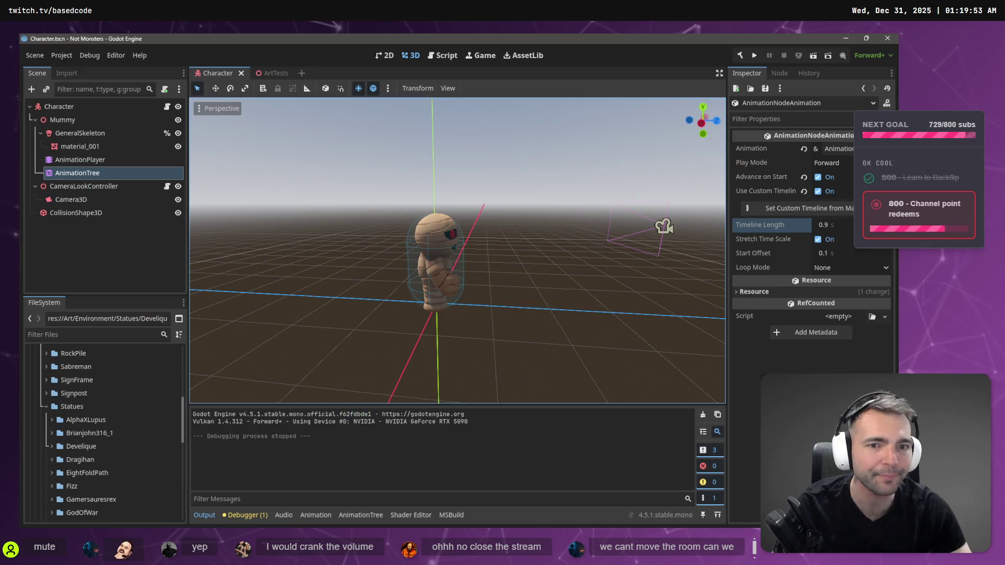
Step: Run the game and walk the mummy toward the villagers and statues and back
left_click(753, 56)
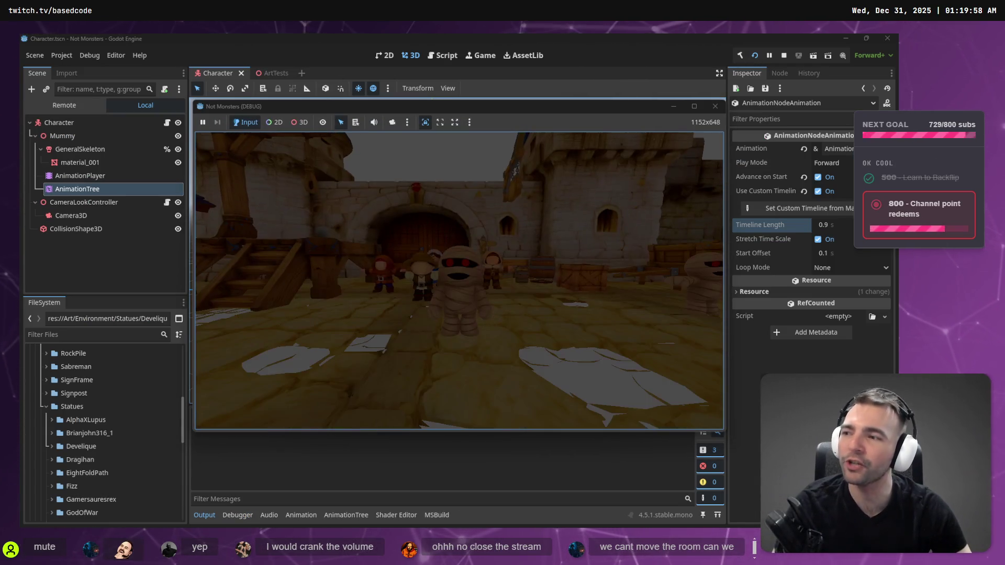
key("w")
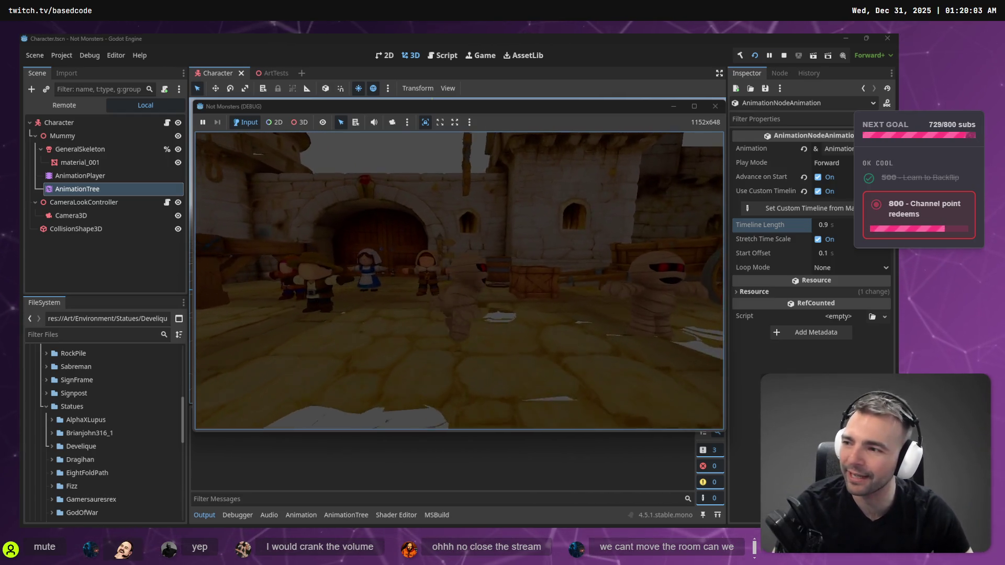
key("s")
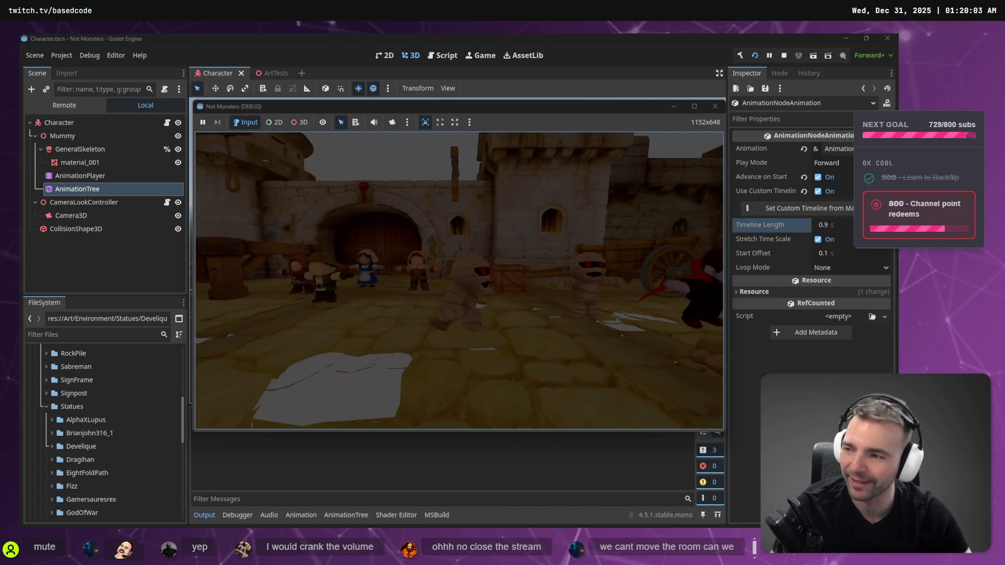
key("a")
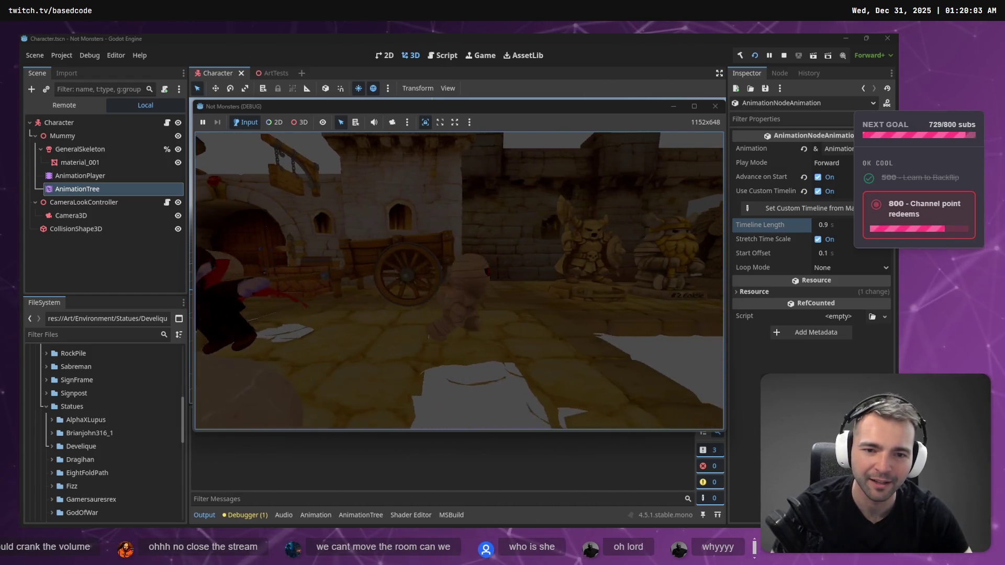
key("w")
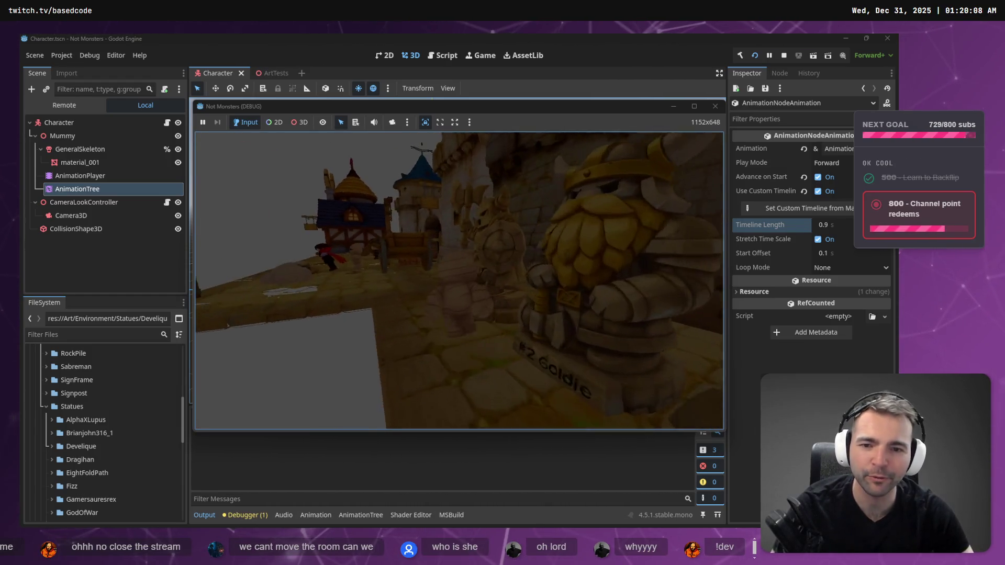
key("s")
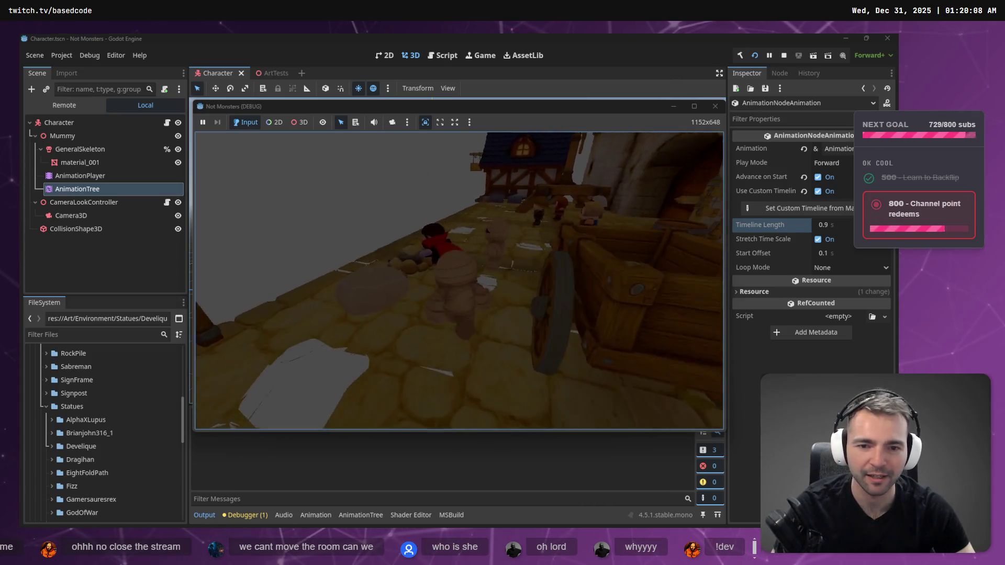
key("w")
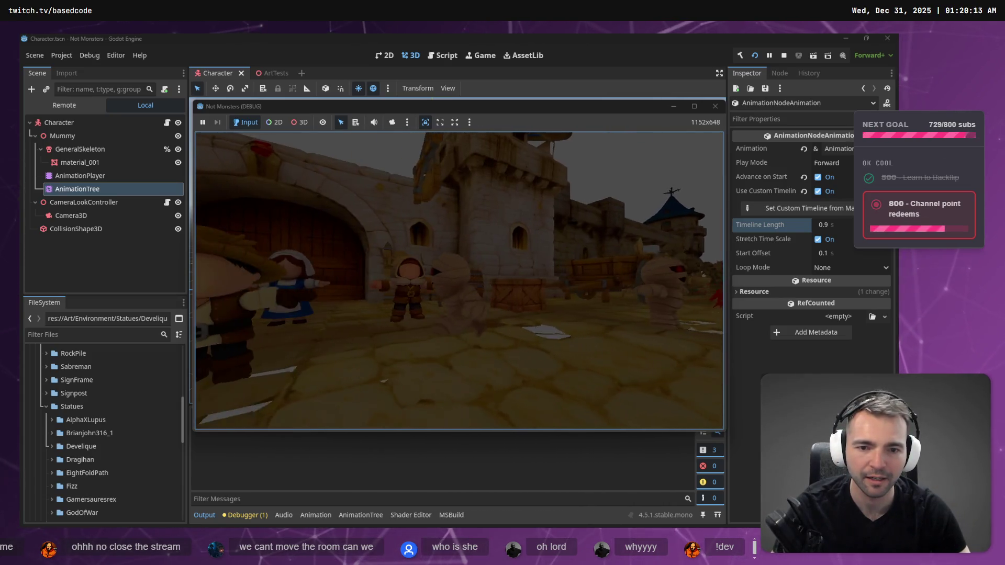
key("s")
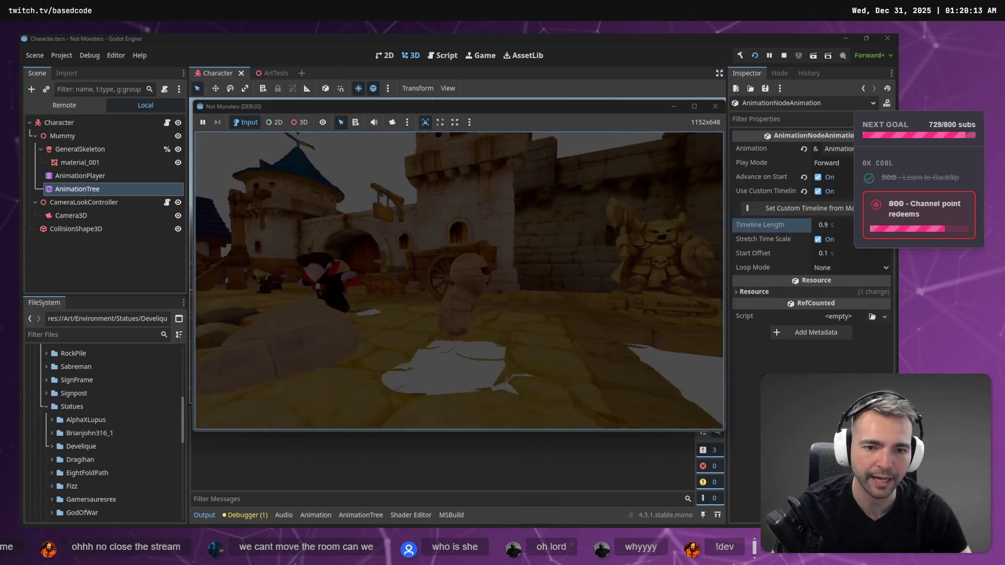
Step: Walk the mummy past the gallows stairs and along the statue row, then stop the game
key("w")
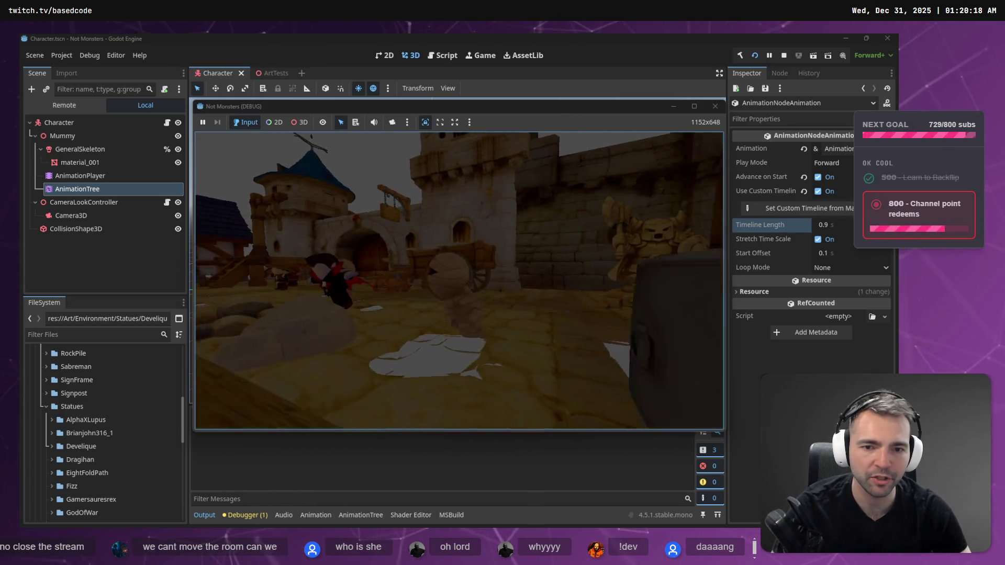
key("a")
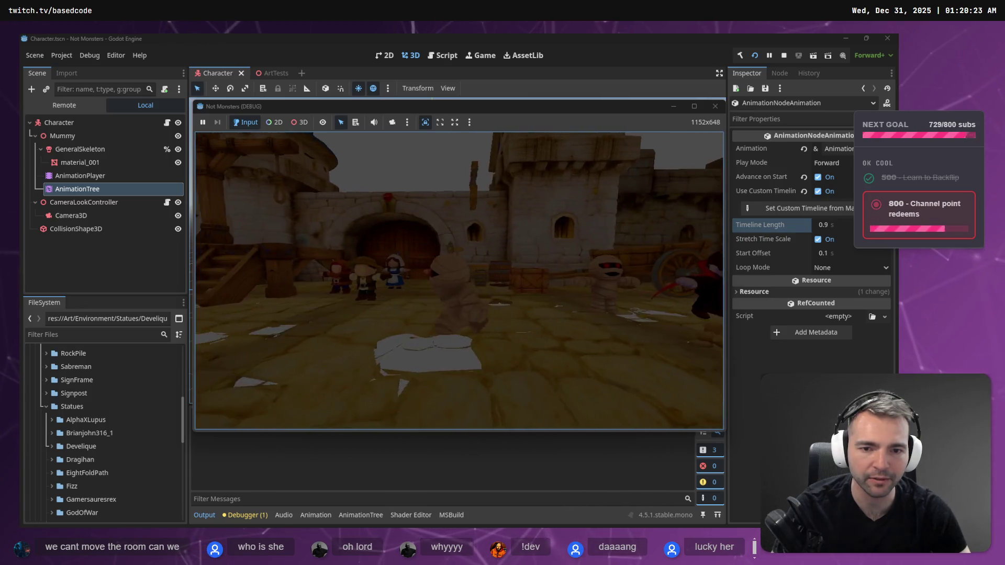
key("a")
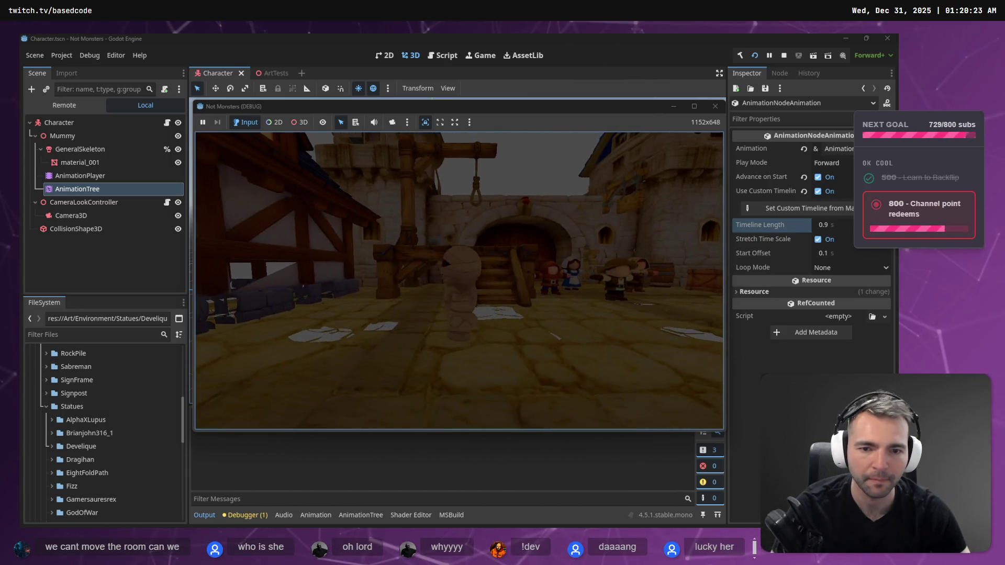
key("d")
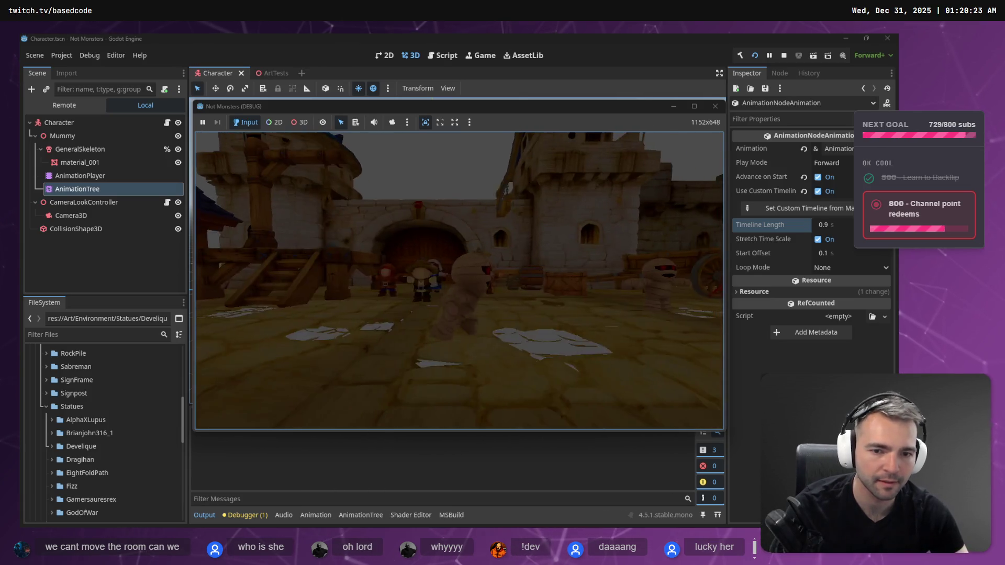
key("d")
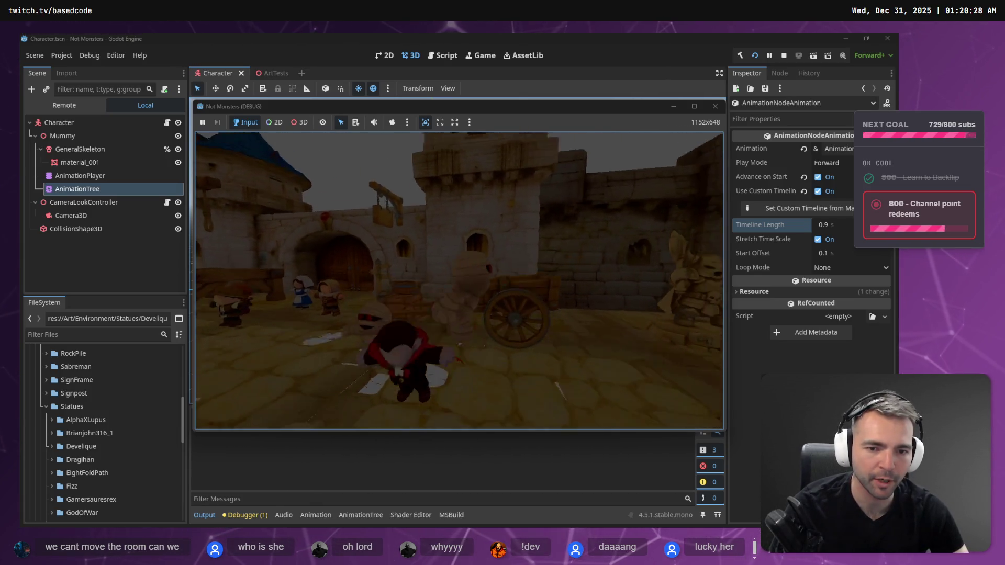
key("d")
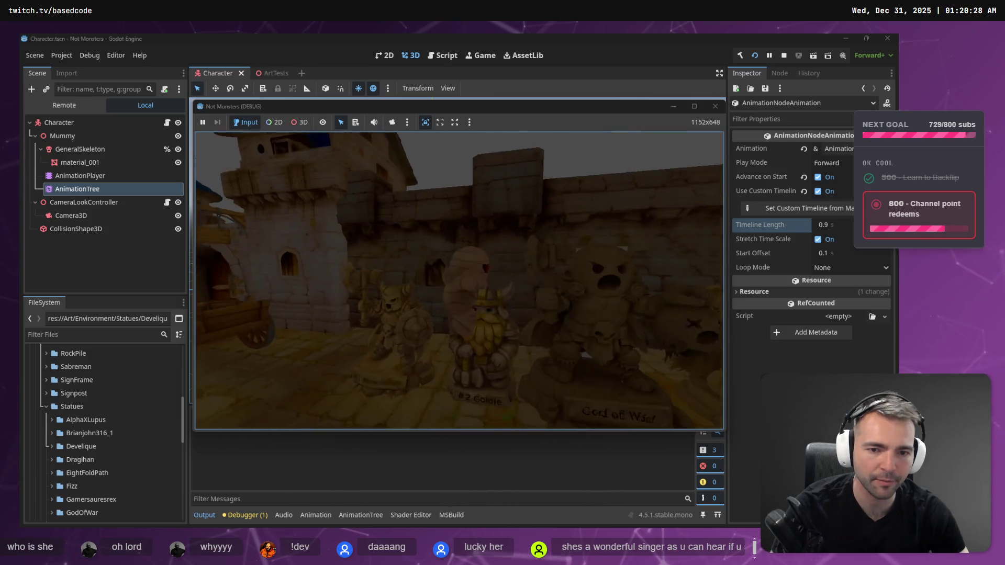
key("d")
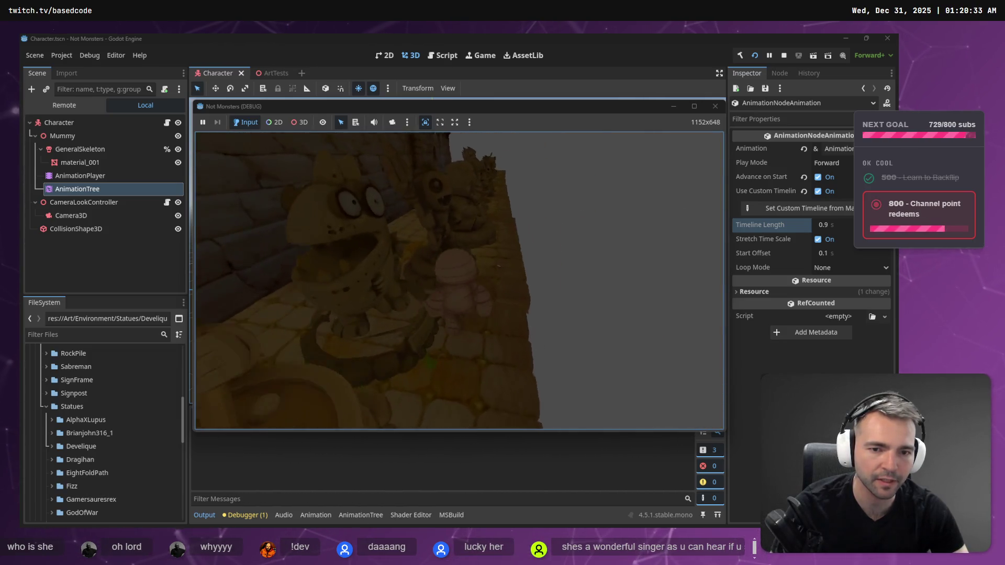
key("d")
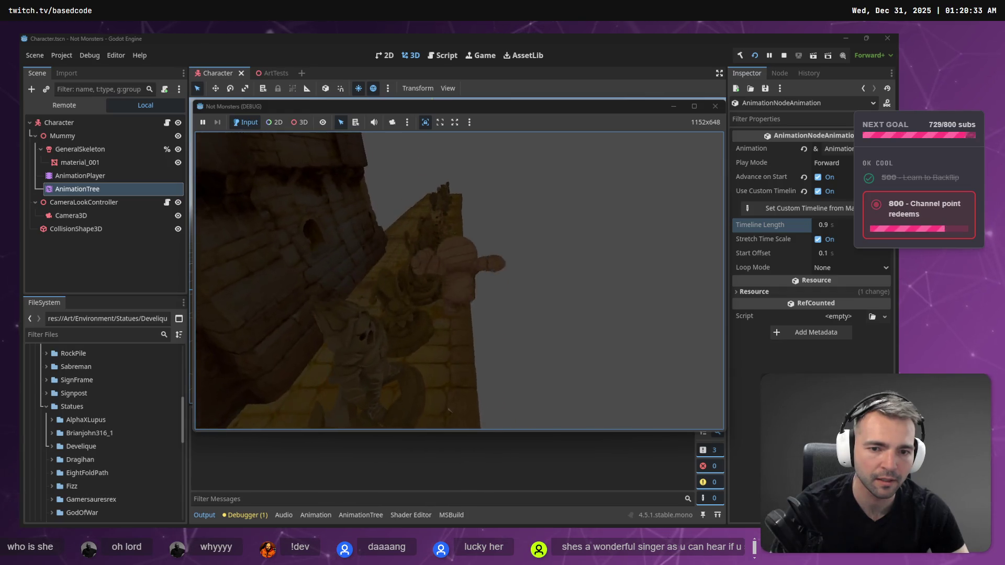
key("d")
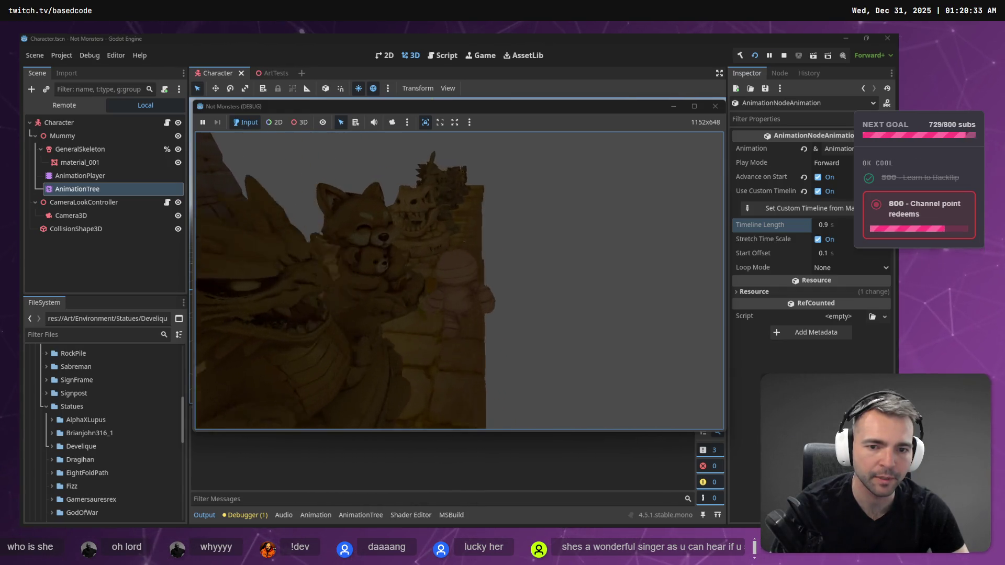
key("w")
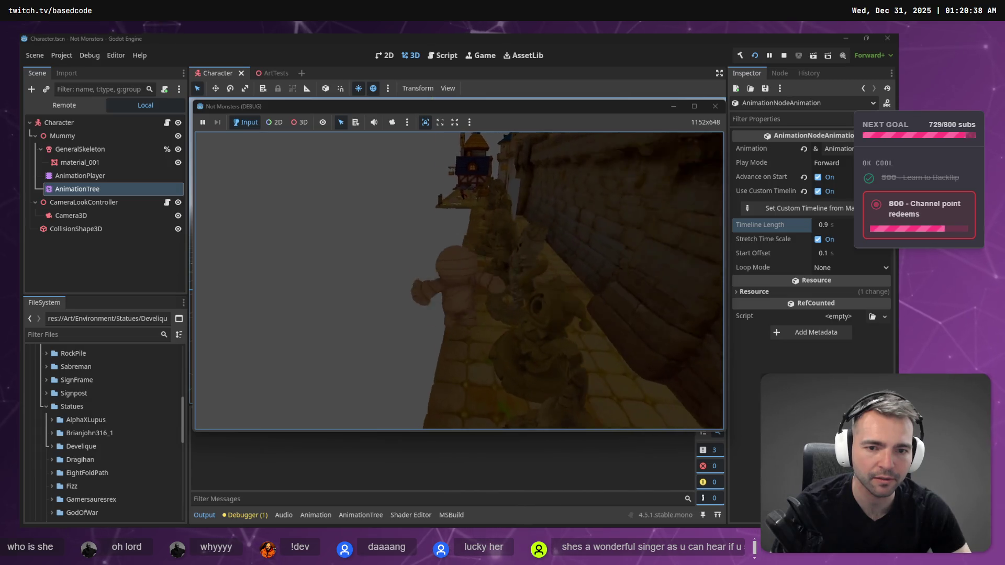
key("F8")
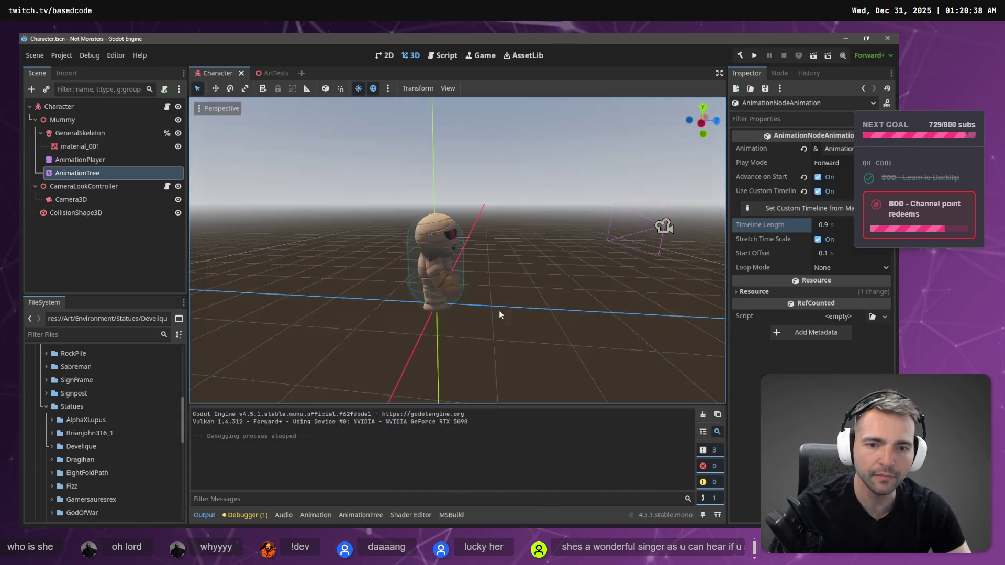
Step: Set the AnimationTree's Jump-to-Moving transition Xfade Time to 0.2 and run the game
left_click(93, 172)
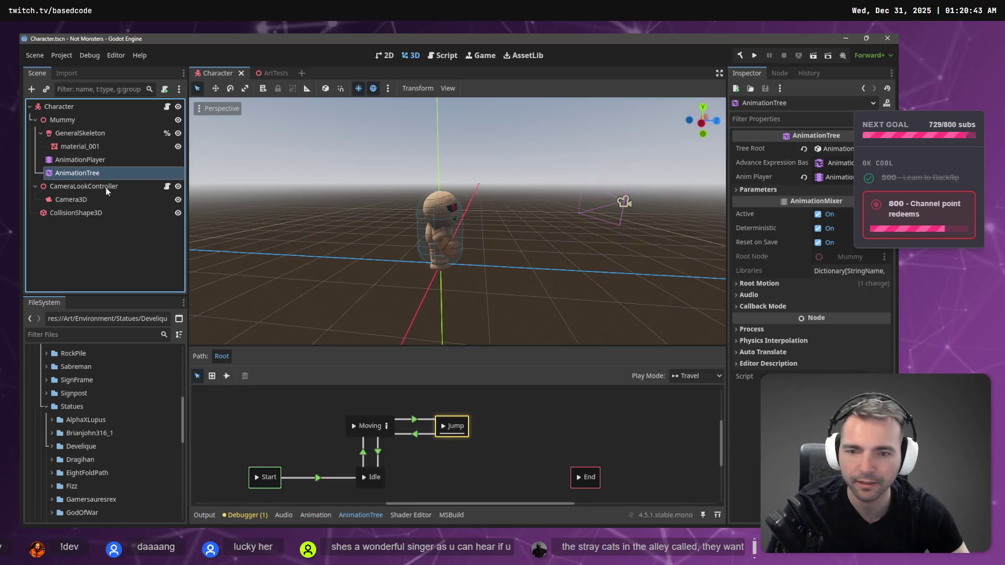
left_click(416, 435)
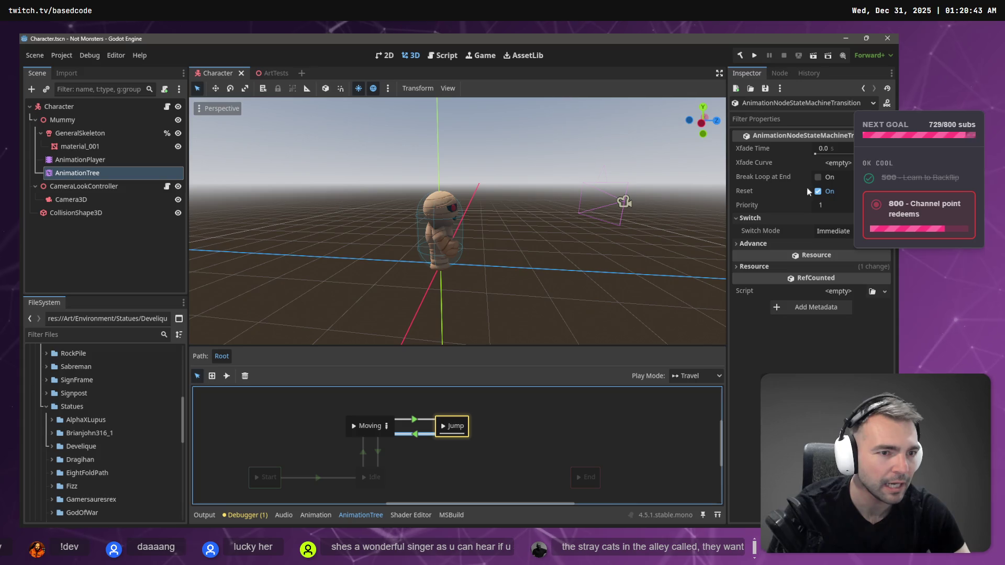
left_click(840, 149)
type("0.2")
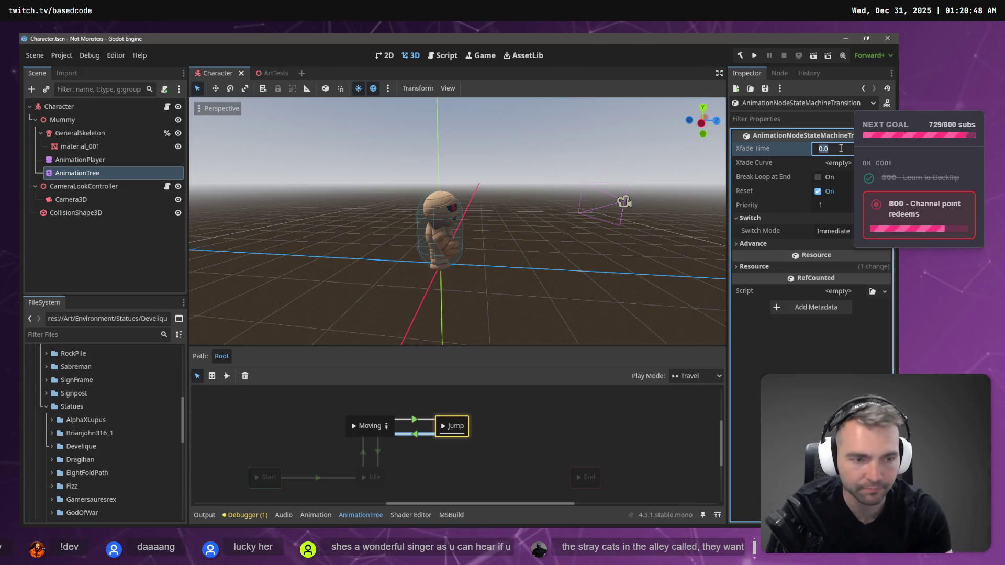
key("F5")
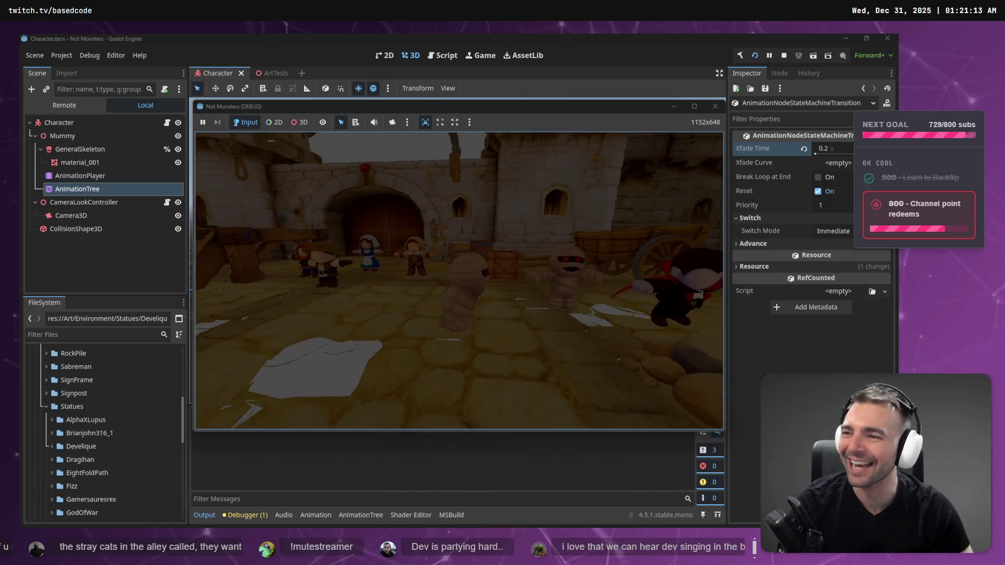
Step: Walk the mummy along the statue row to the knight statues, then stop the run
key("w")
key("a")
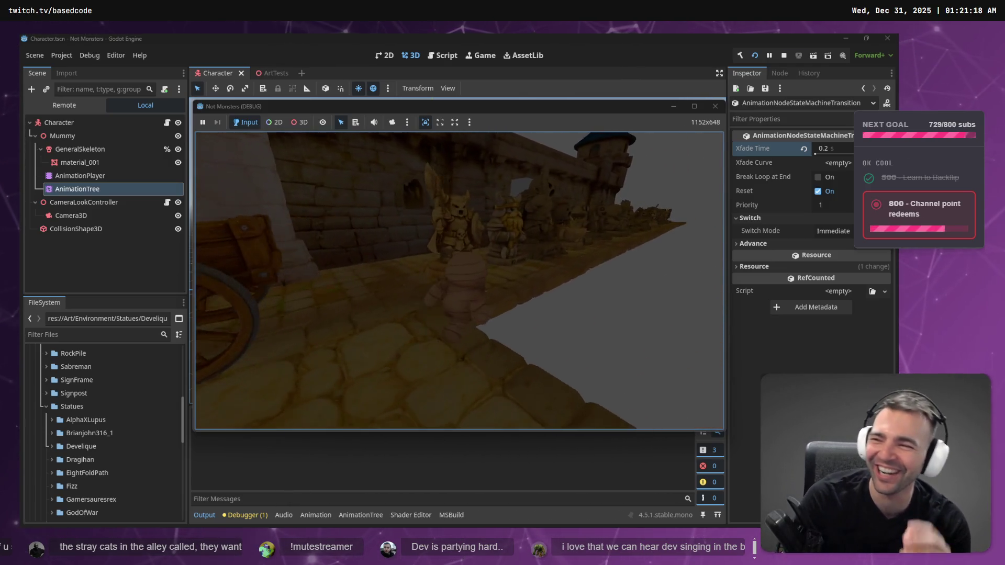
key("w")
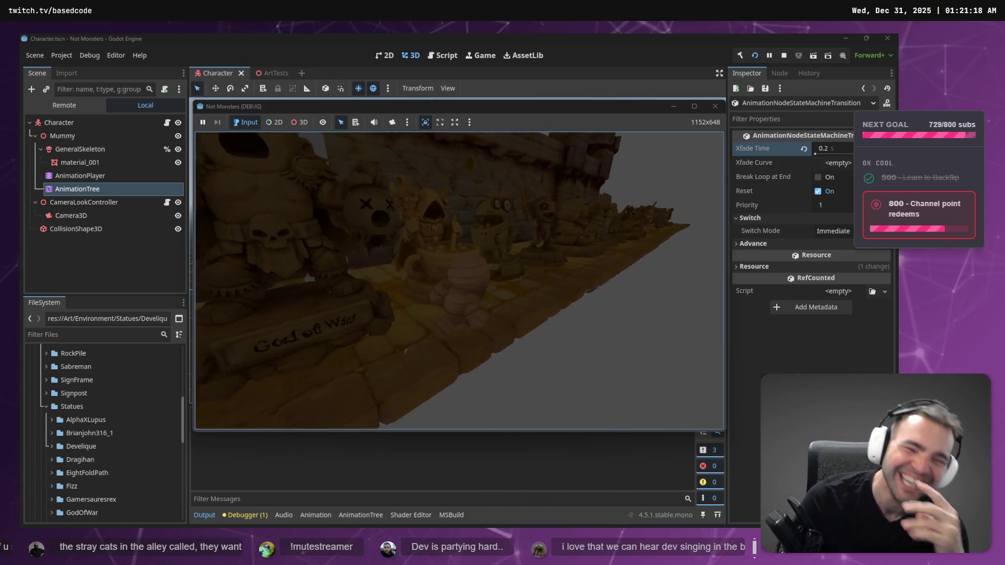
key("d")
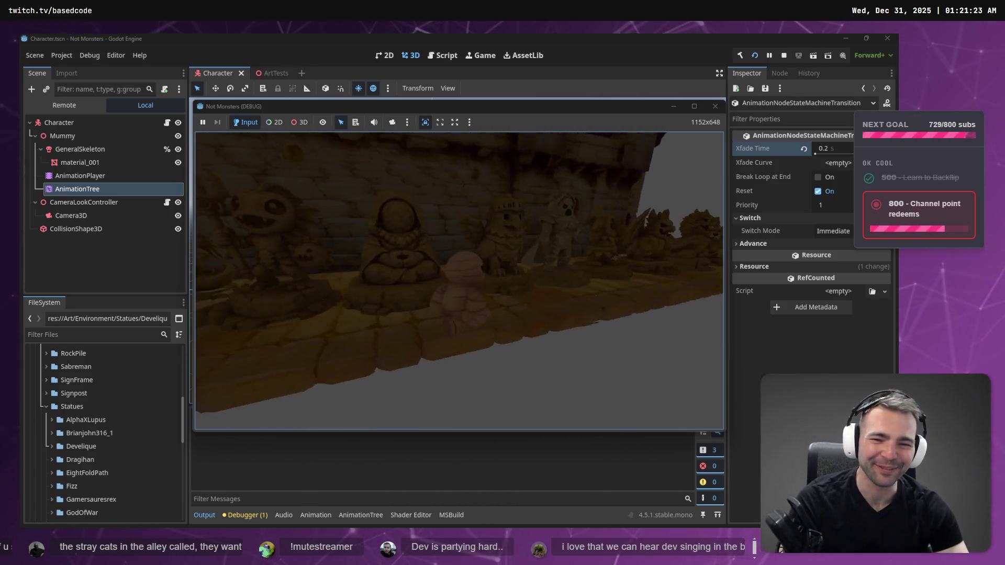
key("d")
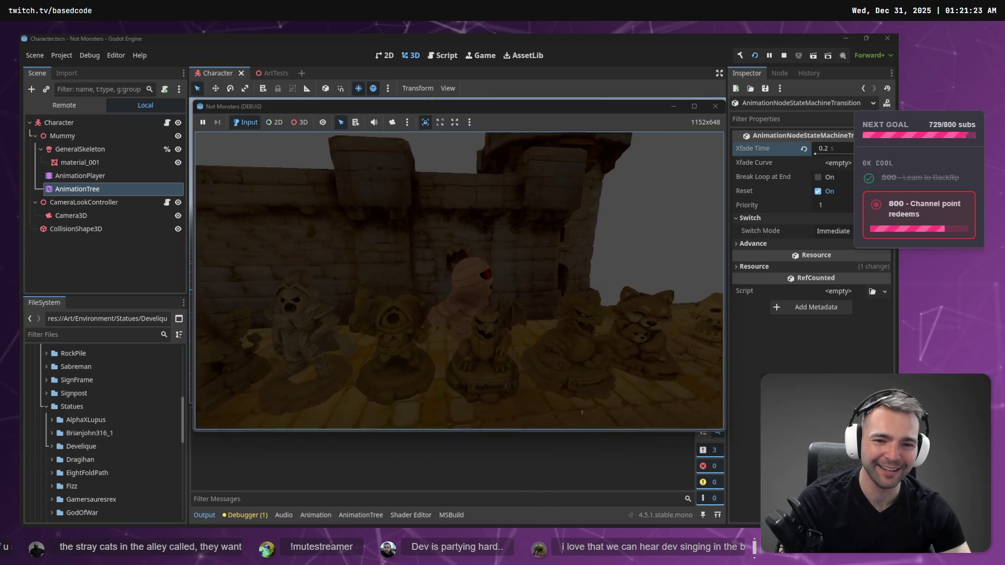
key("d")
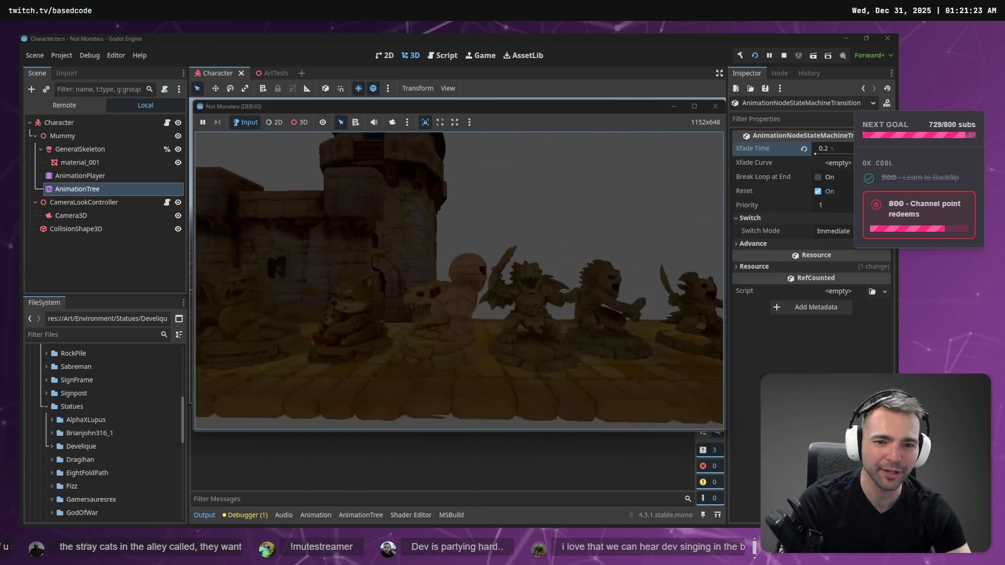
key("d")
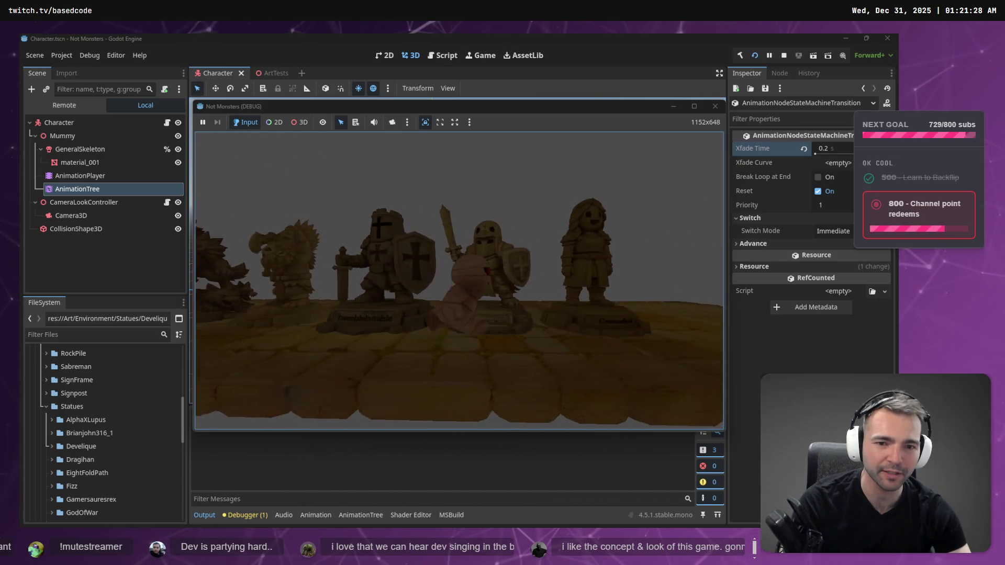
key("F8")
Step: In the ArtTests scene, select the StaticBody3D's CollisionShape3D and shift it along X
scroll(583, 221, "down", 10)
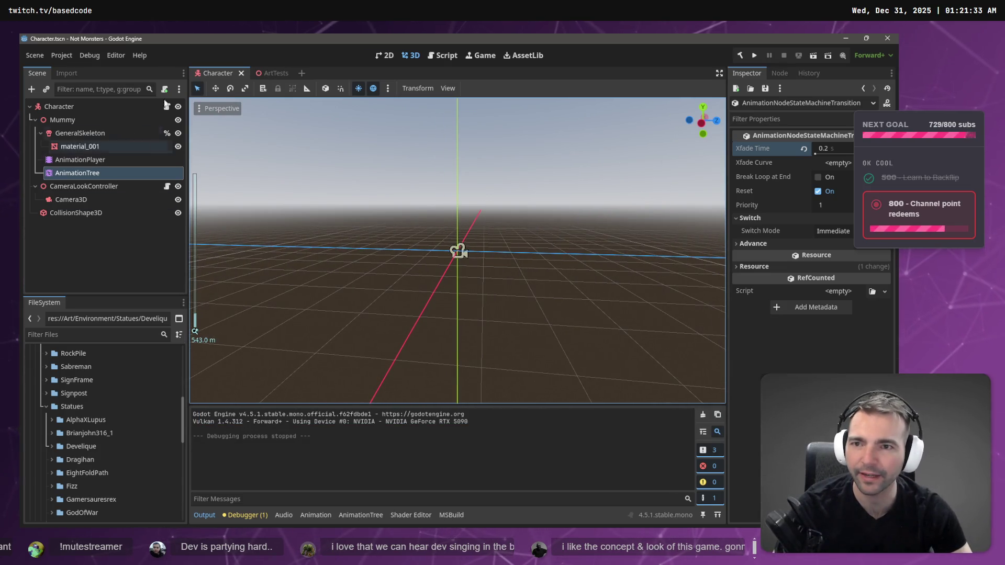
left_click(267, 73)
scroll(507, 307, "down", 8)
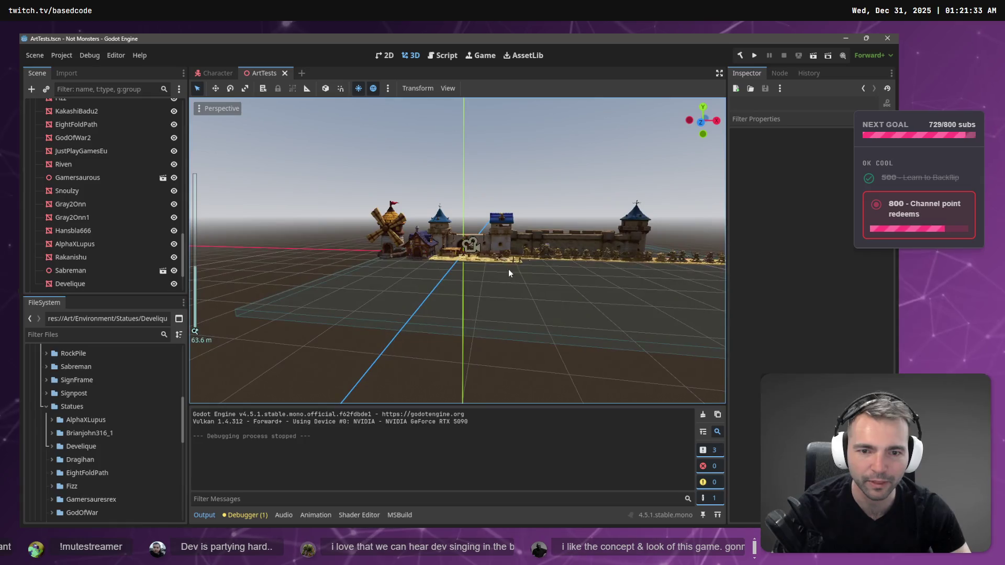
scroll(549, 270, "down", 8)
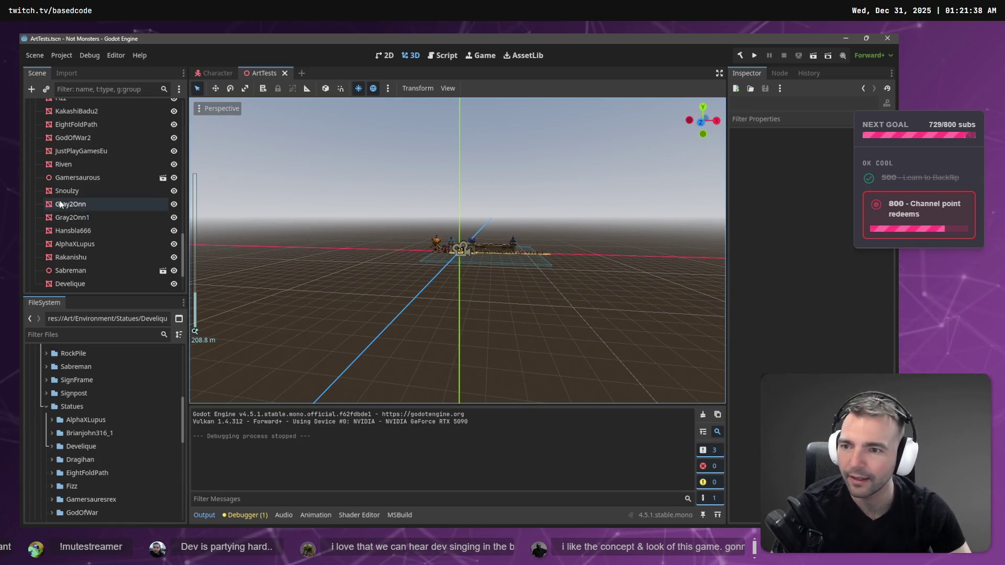
scroll(57, 210, "down", 3)
left_click(81, 257)
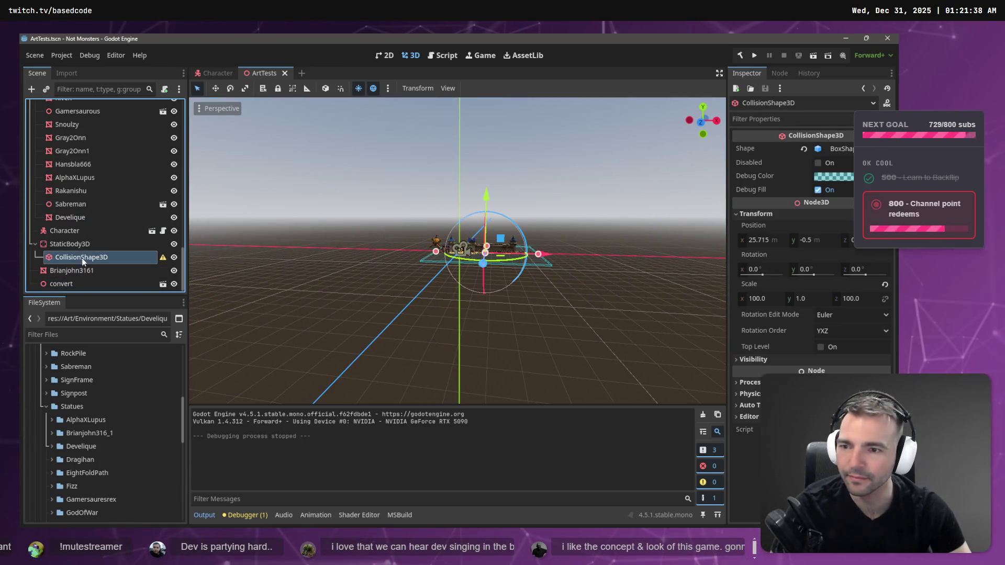
left_click_drag(545, 255, 542, 262)
Step: Stretch the box collision shape wider and run the project to test collisions
scroll(528, 256, "up", 5)
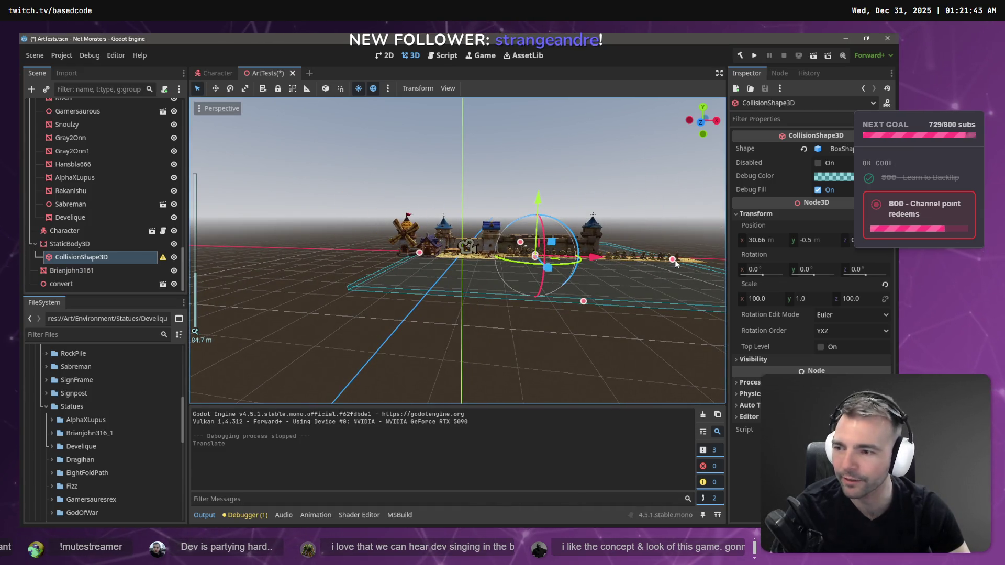
left_click_drag(672, 261, 697, 262)
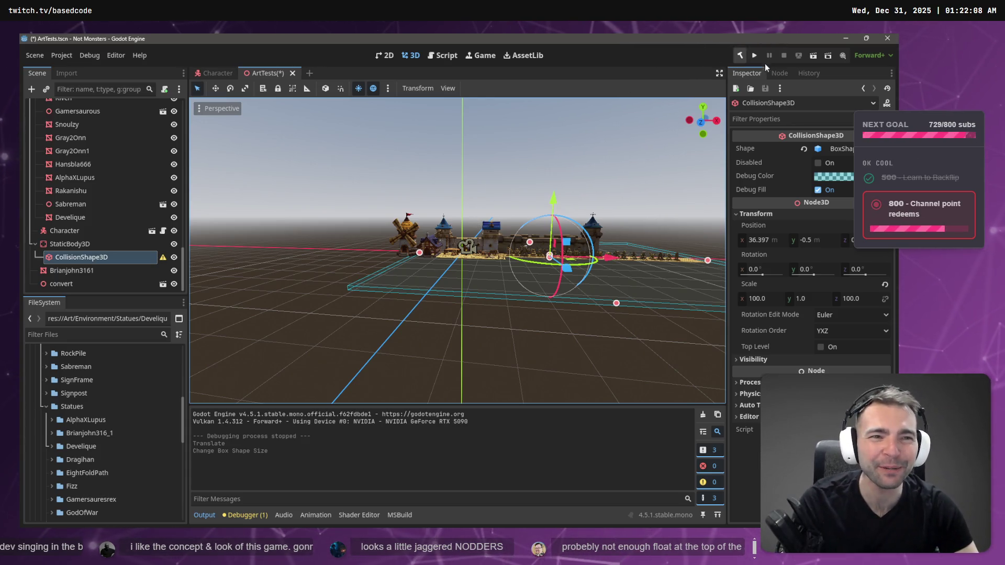
left_click(754, 55)
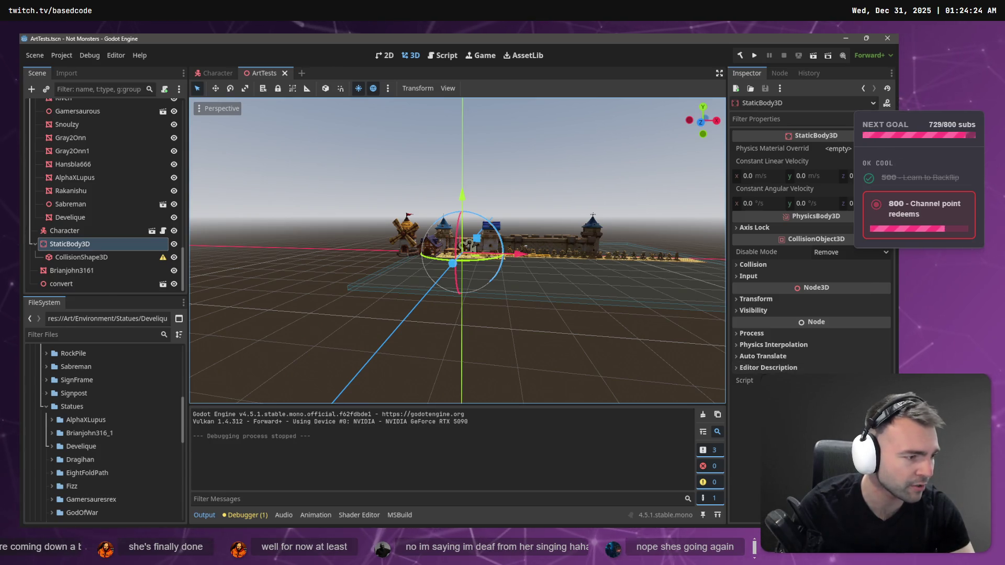
Step: Change Gravity in CharacterRootLocomotion.cs from 70 to 75
key("alt+Tab")
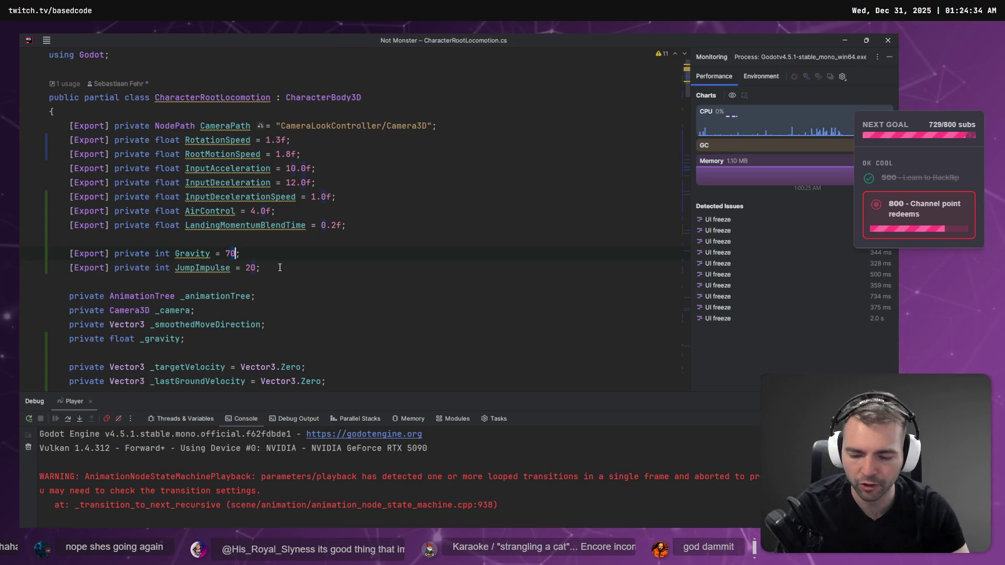
key("Right")
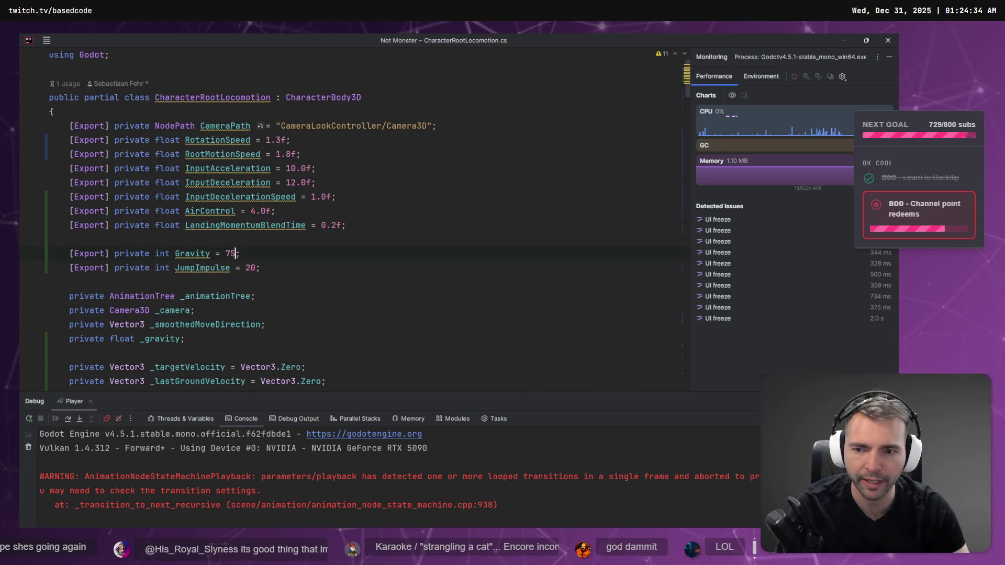
key("alt+Tab")
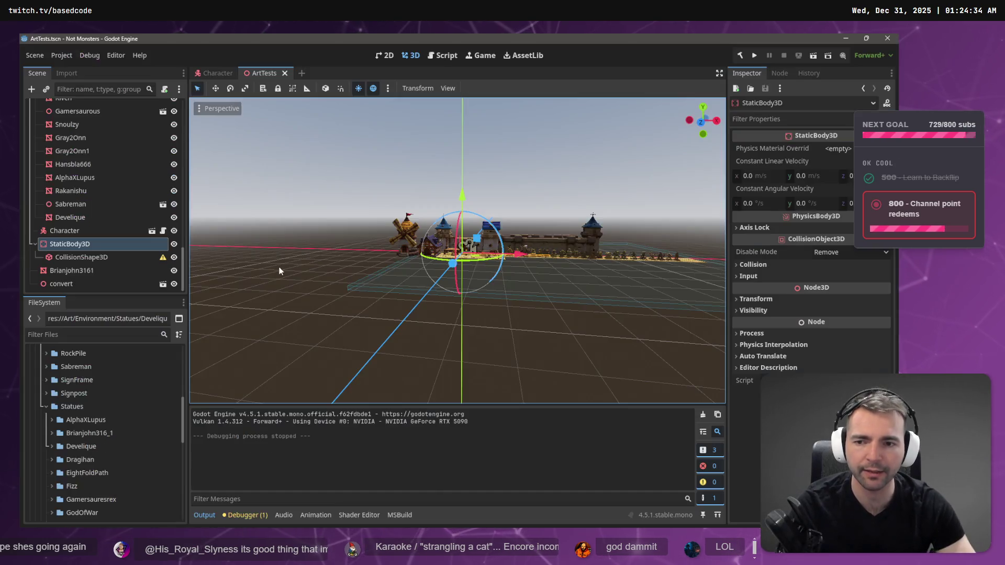
Step: Playtest the game with Gravity at 75, then fly the editor view toward the village
key("F5")
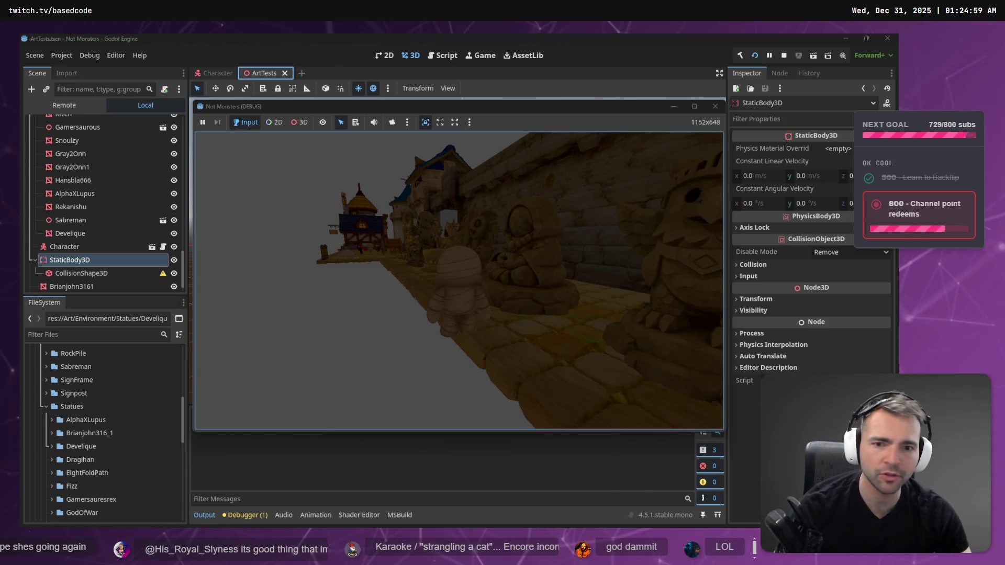
key("F8")
right_click(484, 257)
key("w")
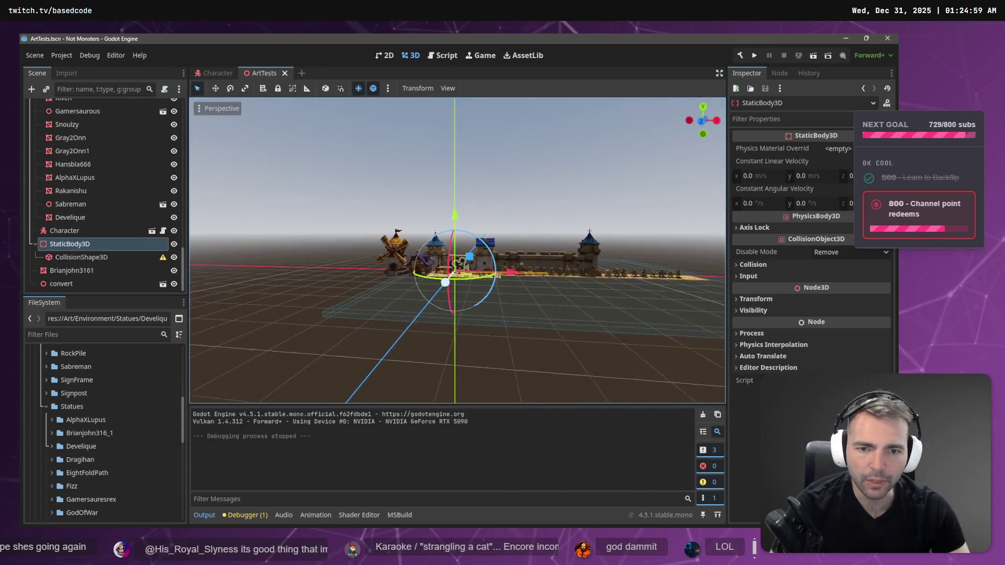
scroll(484, 258, "up", 2)
Step: Fly the view to the village gate and select the StaticBody3D's collision shape
key("w")
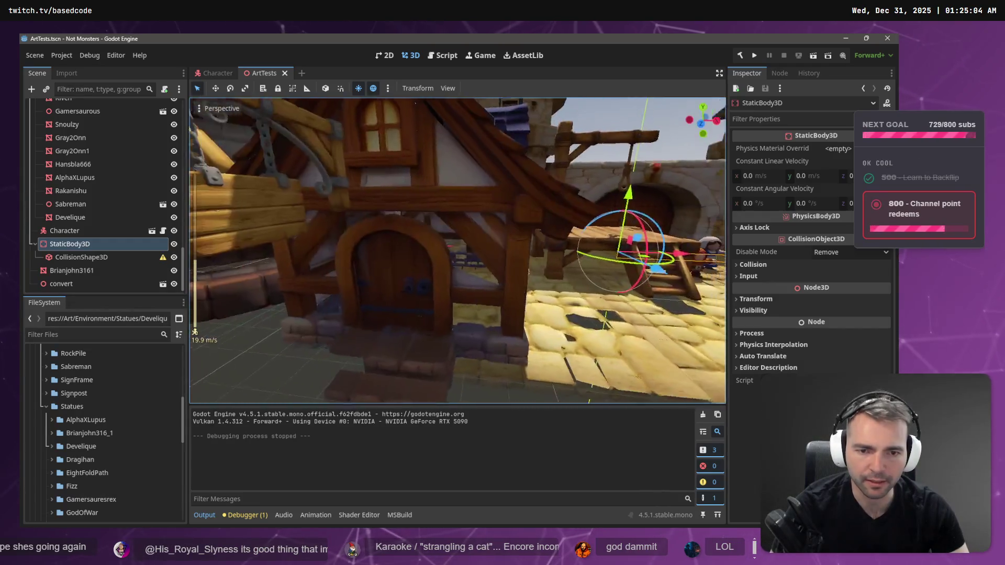
key("s")
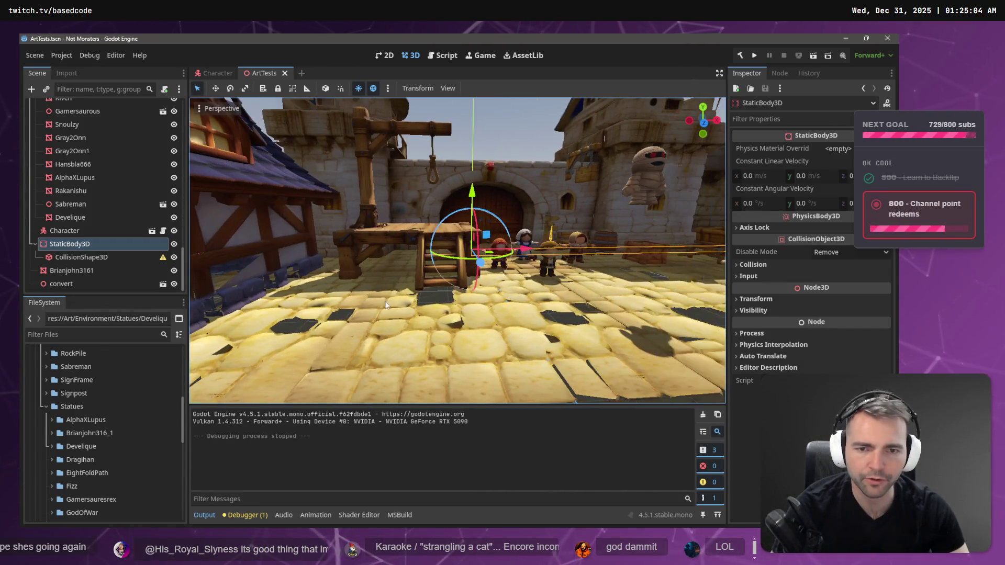
left_click(75, 255)
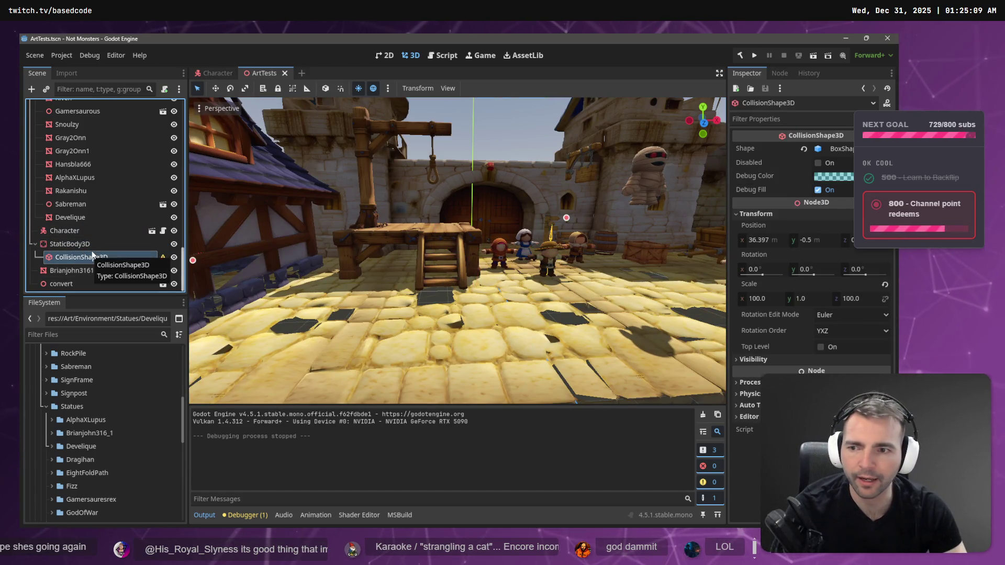
left_click(92, 244)
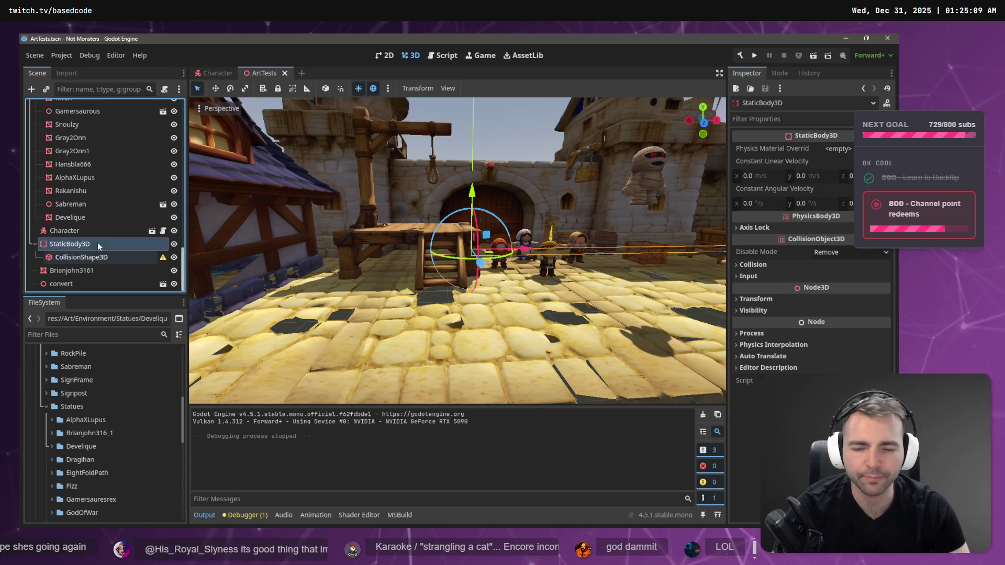
left_click(100, 256)
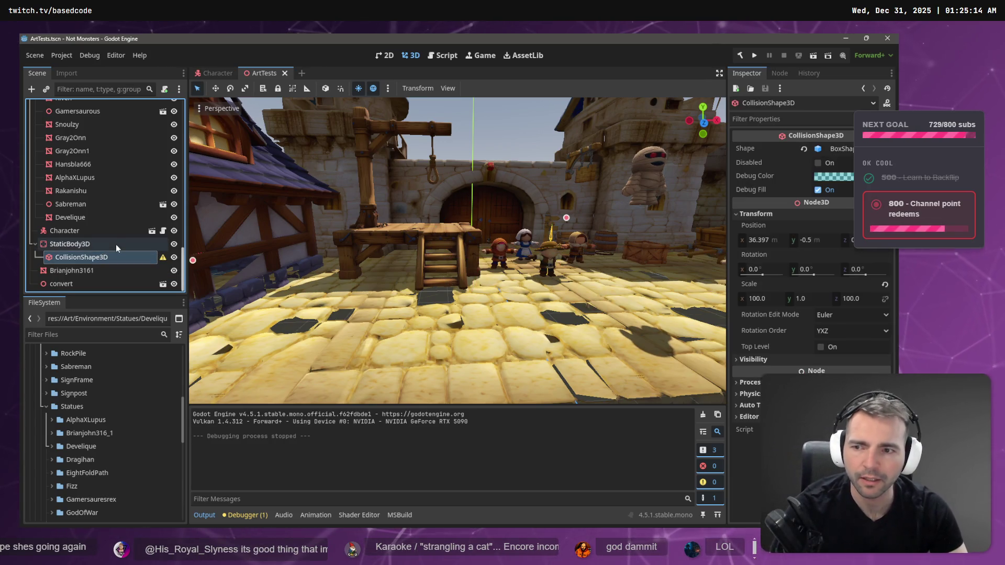
left_click(79, 259)
Step: Paste a duplicate of the collision shape and drag it under StaticBody3D
key("ctrl+shift+v")
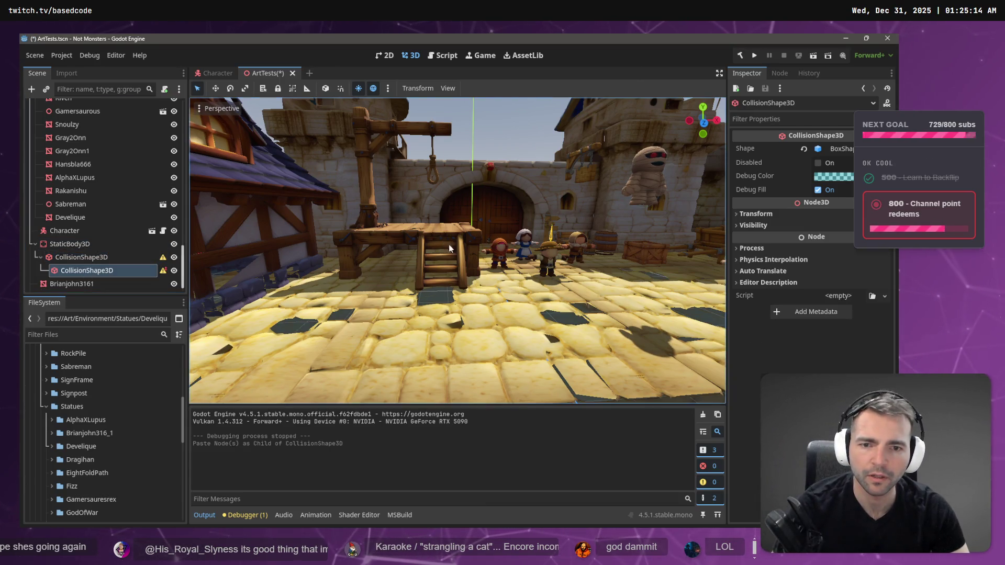
scroll(448, 244, "down", 10)
scroll(535, 276, "down", 5)
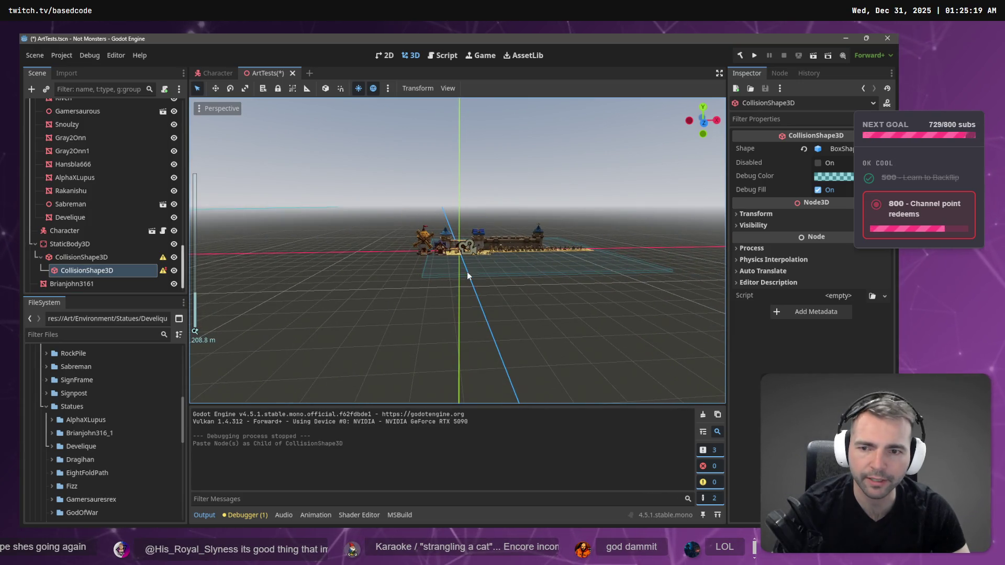
left_click_drag(70, 268, 74, 245)
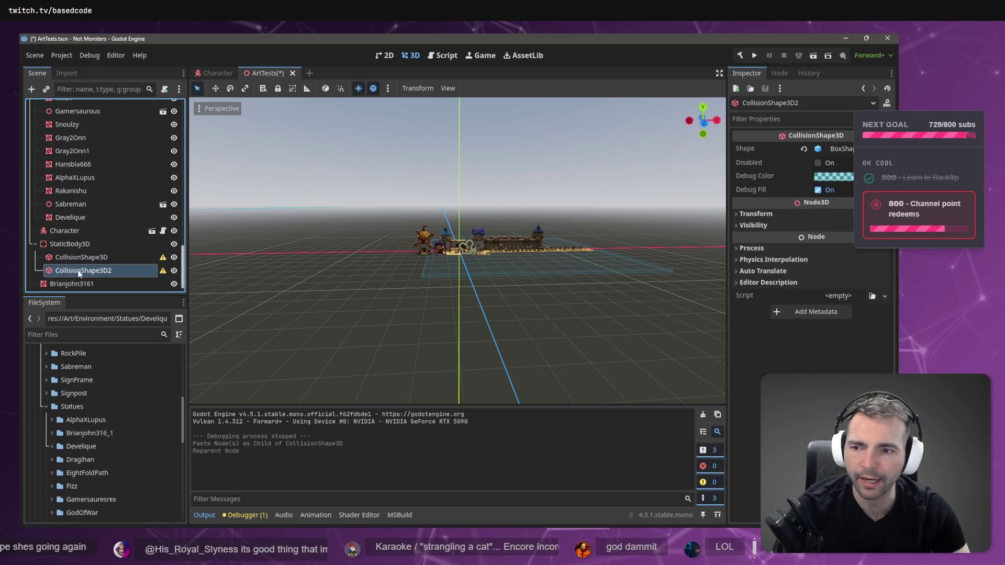
Step: Delete the duplicate CollisionShape3D2 and collapse the Ground node's children
double_click(78, 271)
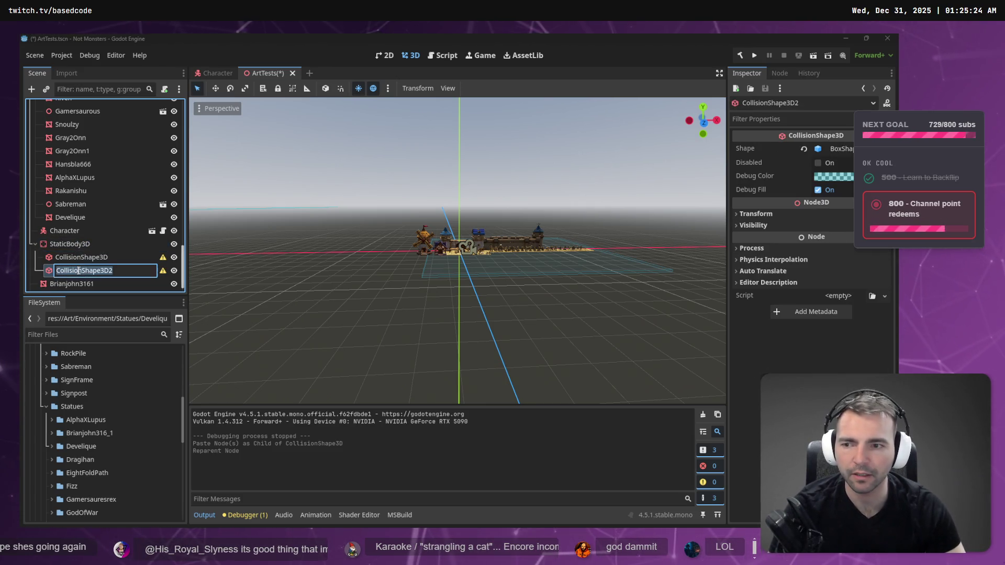
key("Escape")
key("Delete")
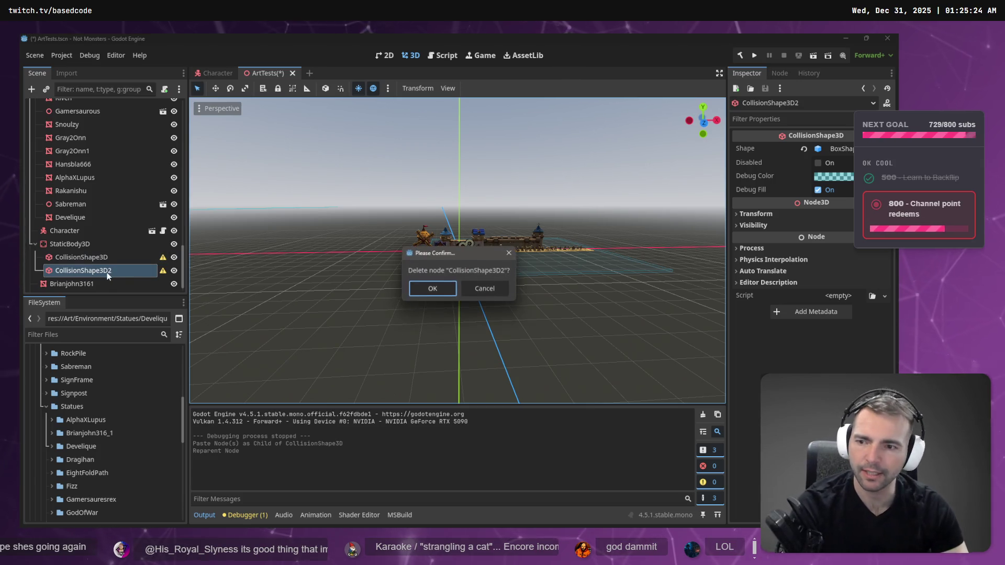
left_click(444, 293)
scroll(108, 220, "up", 5)
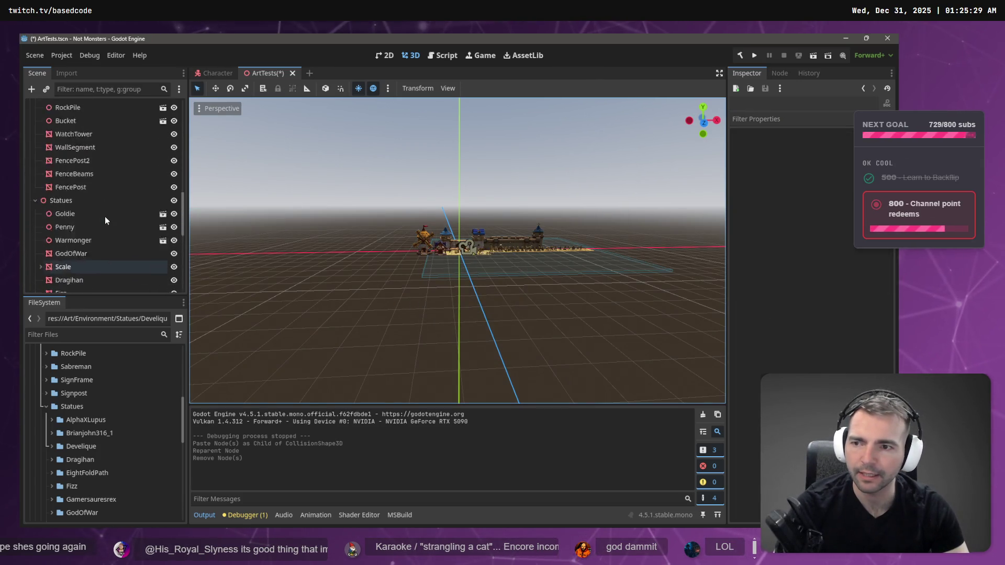
scroll(108, 217, "up", 5)
left_click(41, 146)
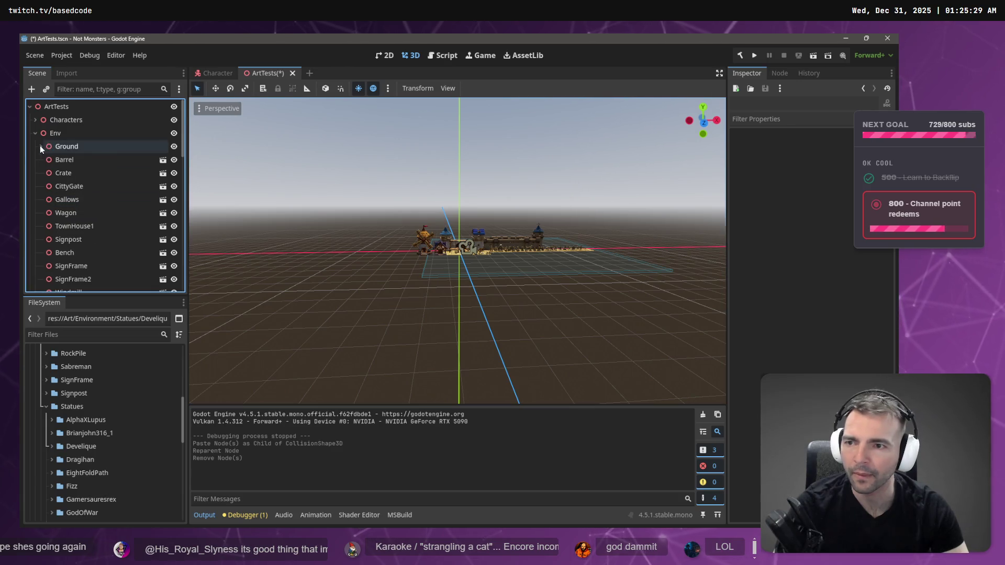
Step: Add a CollisionPolygon3D under Gallows, glance at its point array, then delete it
left_click(74, 199)
right_click(77, 200)
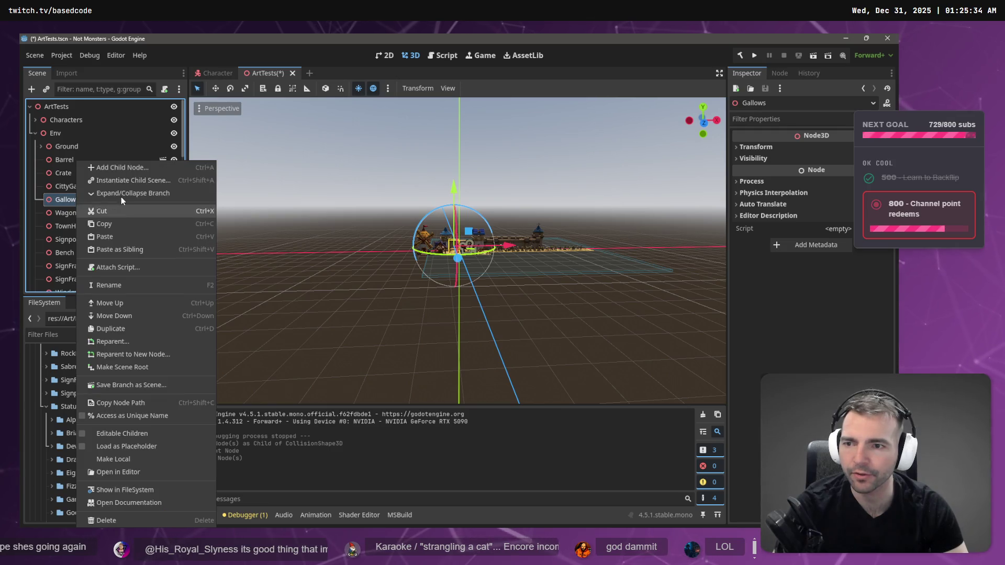
left_click(108, 167)
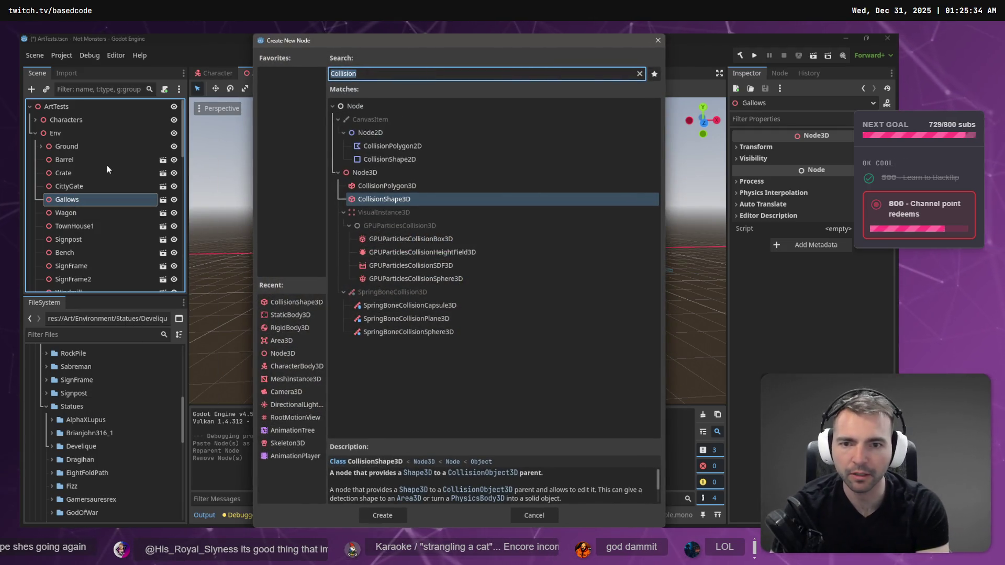
key("Up")
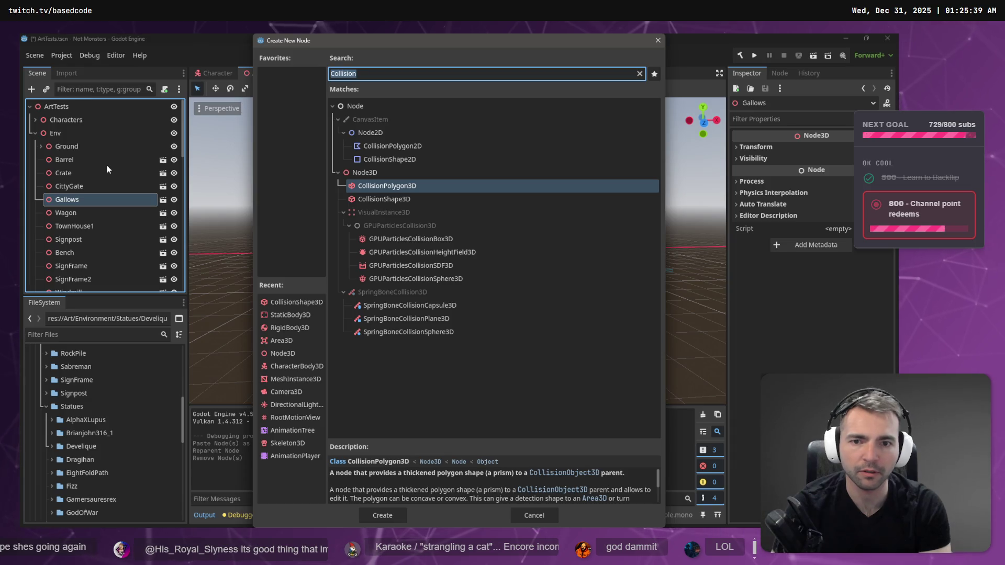
key("Return")
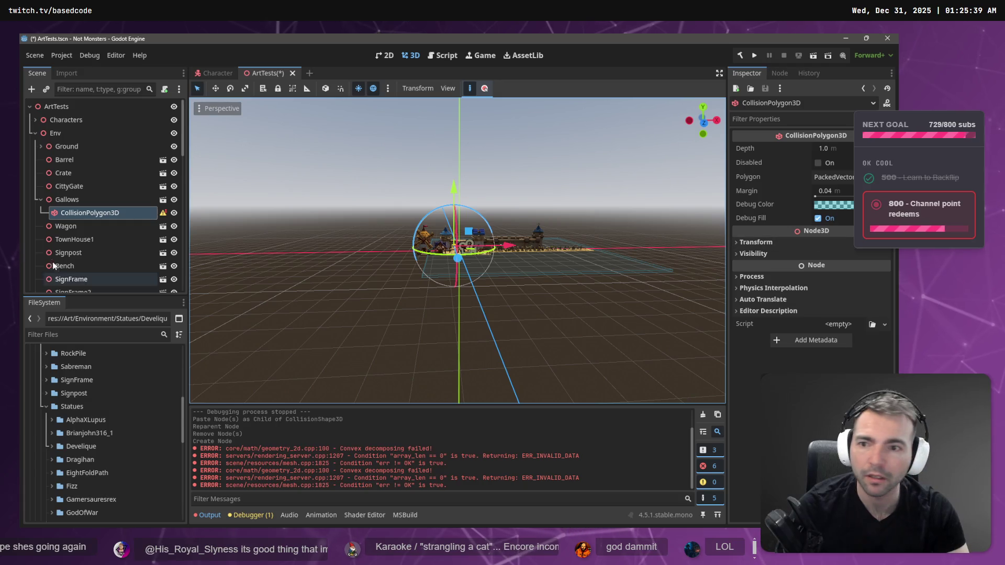
mouse_move(163, 218)
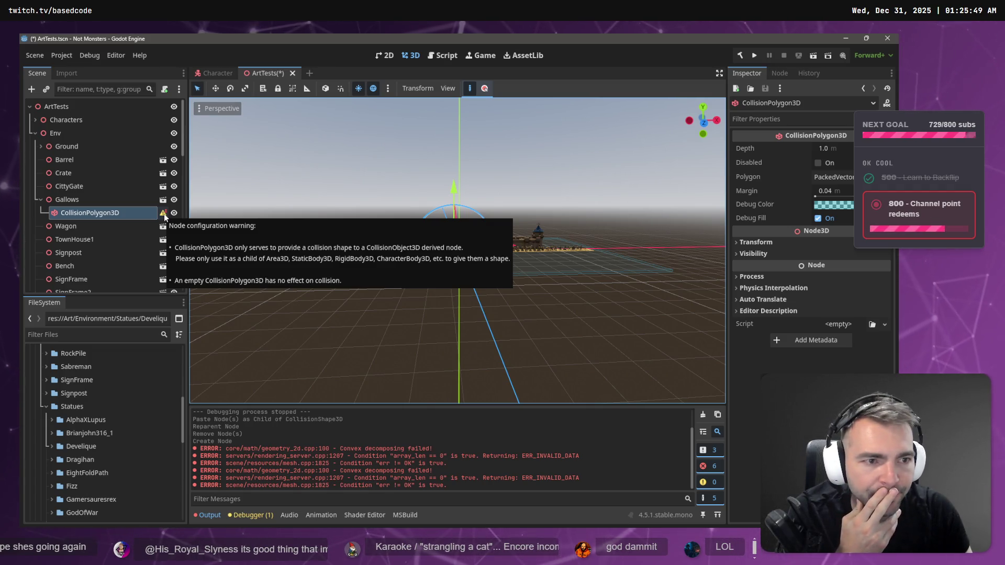
left_click(833, 177)
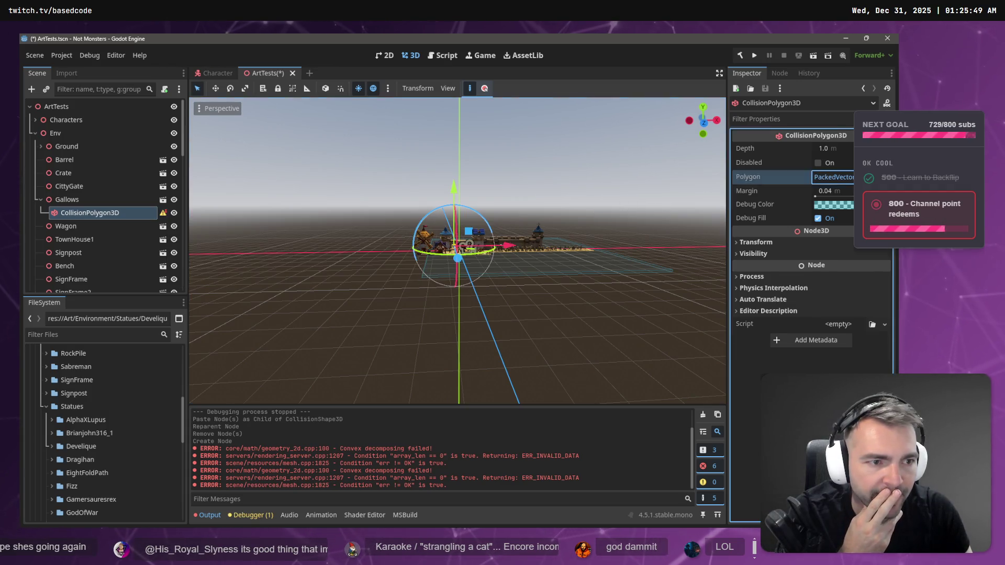
left_click(842, 178)
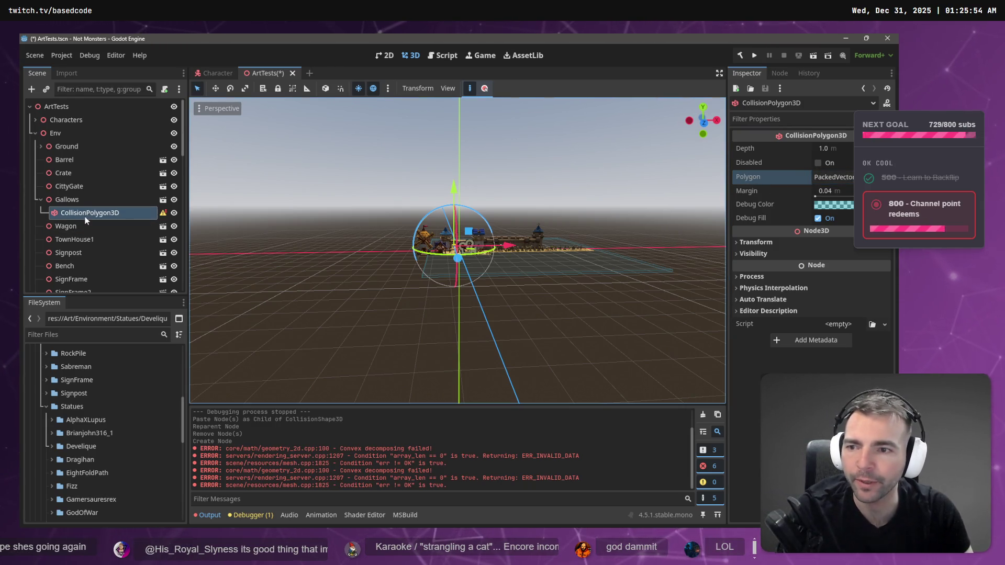
key("Delete")
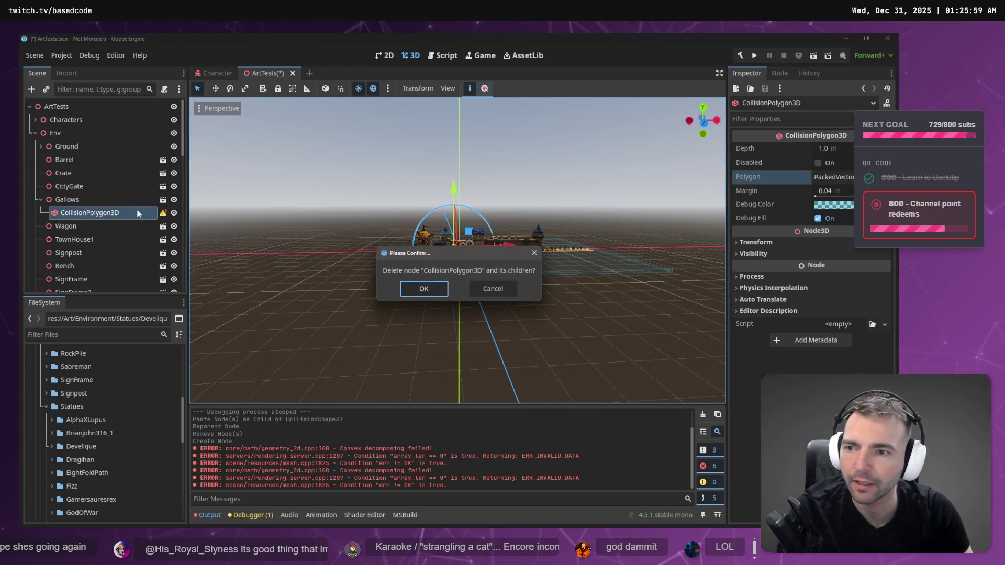
left_click(433, 292)
Step: Search child node types for 'MeshCo' and 'collider', cancel, then select the Character scene's CollisionShape3D
left_click(88, 198)
right_click(88, 197)
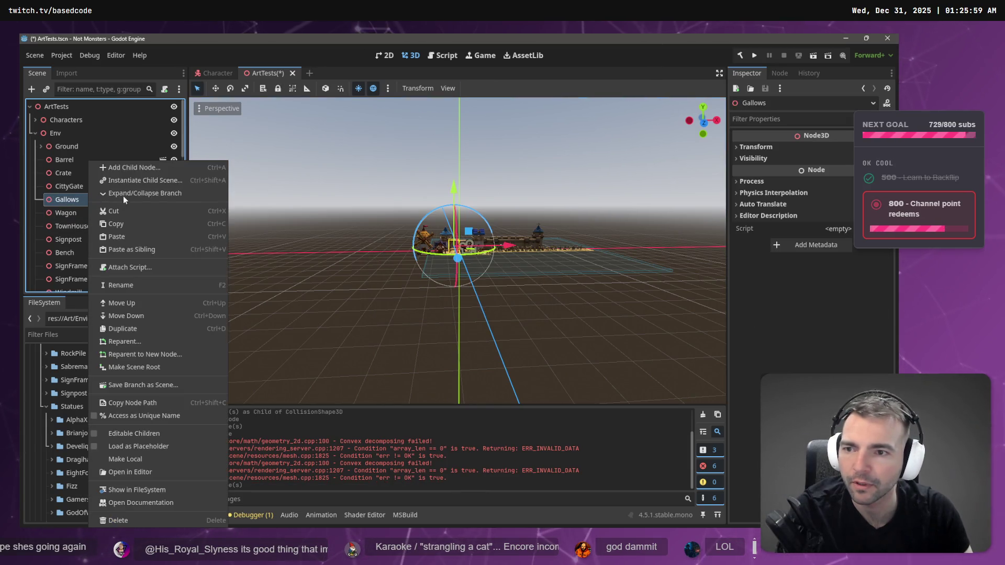
left_click(136, 169)
type("Me")
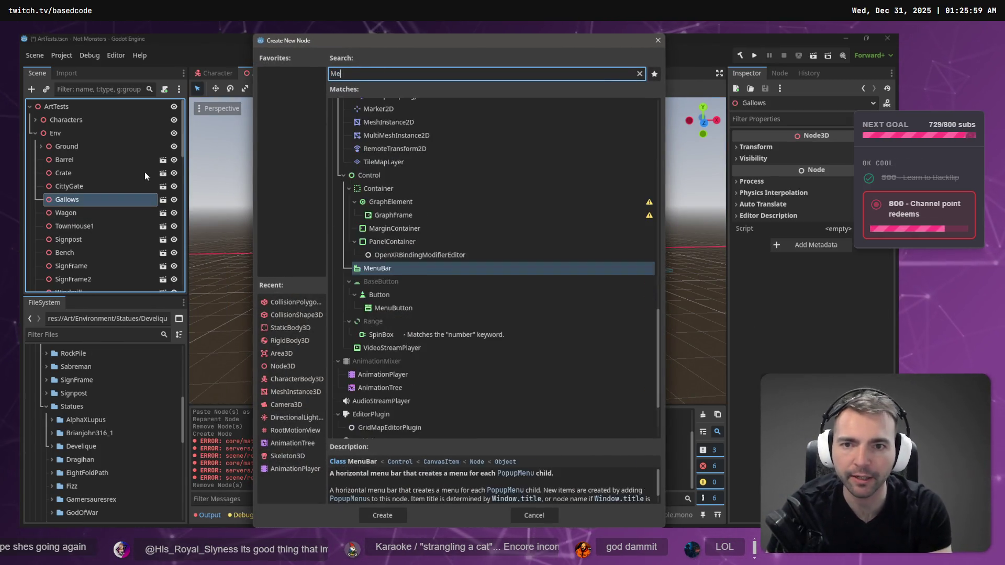
type("shCo")
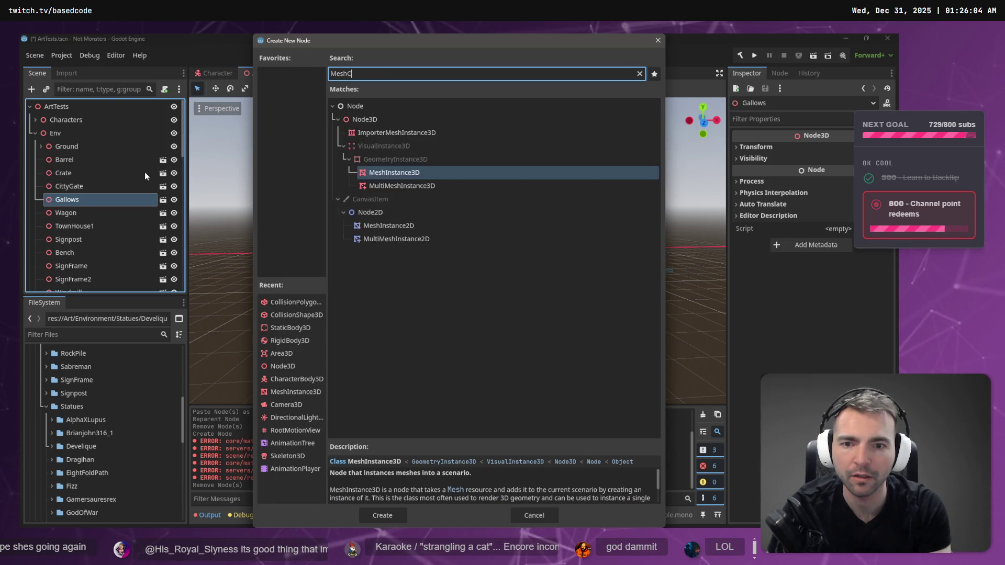
key("BackSpace")
key("BackSpace")
key("BackSpace")
key("BackSpace")
key("BackSpace")
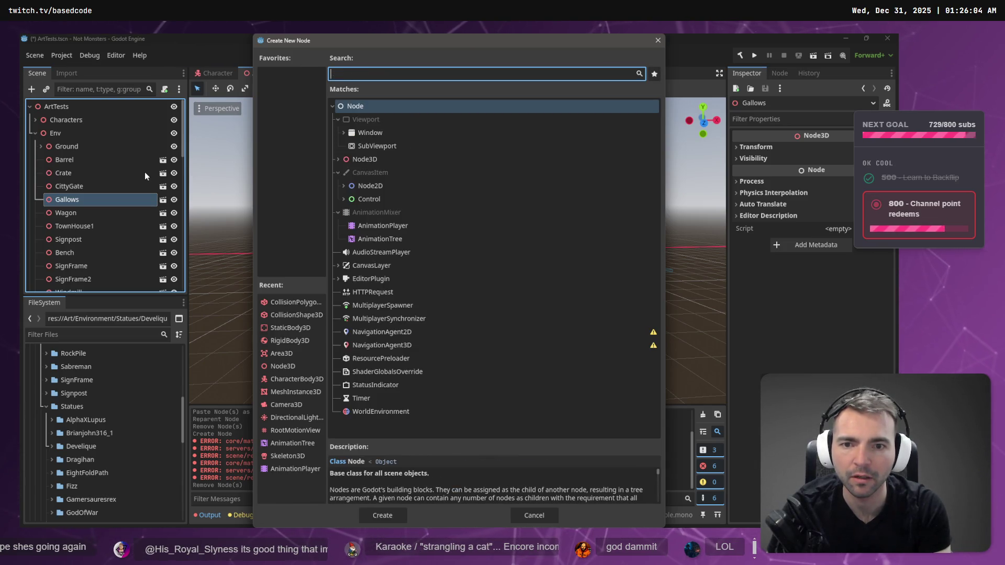
type("collider")
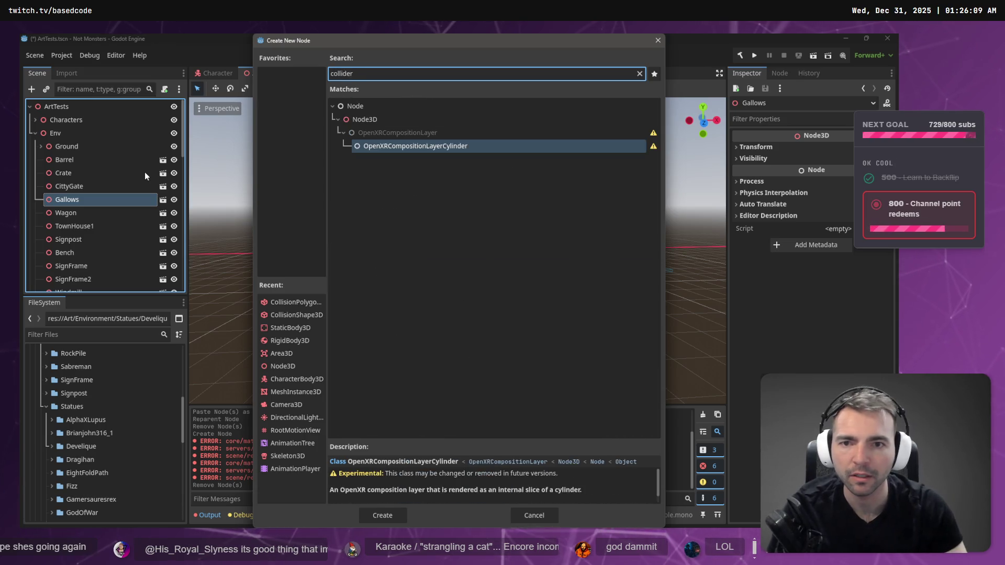
key("BackSpace")
key("BackSpace")
key("BackSpace")
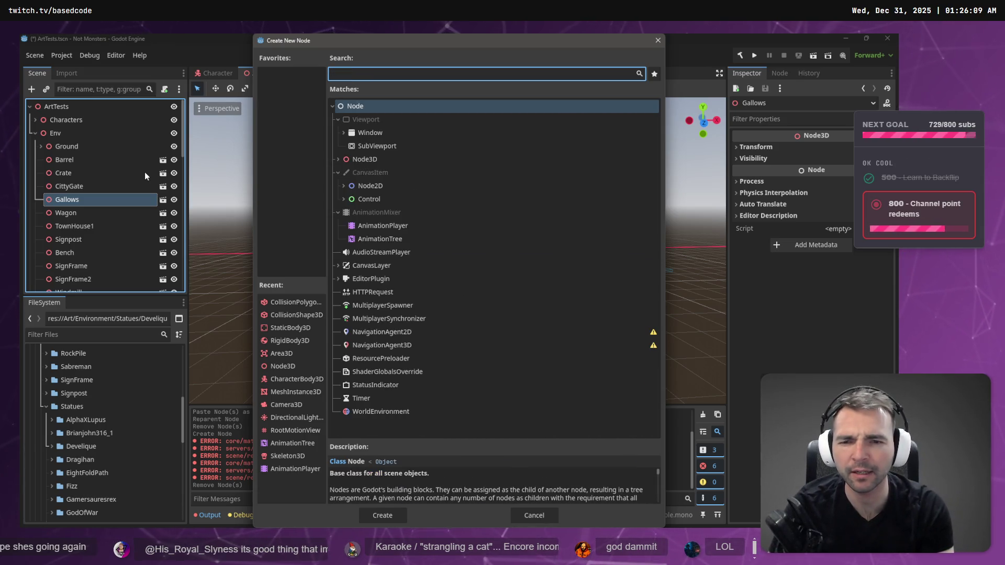
key("Escape")
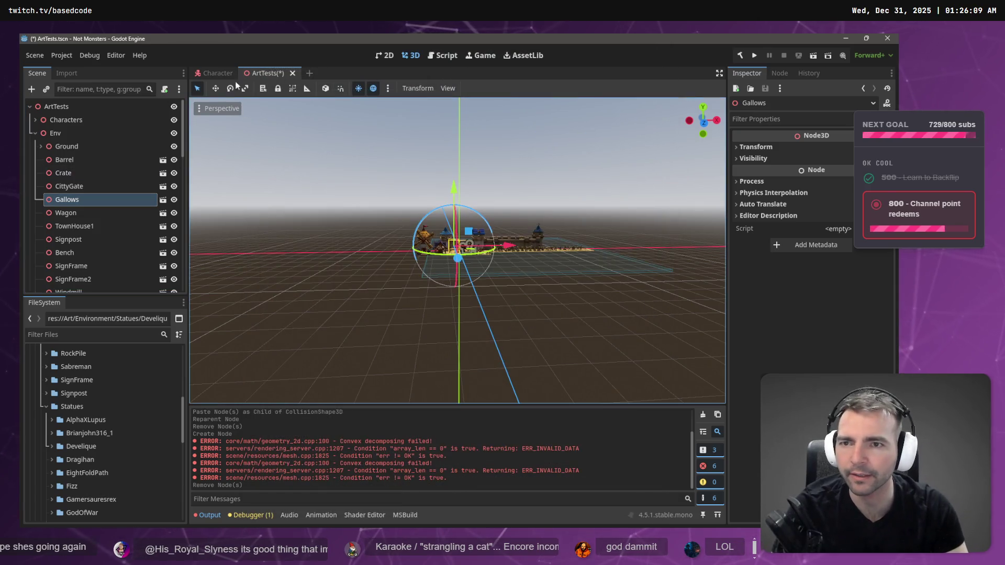
left_click(215, 73)
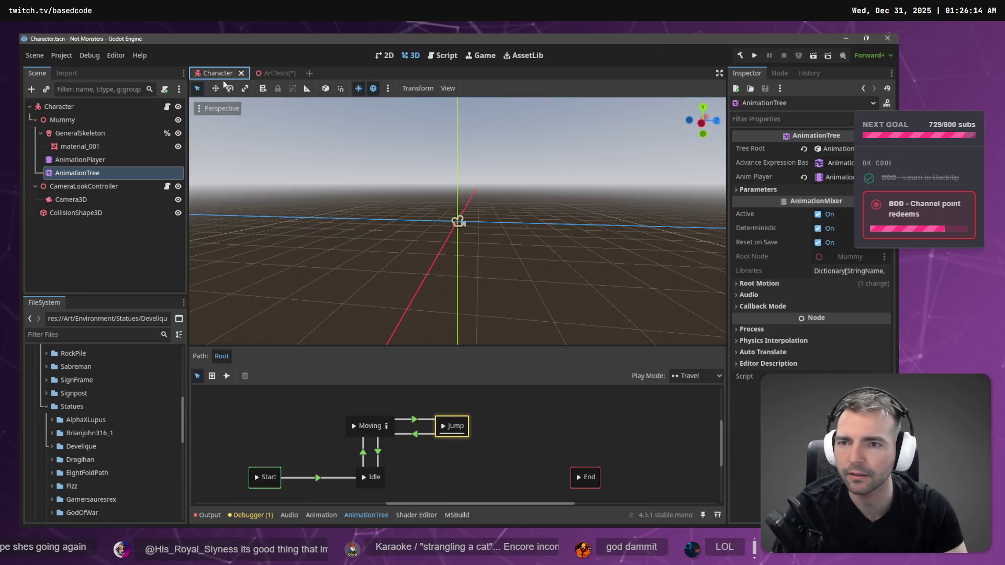
left_click(81, 215)
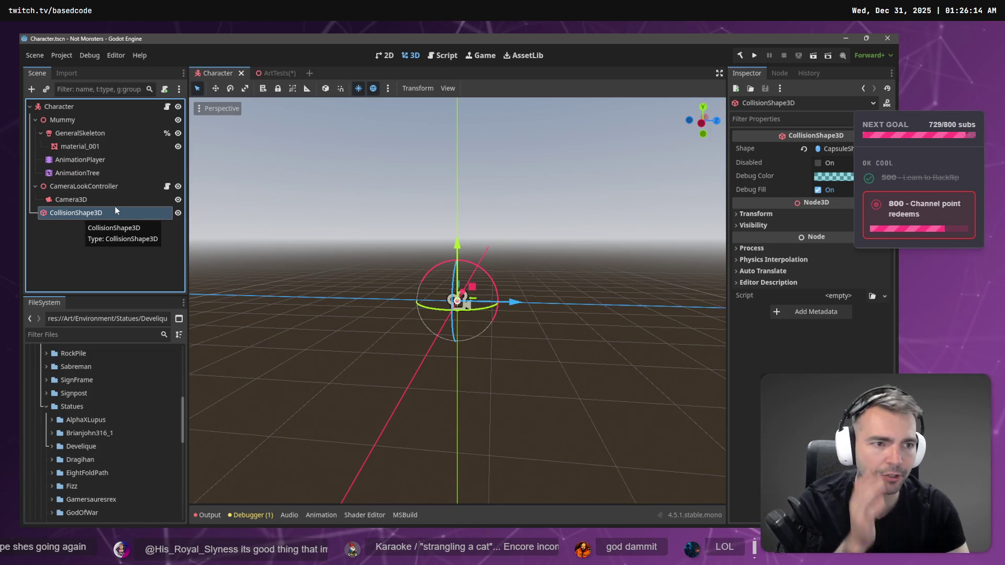
Step: Back in ArtTests, search 'Collis' and add a CollisionPolygon3D child to Gallows
left_click(278, 74)
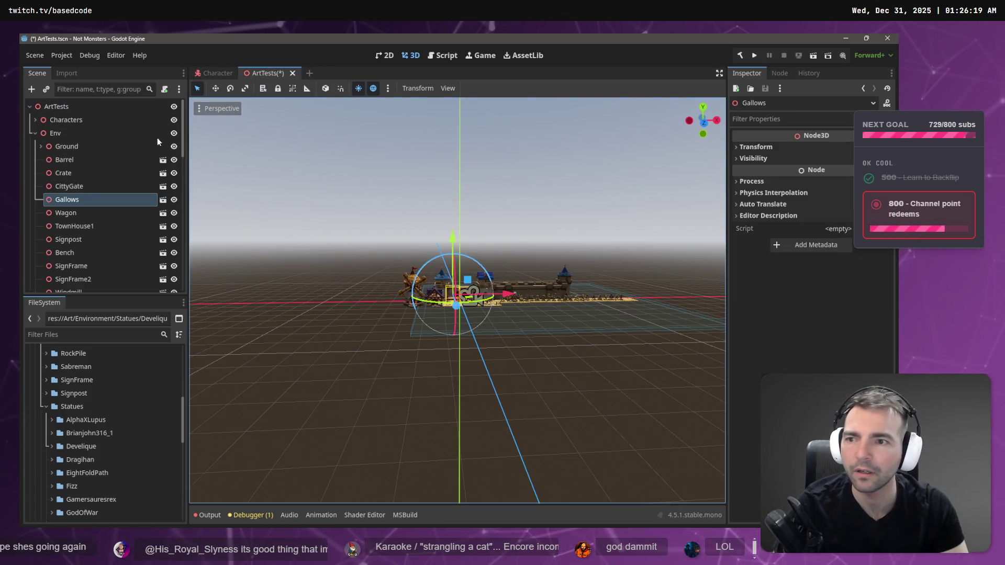
right_click(76, 202)
left_click(142, 167)
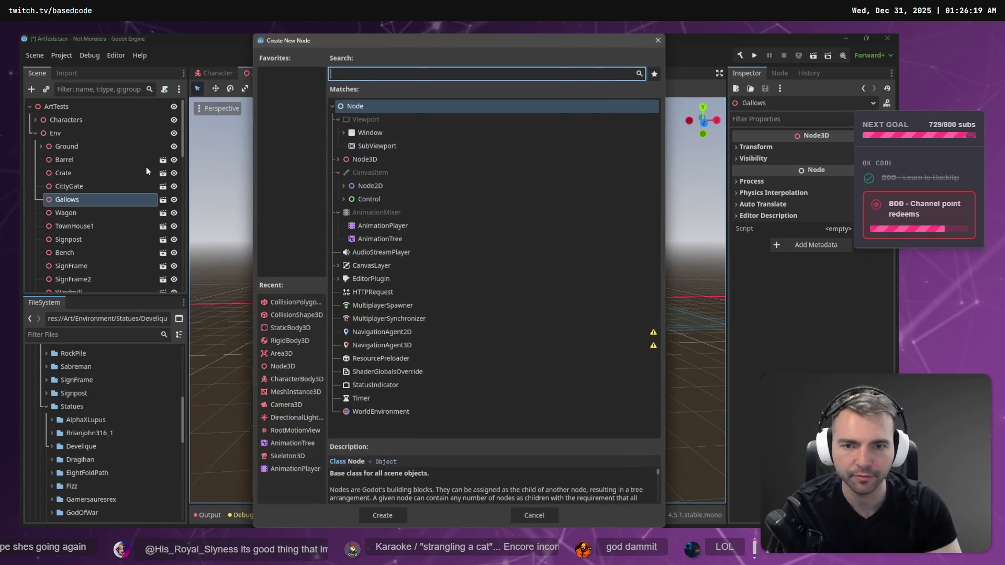
type("Colli")
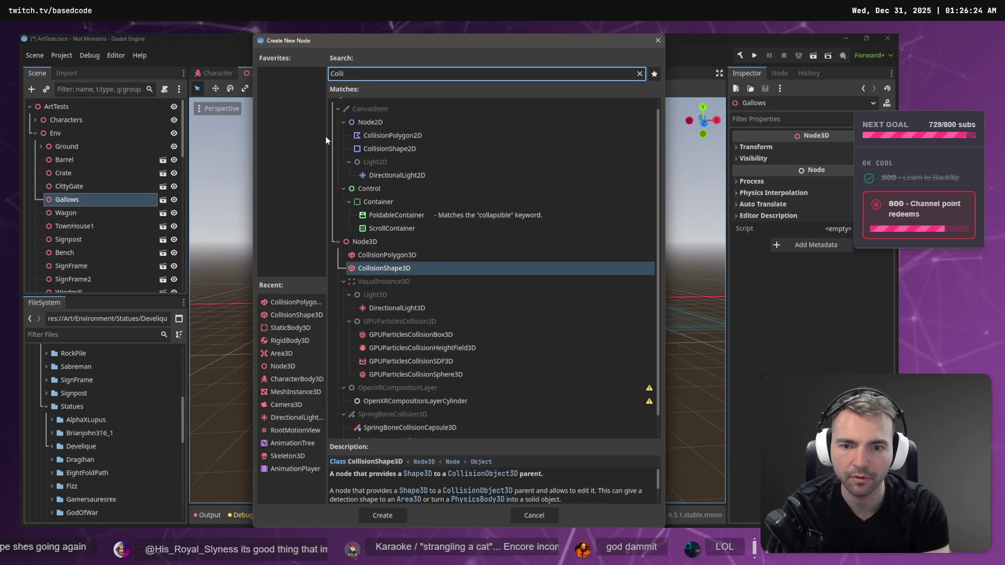
type("s")
key("Up")
key("Return")
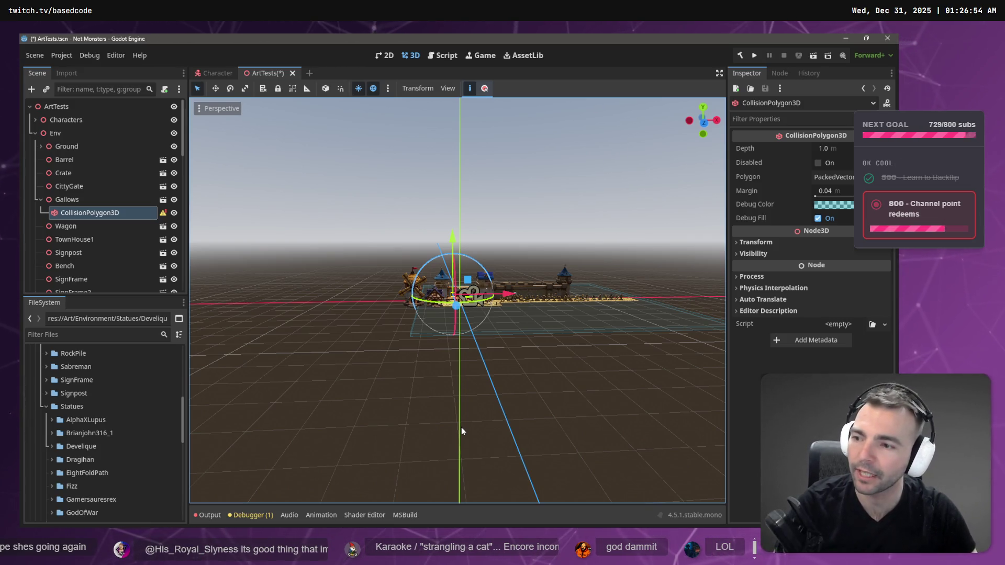
Step: Fly the camera to the gallows, widen the collision polygon rightward, then undo it
key("w")
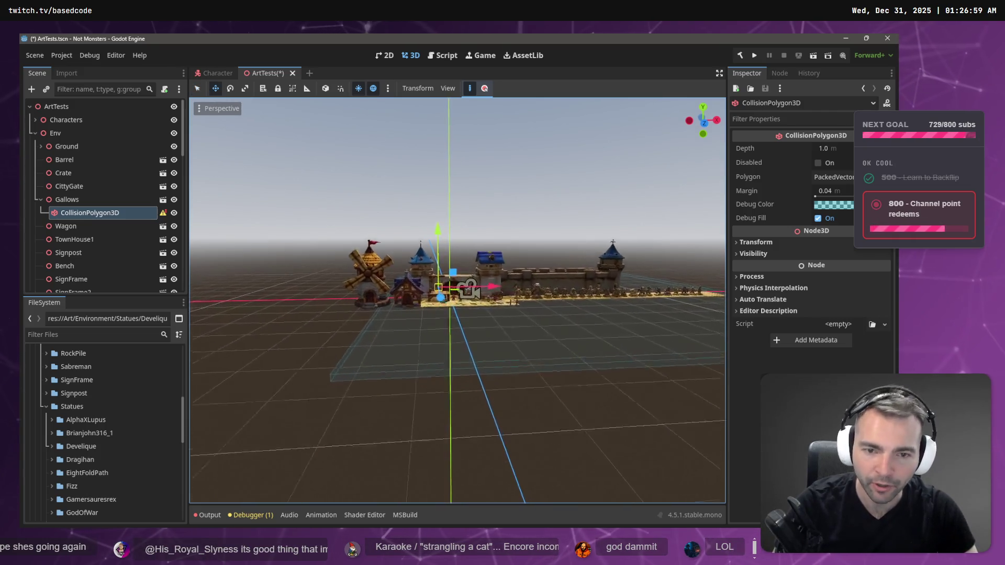
key("w")
key("s")
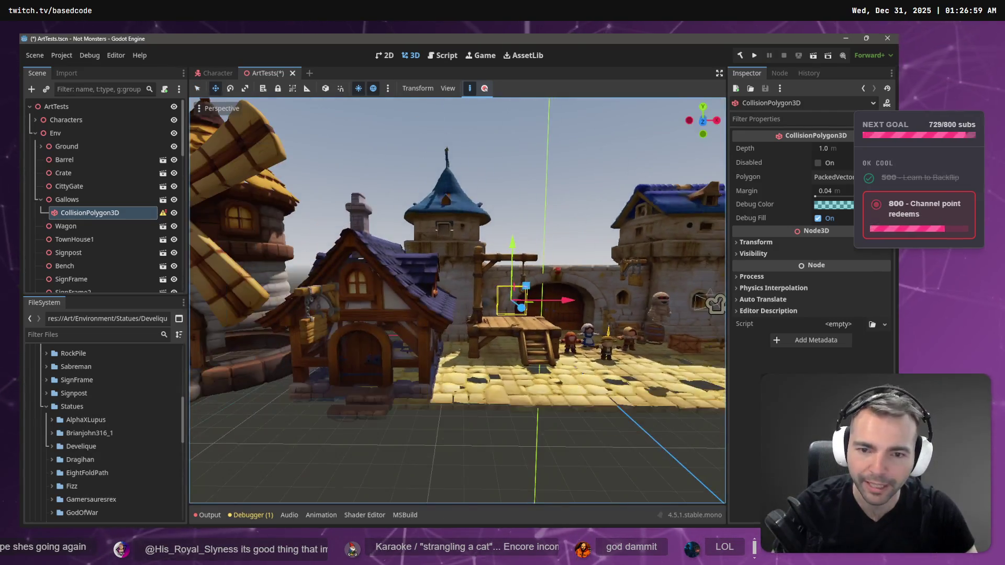
key("d")
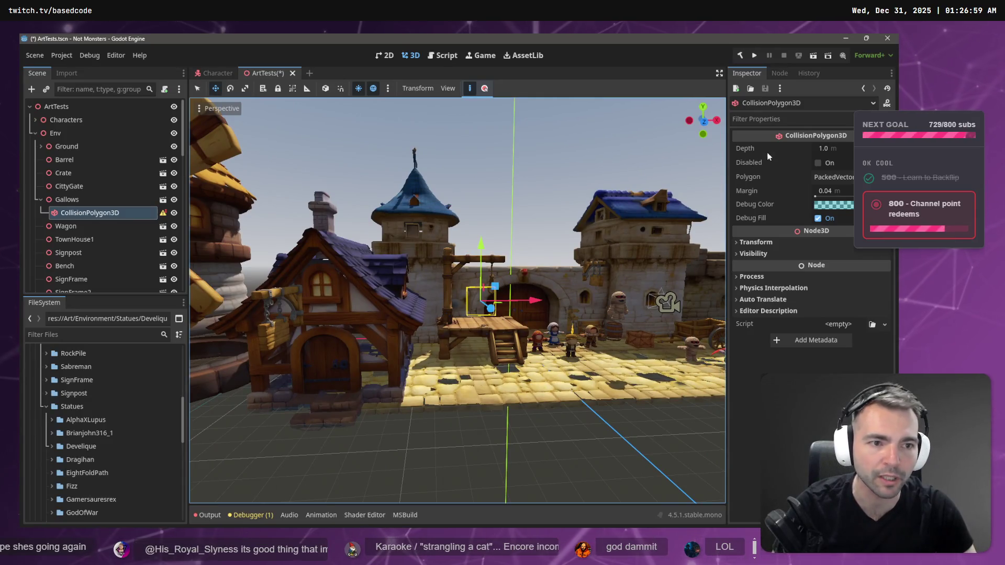
mouse_move(753, 207)
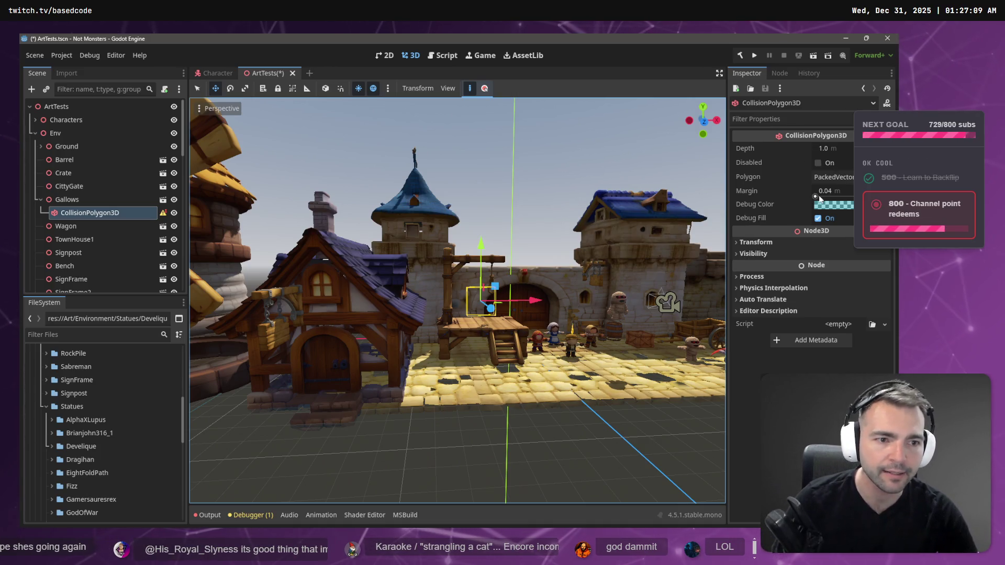
mouse_move(645, 231)
left_mouse_down()
mouse_move(691, 233)
mouse_move(528, 311)
mouse_move(514, 343)
left_mouse_up()
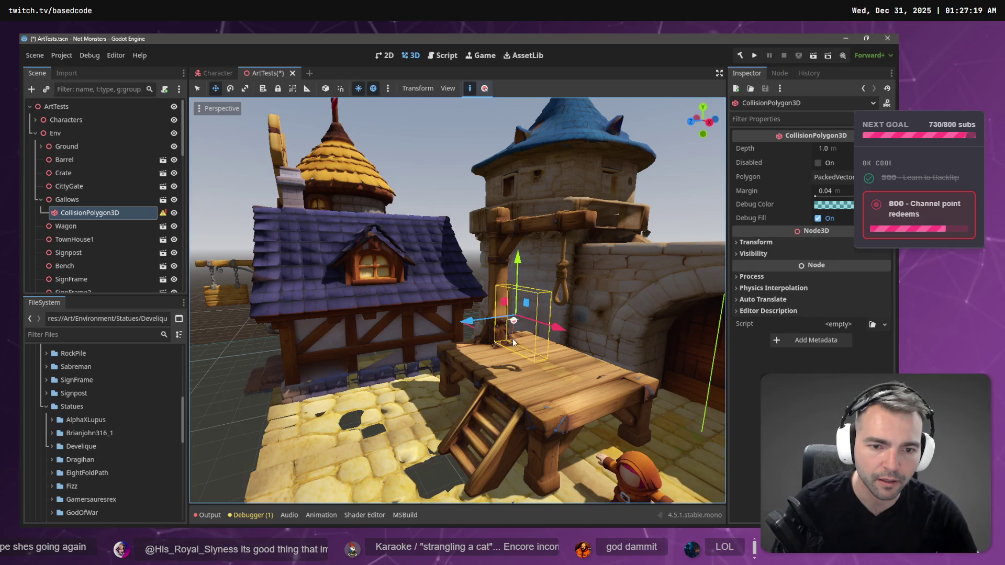
left_click_drag(527, 305, 544, 309)
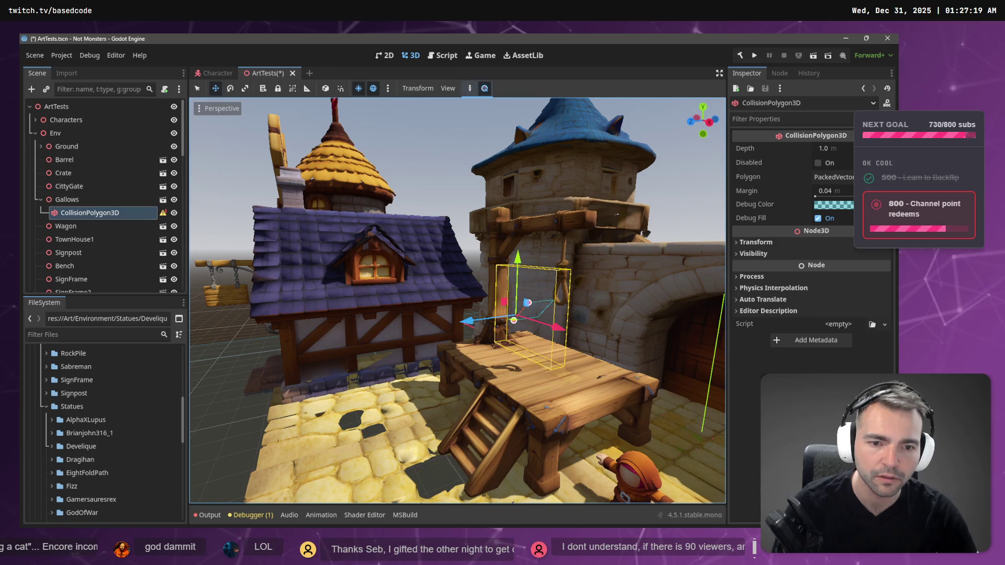
key("ctrl+z")
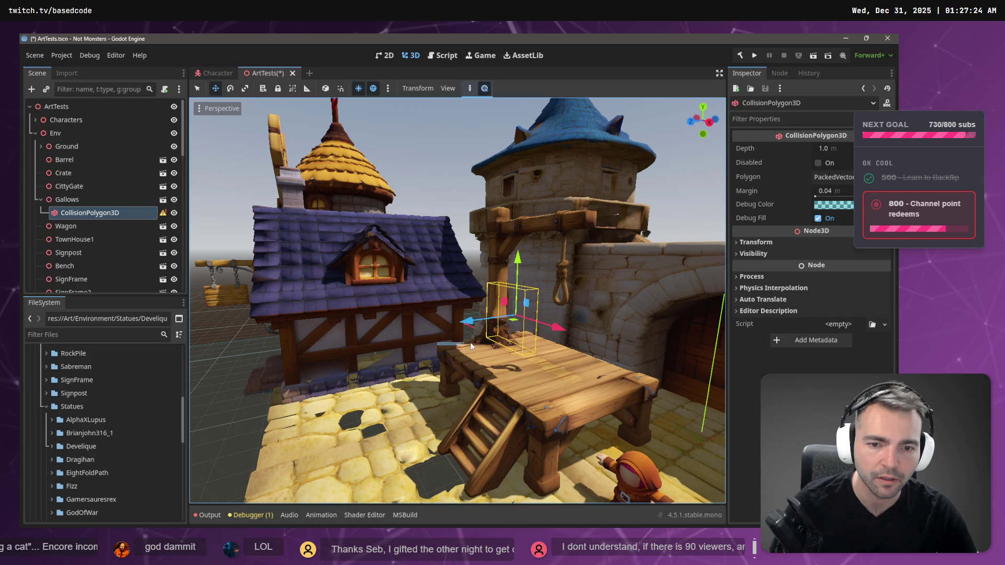
Step: Reselect CollisionPolygon3D and scale it outward over the gallows platform
key("Escape")
left_click(95, 212)
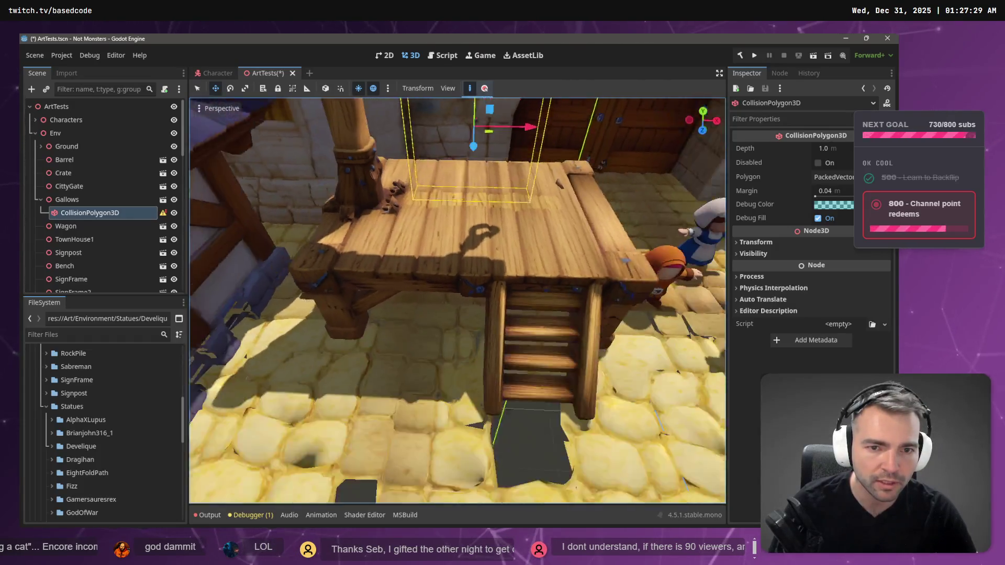
key("r")
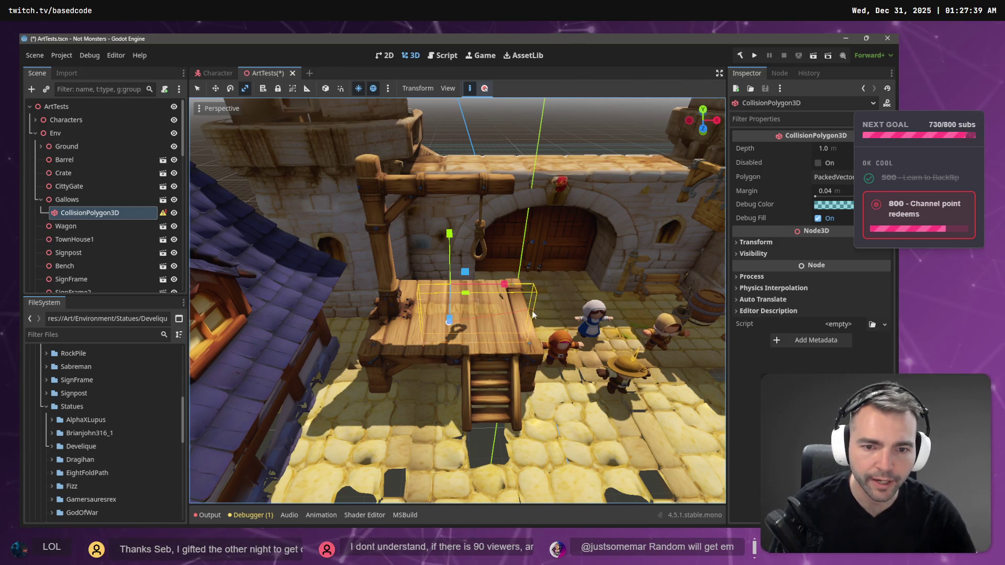
mouse_move(531, 337)
left_mouse_down()
mouse_move(545, 357)
mouse_move(398, 314)
mouse_move(384, 280)
left_mouse_up()
Step: Place new polygon points around the platform and cancel the accidental delete prompt
left_click(518, 281)
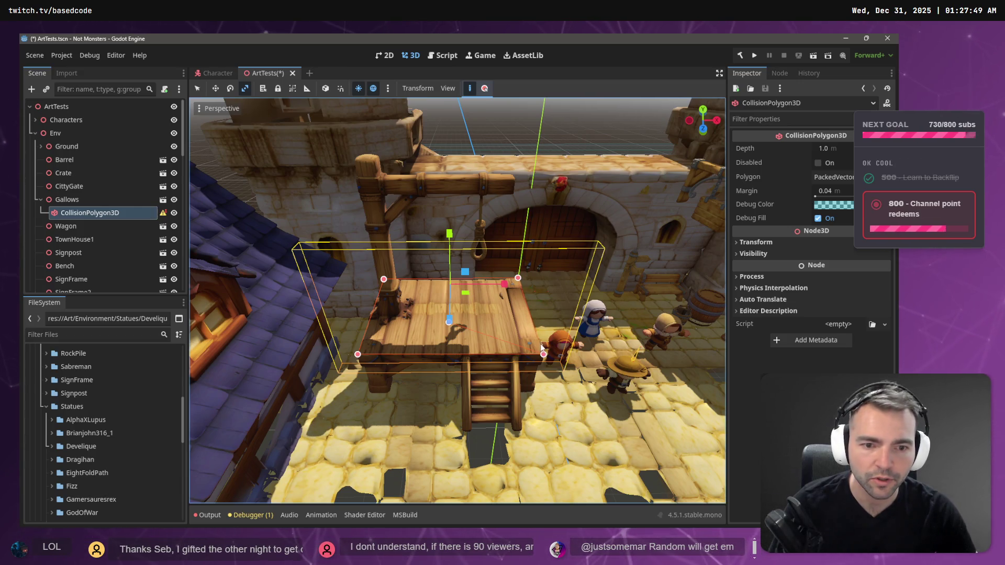
left_click(543, 351)
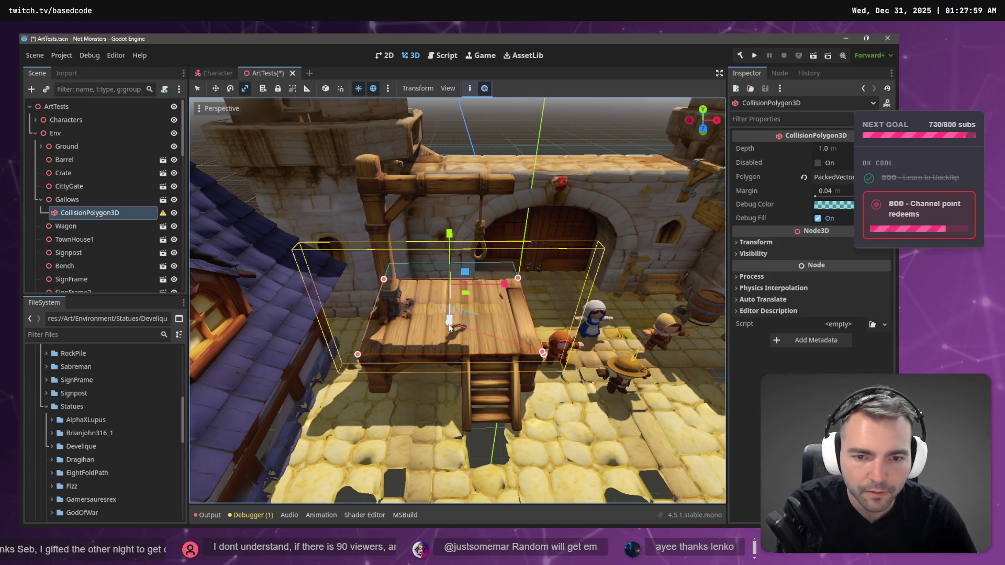
key("Delete")
left_click(503, 288)
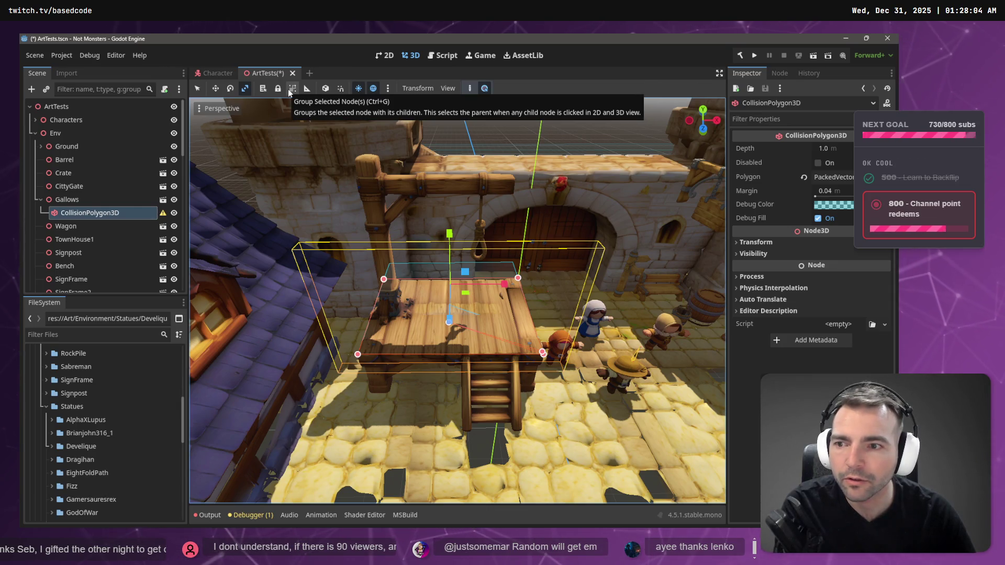
Step: Toggle Create Polygon off and orbit the view around the gallows platform
left_click(469, 89)
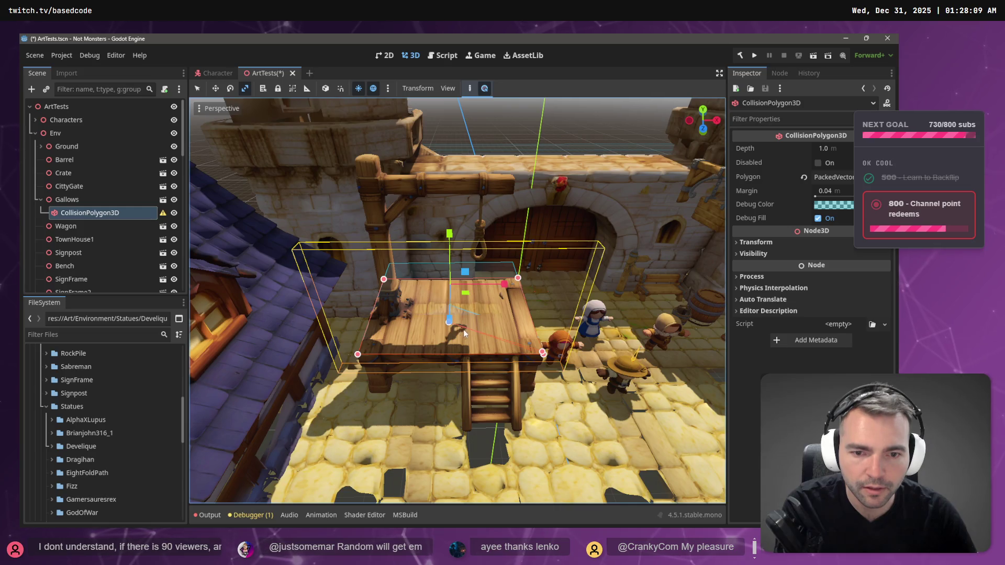
scroll(461, 336, "down", 15)
scroll(473, 304, "down", 3)
scroll(481, 323, "up", 10)
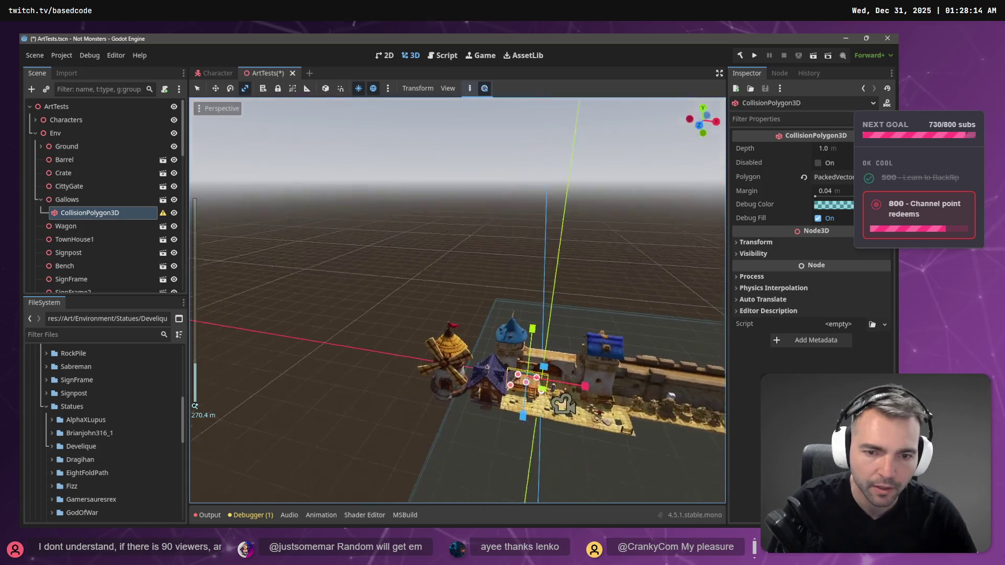
mouse_move(460, 314)
left_mouse_down()
mouse_move(440, 293)
mouse_move(397, 283)
mouse_move(308, 278)
left_mouse_up()
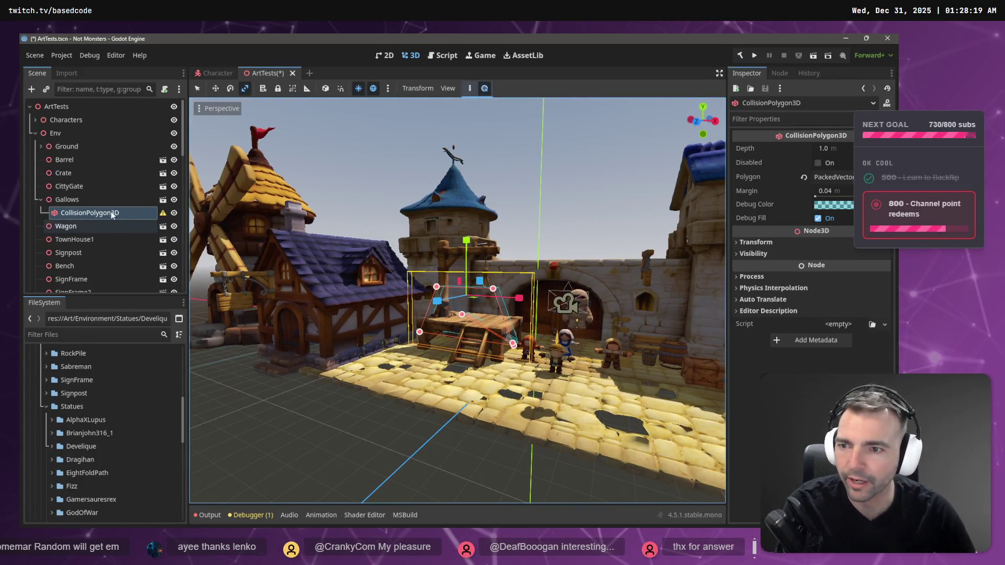
Step: Delete the CollisionPolygon3D and begin adding a new child node under Gallows
left_click(83, 213)
key("Delete")
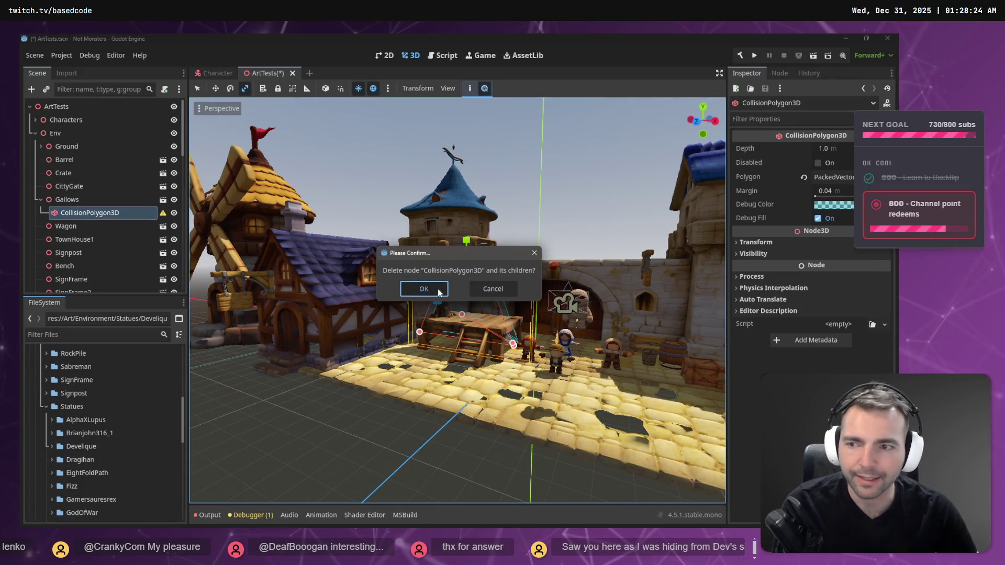
key("Return")
right_click(90, 201)
left_click(143, 171)
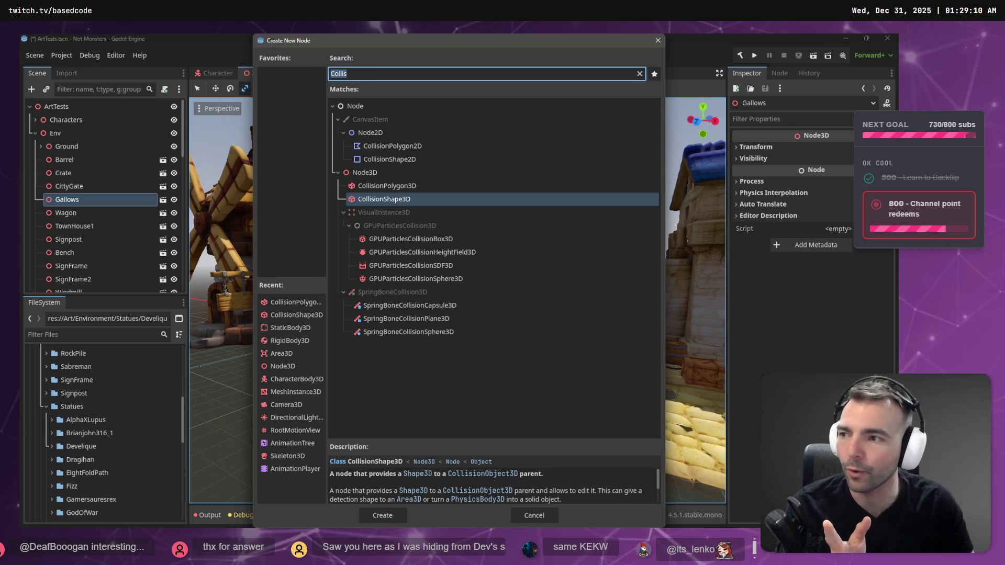
Step: Create a CollisionPolygon3D under Gallows, then undo its addition
left_click(385, 187)
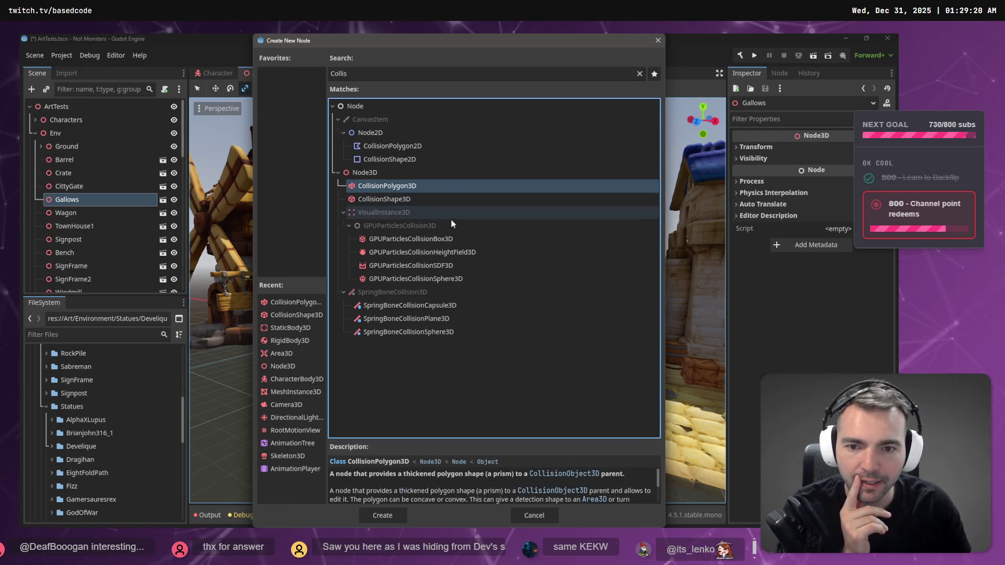
left_click(397, 514)
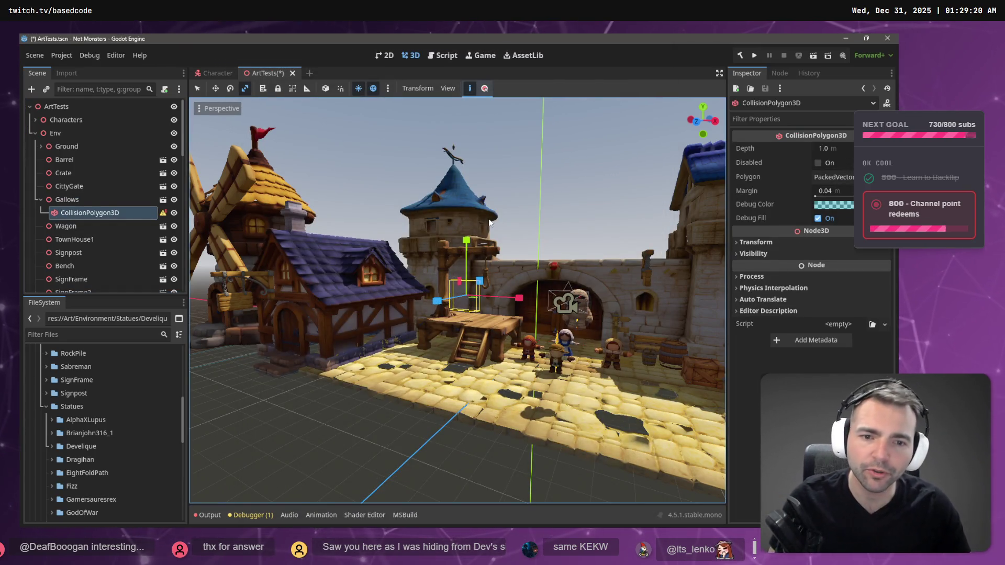
key("ctrl+z")
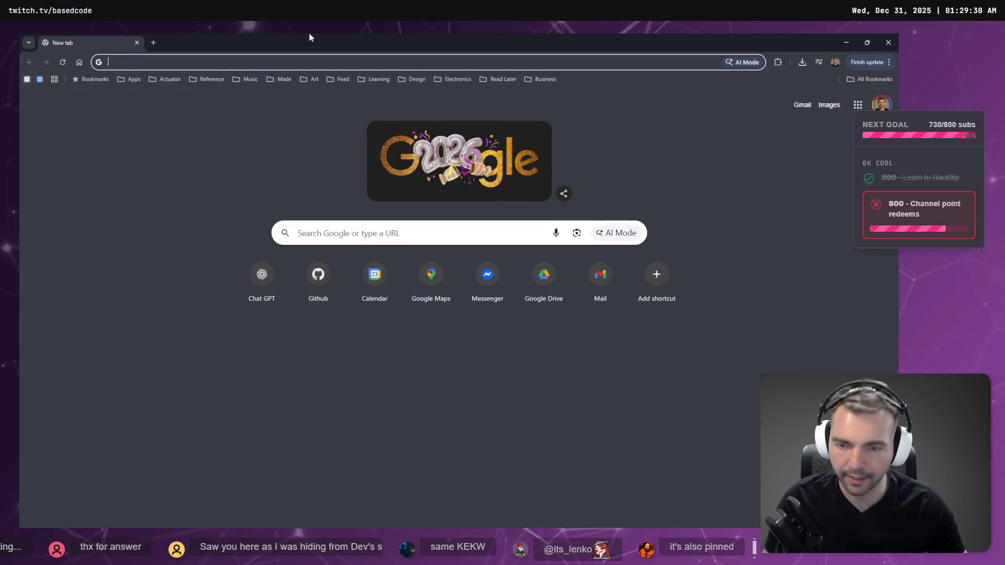
Step: Dictate and search 'how do I add a mesh Collider in godot' in a new tab
key("super+h")
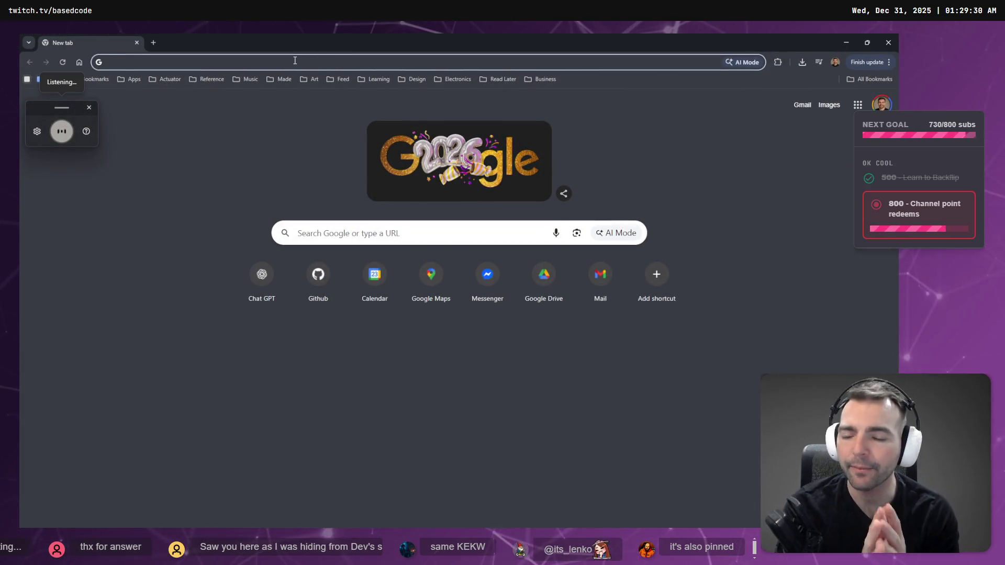
type("Collider in godot")
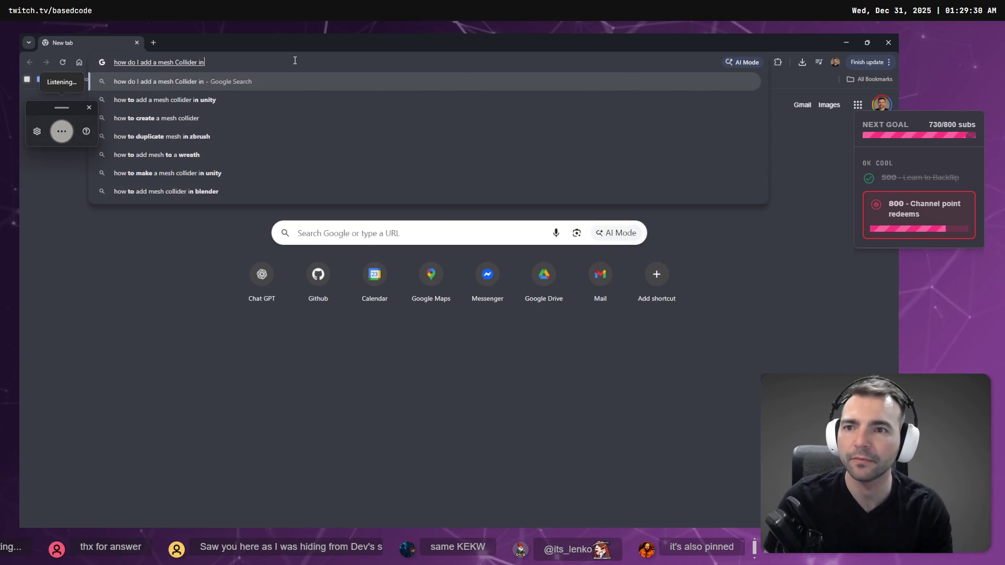
key("Return")
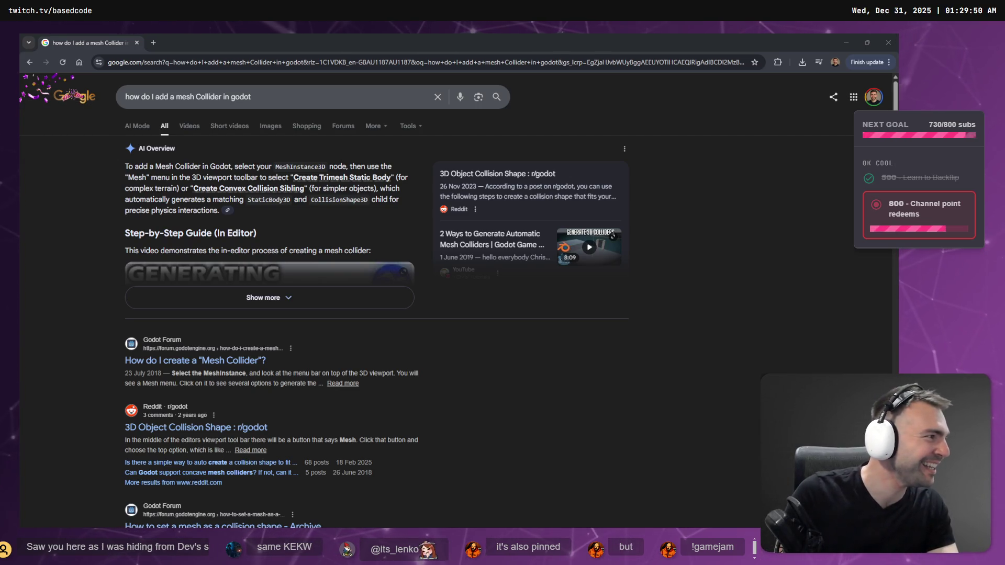
Step: Expand the AI overview, read its CollisionShape3D steps, and scroll to the forum results
left_click(307, 298)
scroll(317, 307, "down", 5)
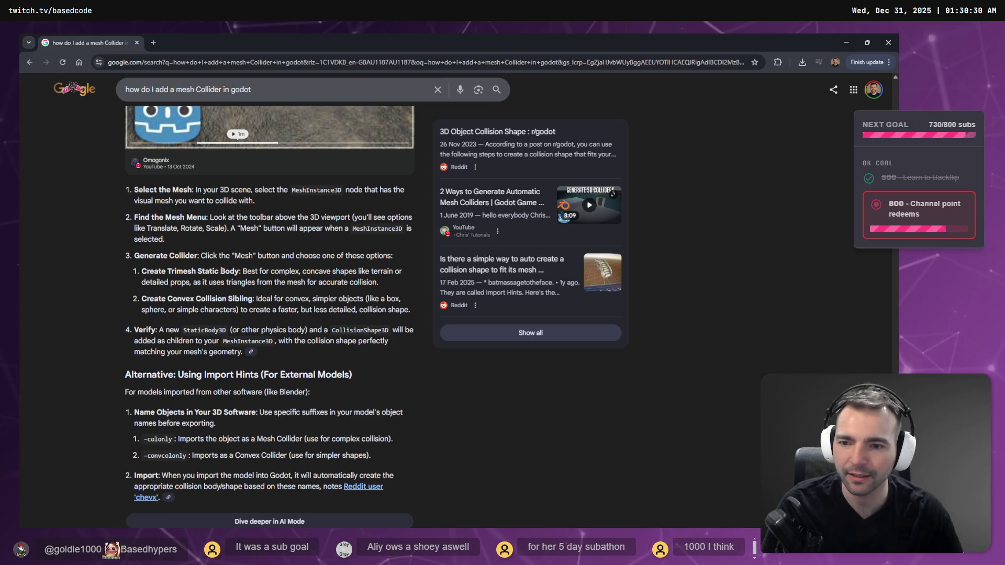
double_click(375, 332)
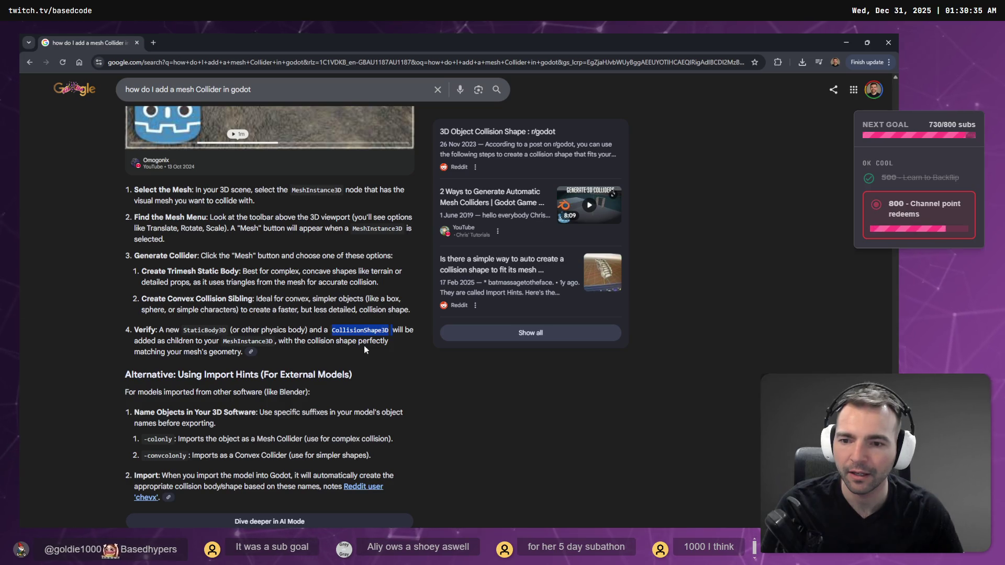
left_click(362, 330)
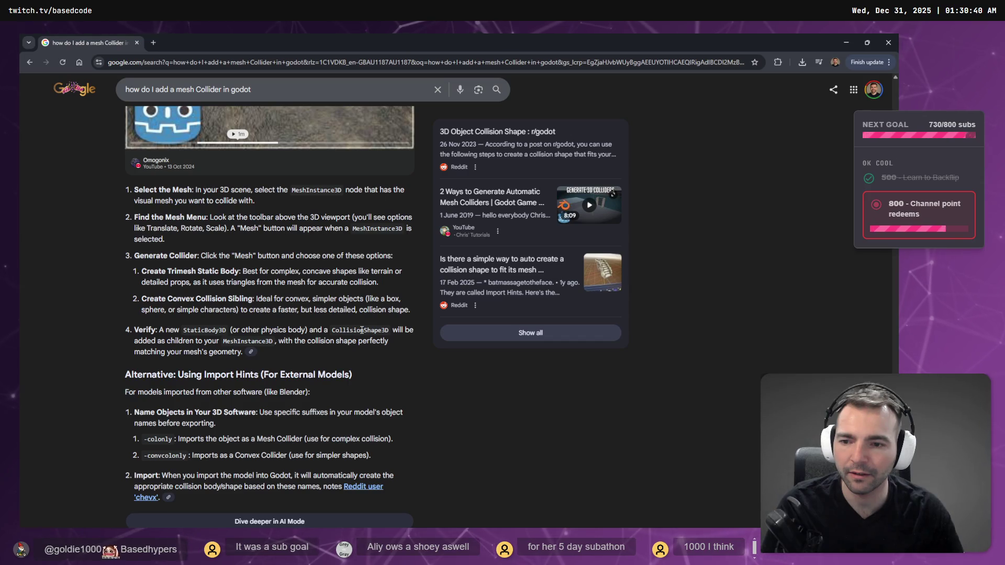
scroll(360, 330, "down", 1)
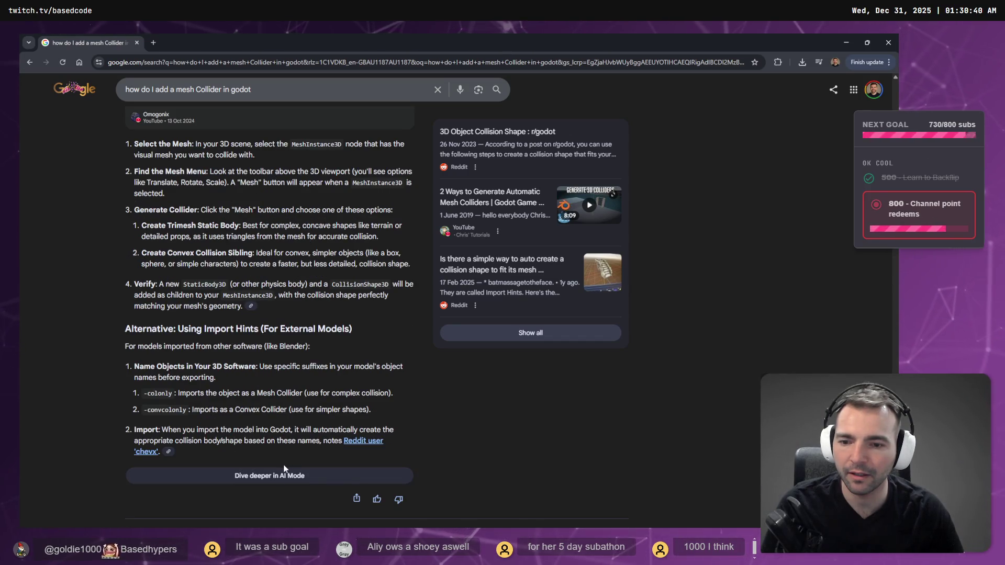
scroll(203, 338, "down", 5)
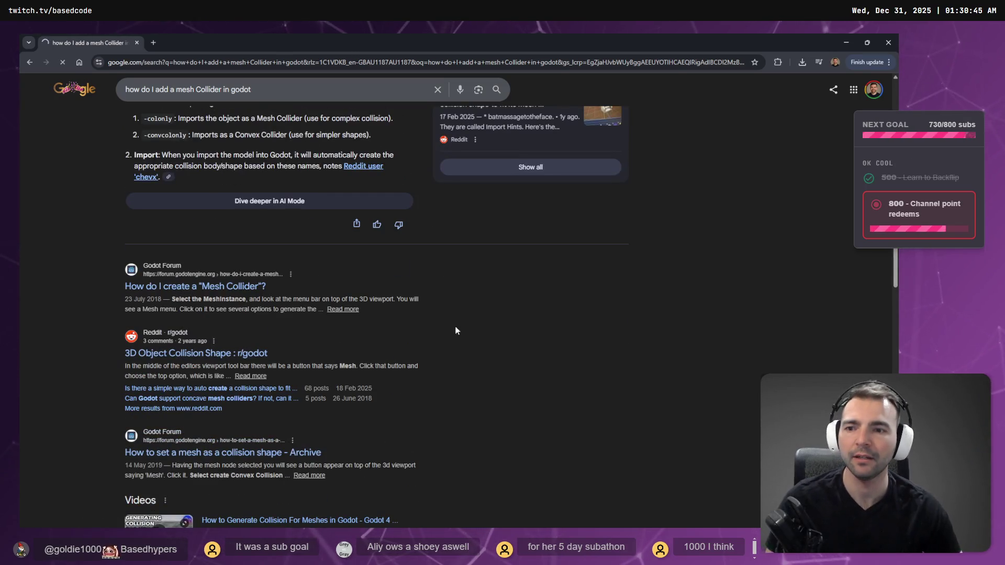
Step: Read the Godot Forum thread's Mesh → Create Trimesh StaticBody answer, then return to Godot
left_click(239, 303)
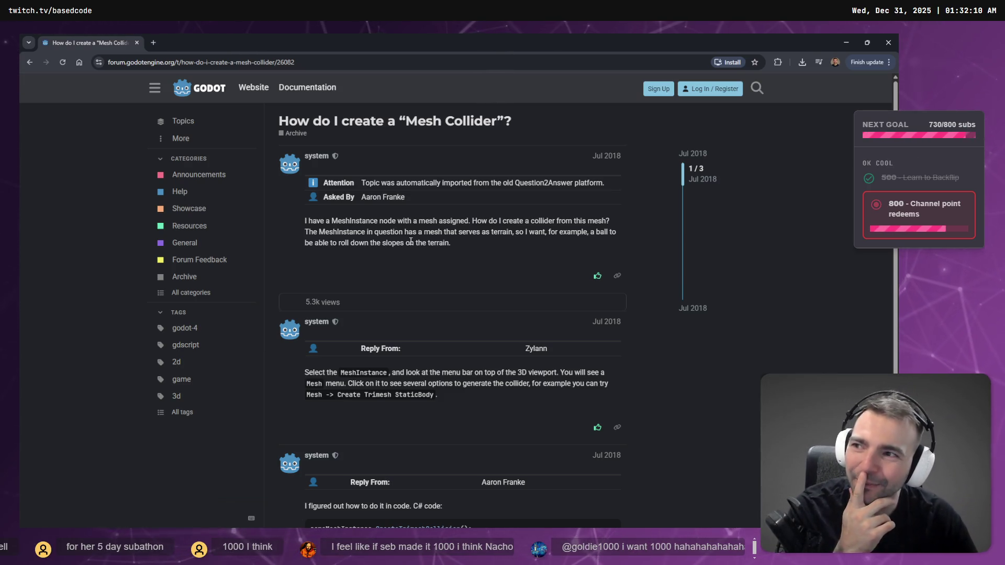
mouse_move(460, 245)
left_mouse_down()
mouse_move(346, 243)
mouse_move(281, 223)
left_mouse_up()
left_click(497, 237)
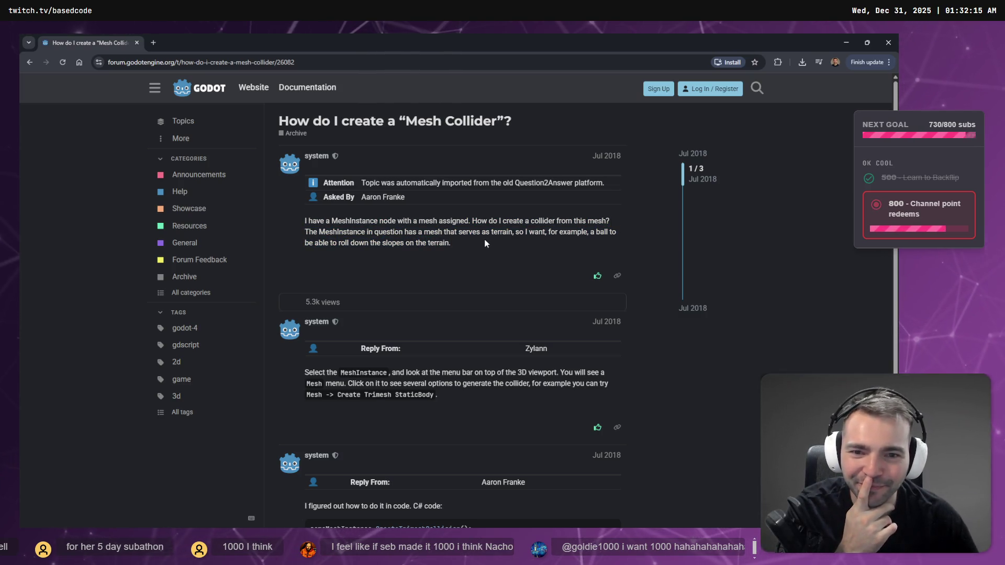
scroll(484, 240, "down", 3)
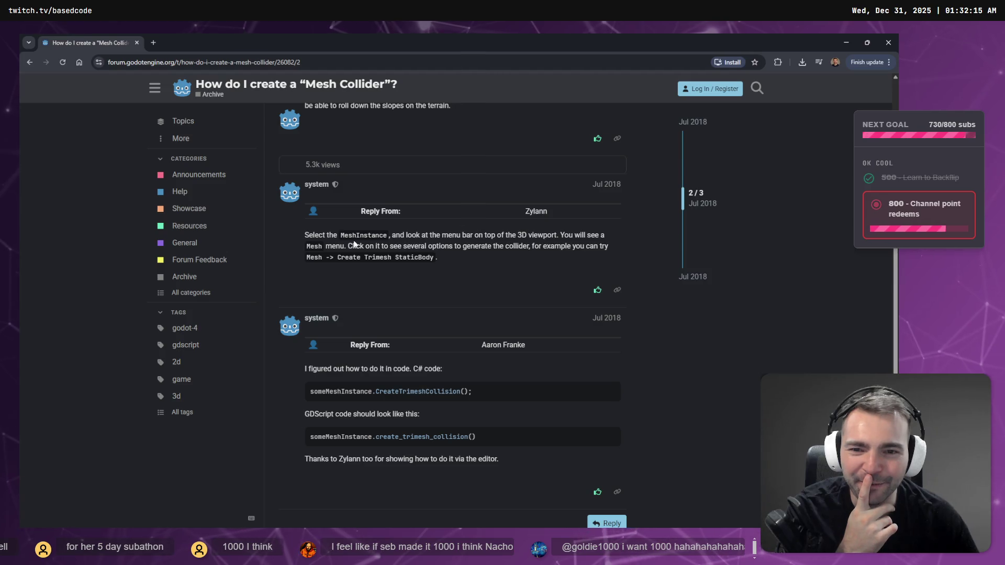
double_click(356, 236)
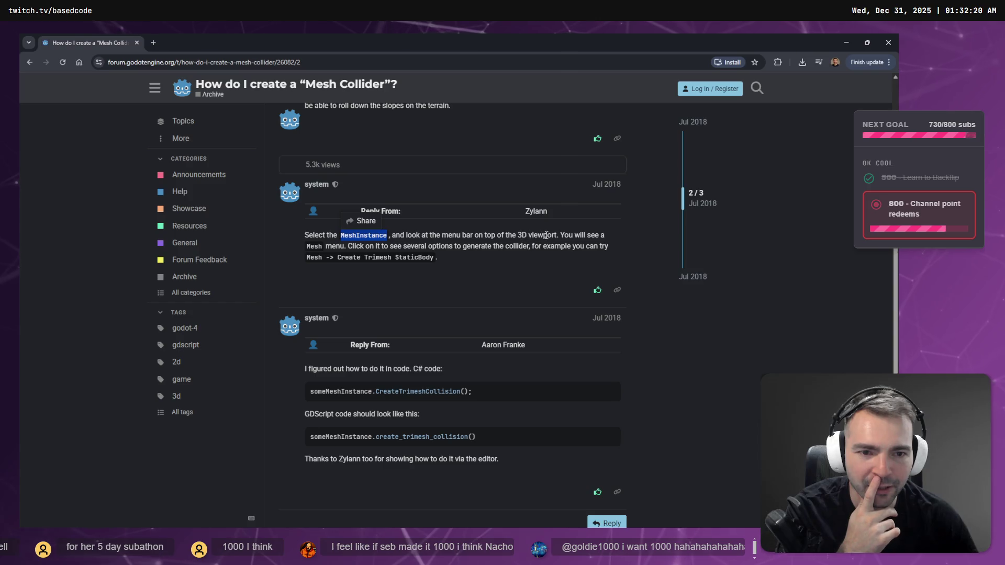
left_click(310, 247)
double_click(339, 258)
left_click(417, 266)
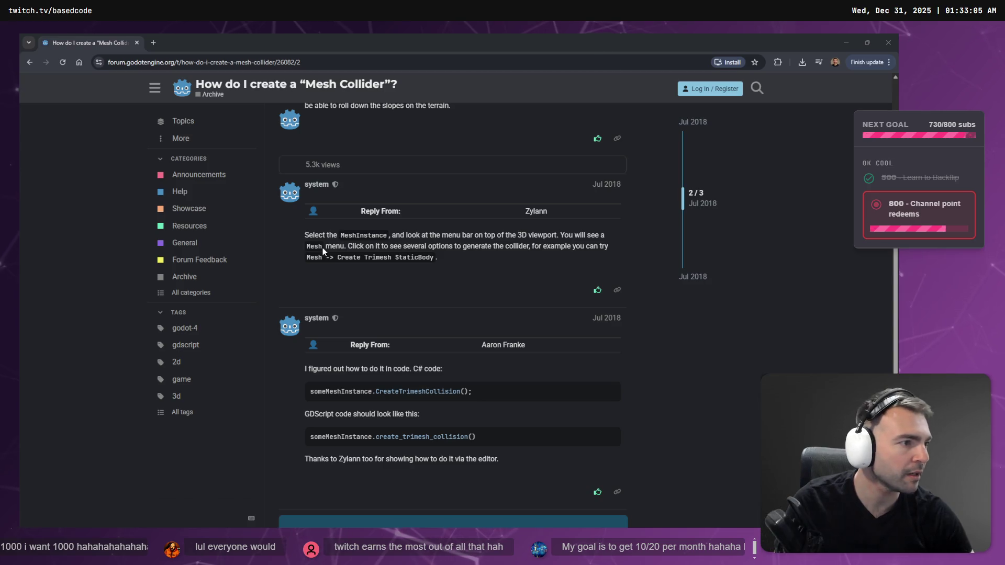
key("alt+Tab")
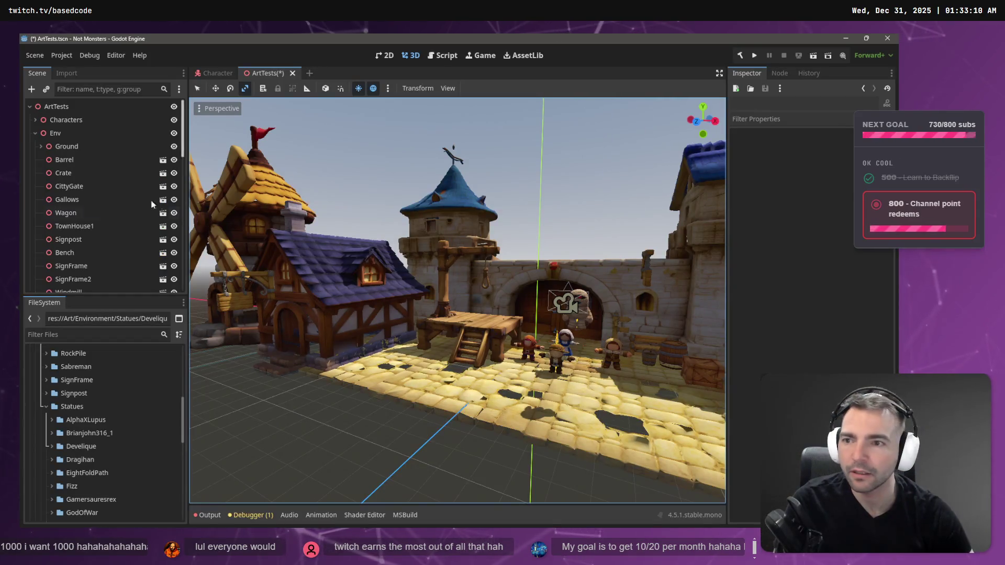
Step: Select the Gallows node and try opening its scene, triggering the auto-imported Gallows.fbx warning
left_click(81, 200)
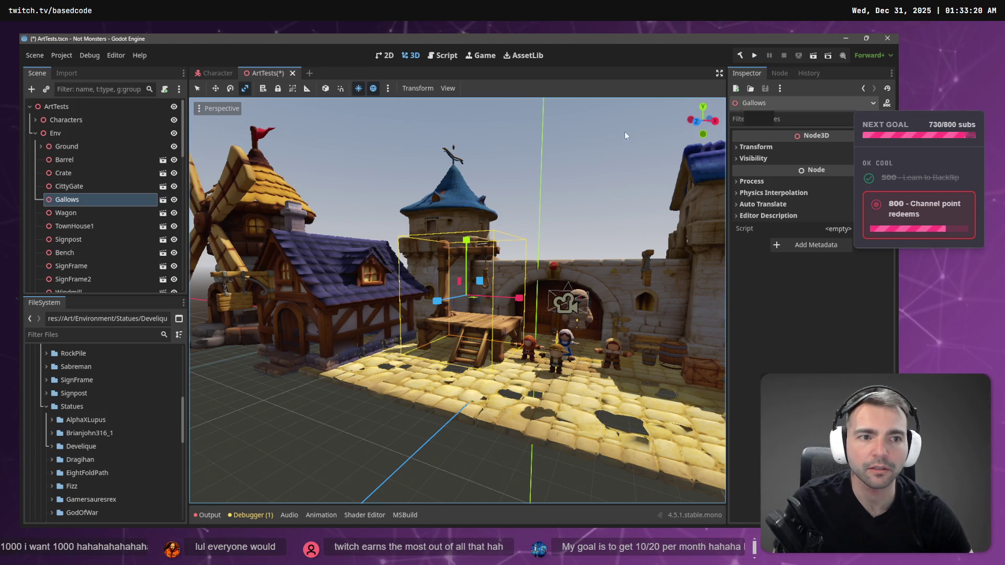
left_click(163, 199)
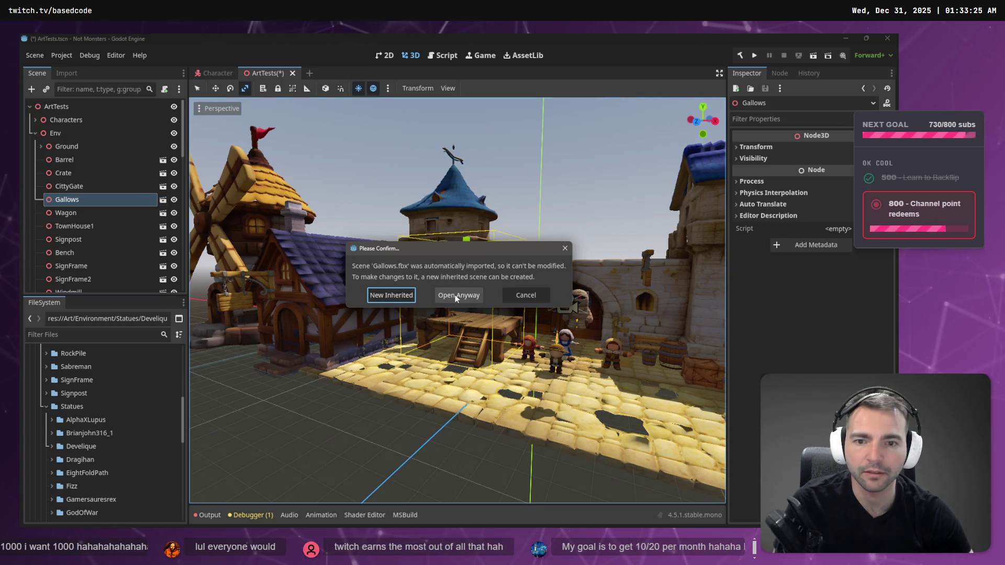
Step: Open Gallows as a new inherited scene, select its material mesh, and show the Mesh menu
left_click(395, 297)
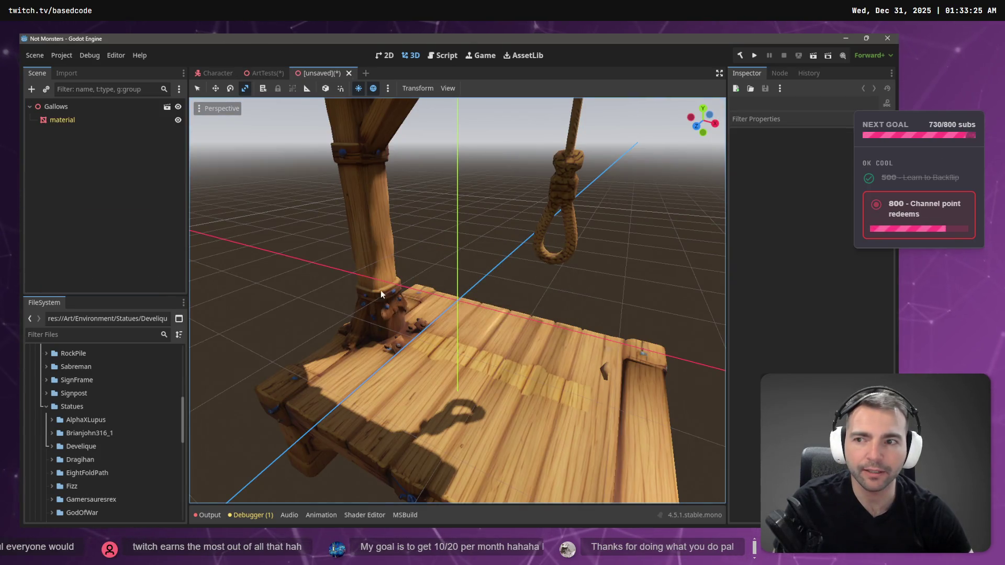
left_click(67, 119)
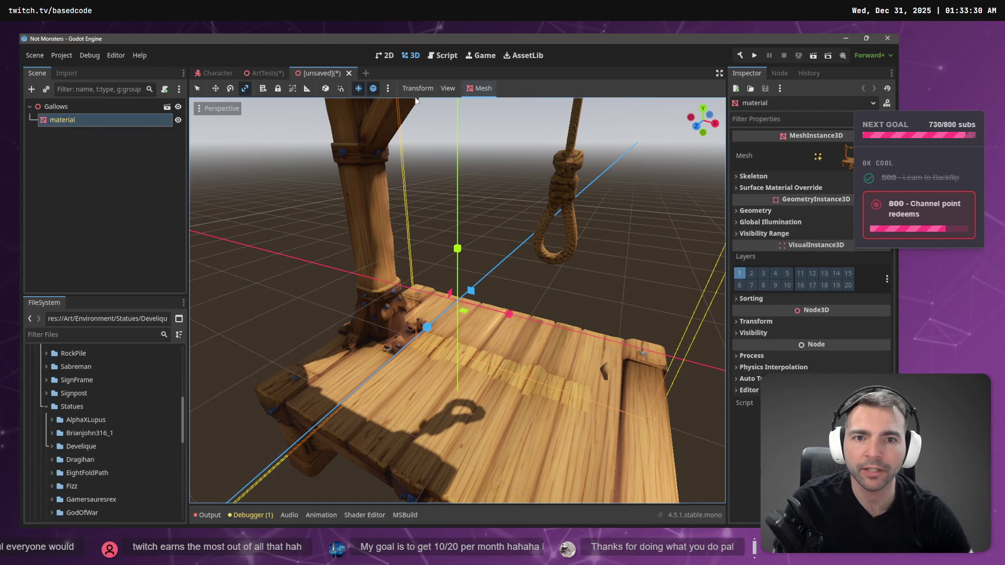
left_click(481, 89)
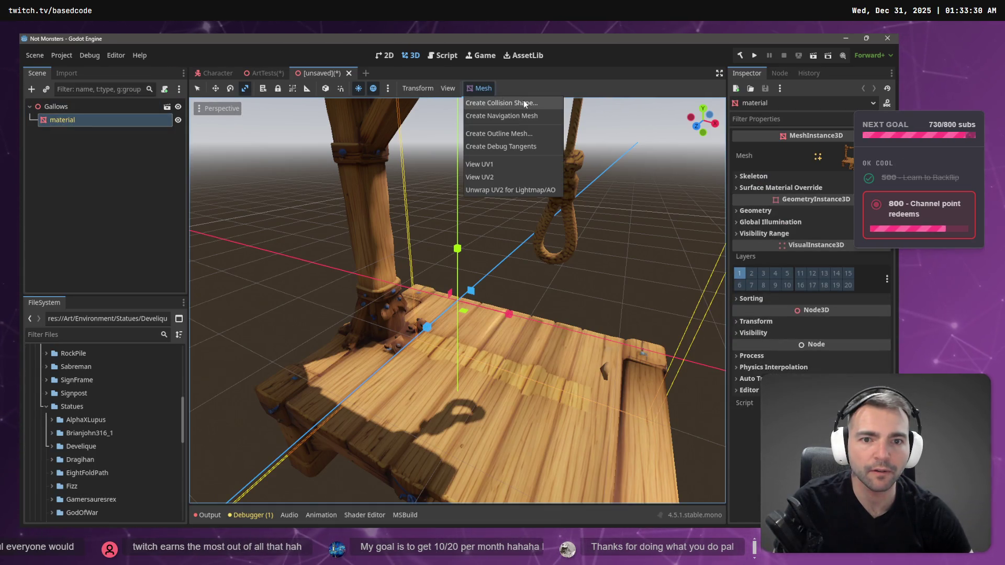
key("alt+Tab")
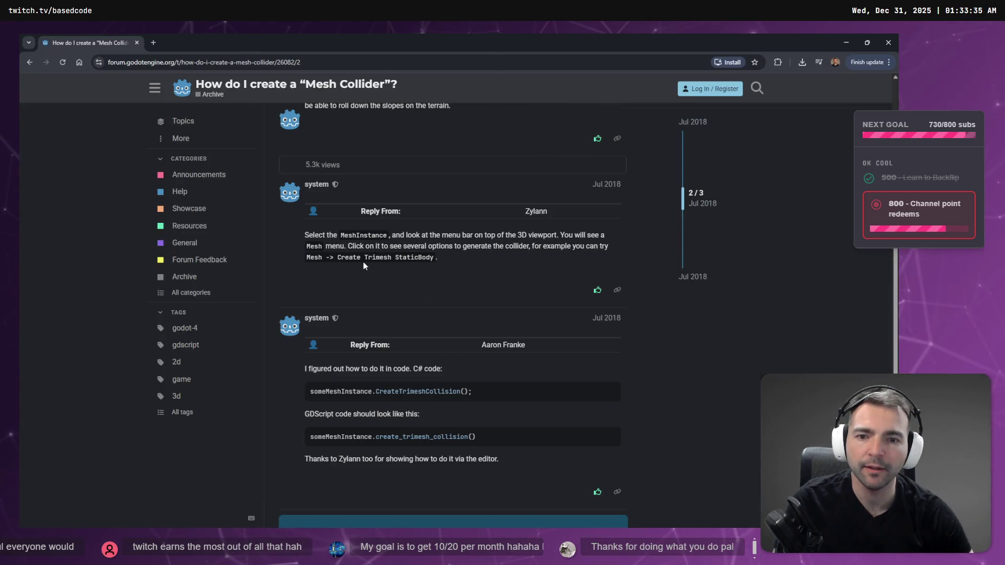
key("alt+Tab")
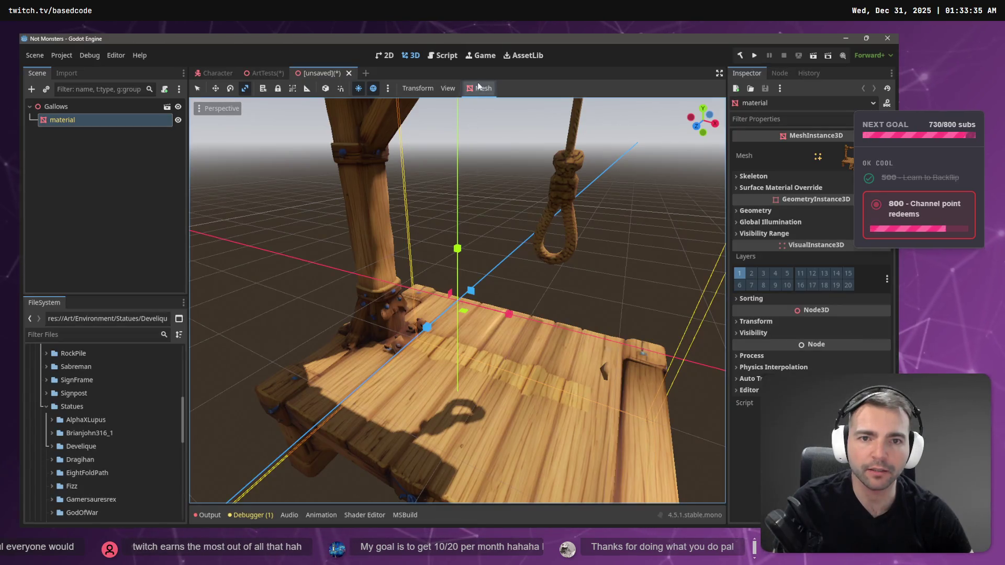
left_click(480, 88)
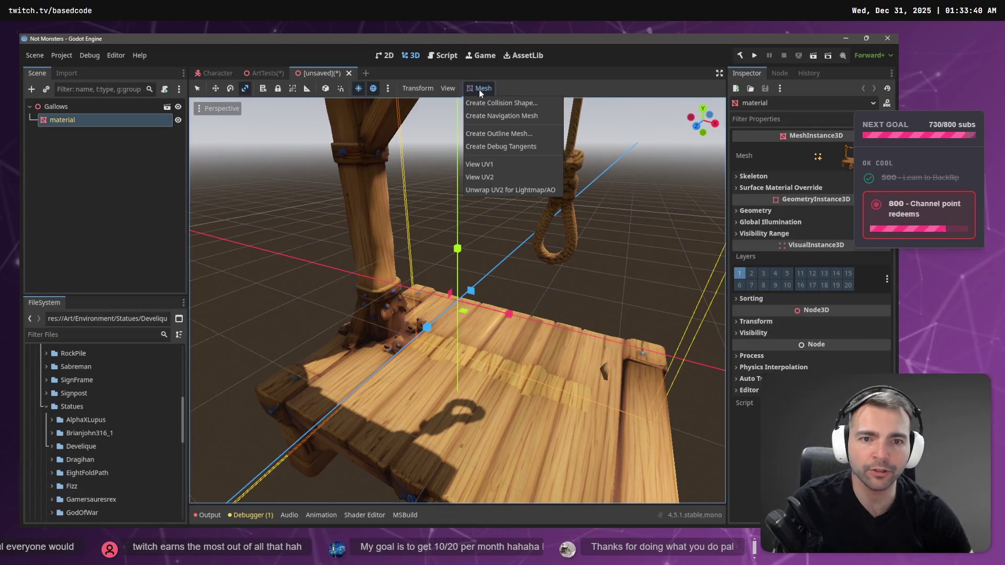
Step: Create a sibling Trimesh CollisionShape3D for the material mesh, select it, and start saving
left_click(522, 102)
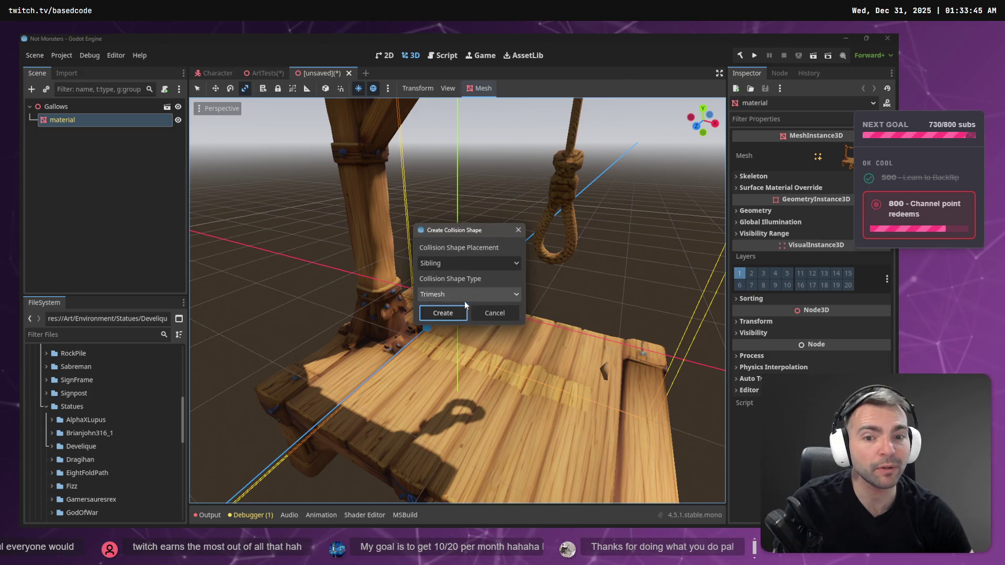
left_click(435, 314)
scroll(428, 306, "down", 10)
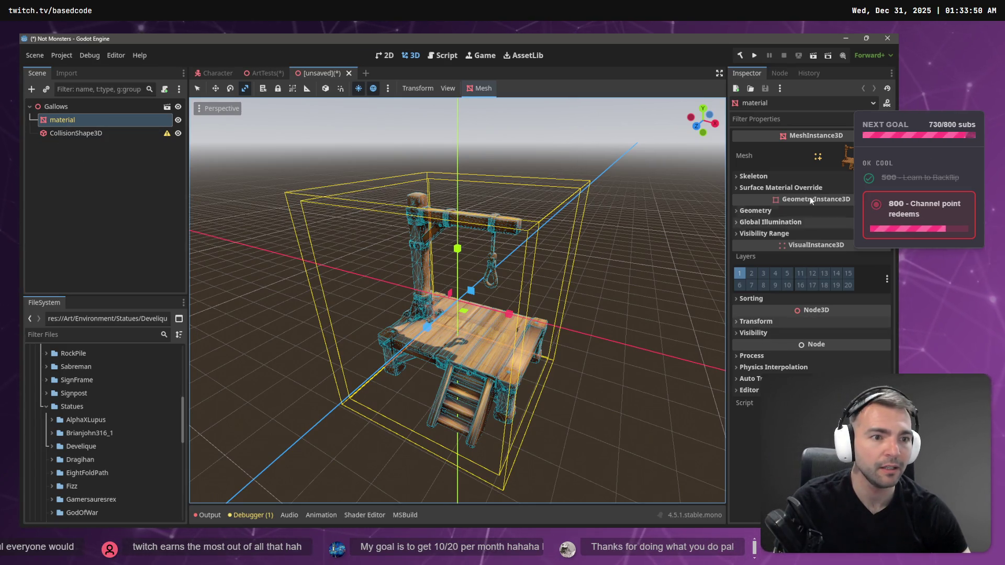
left_click(77, 135)
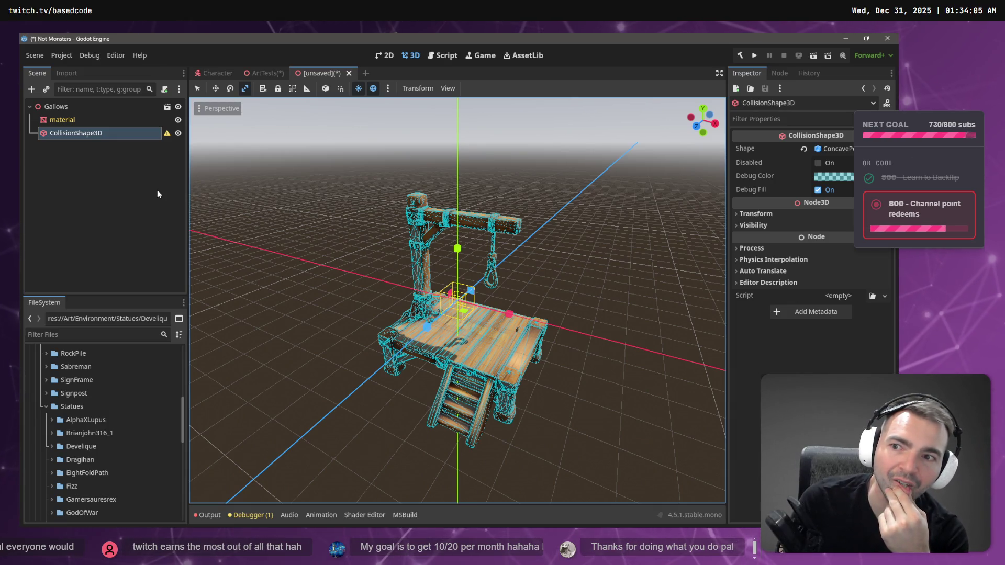
key("ctrl+s")
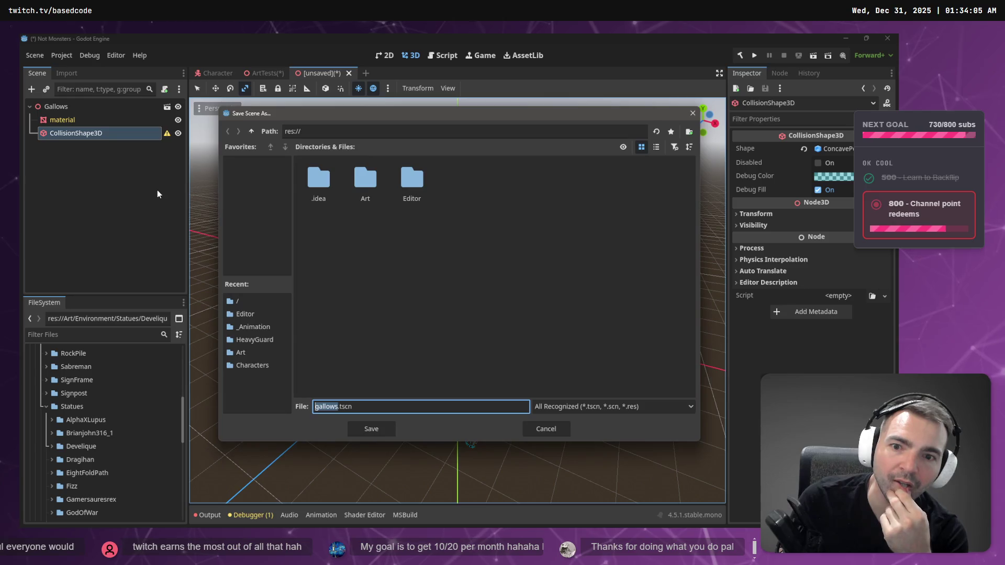
Step: Save the scene as Gallows.tscn in res://Art/Environment/Gallows
double_click(362, 180)
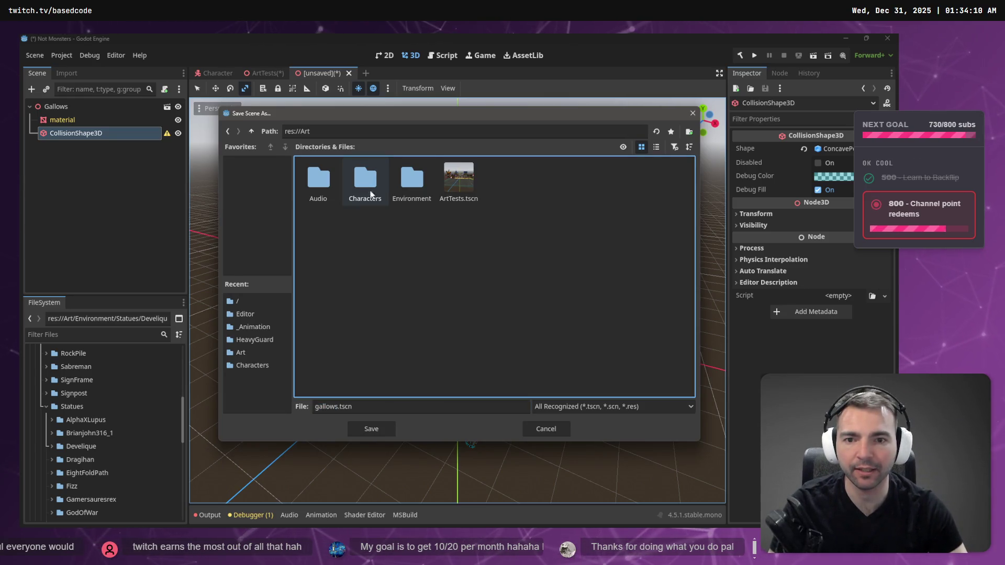
double_click(403, 181)
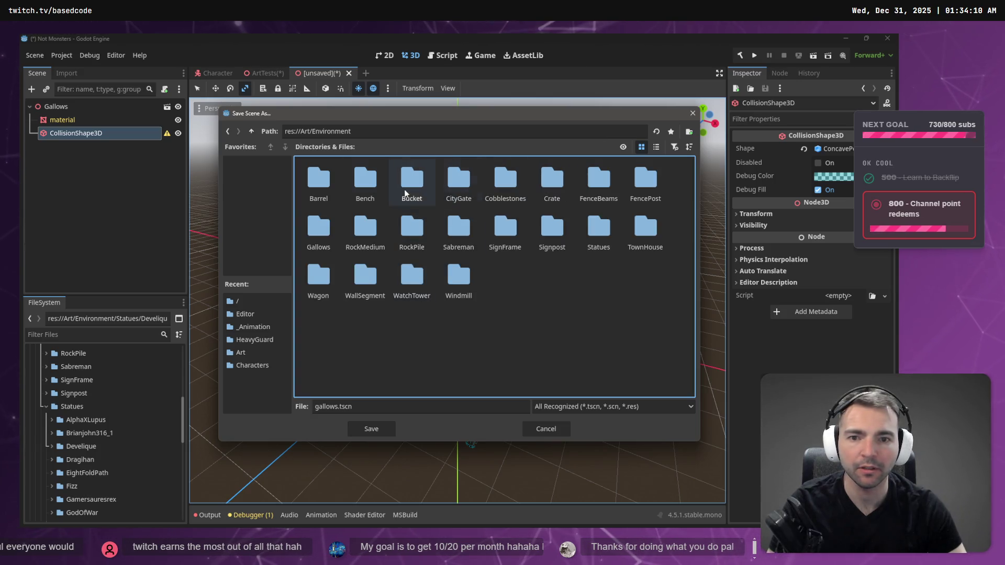
left_click(322, 226)
double_click(320, 226)
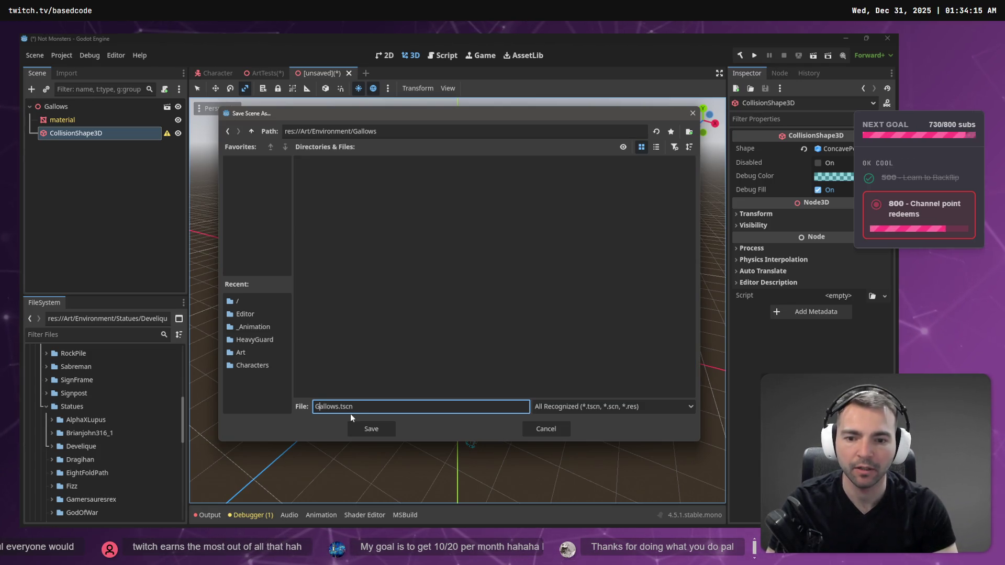
key("Return")
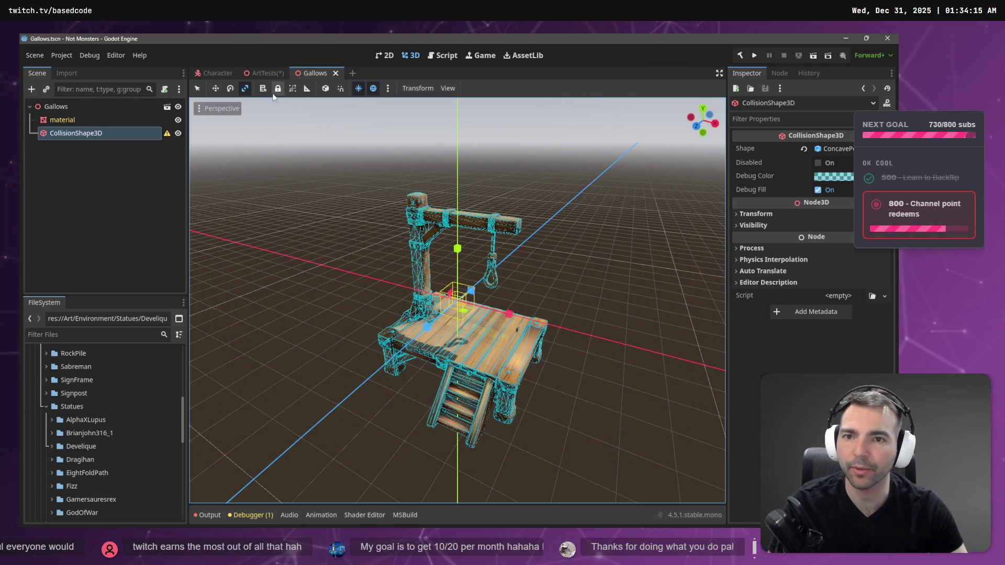
Step: Switch to the ArtTests scene and delete its existing Gallows node
left_click(61, 76)
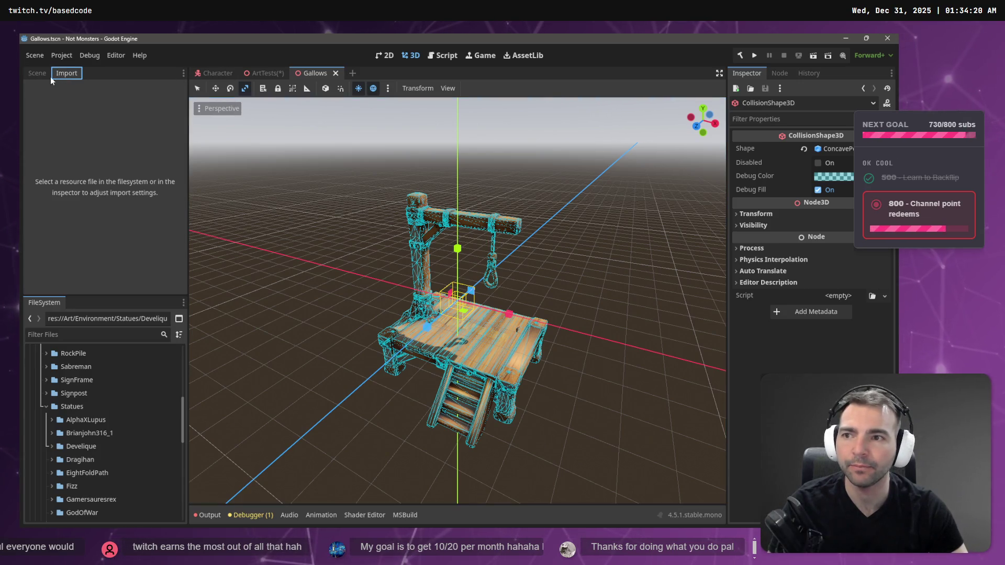
left_click(37, 73)
left_click(265, 73)
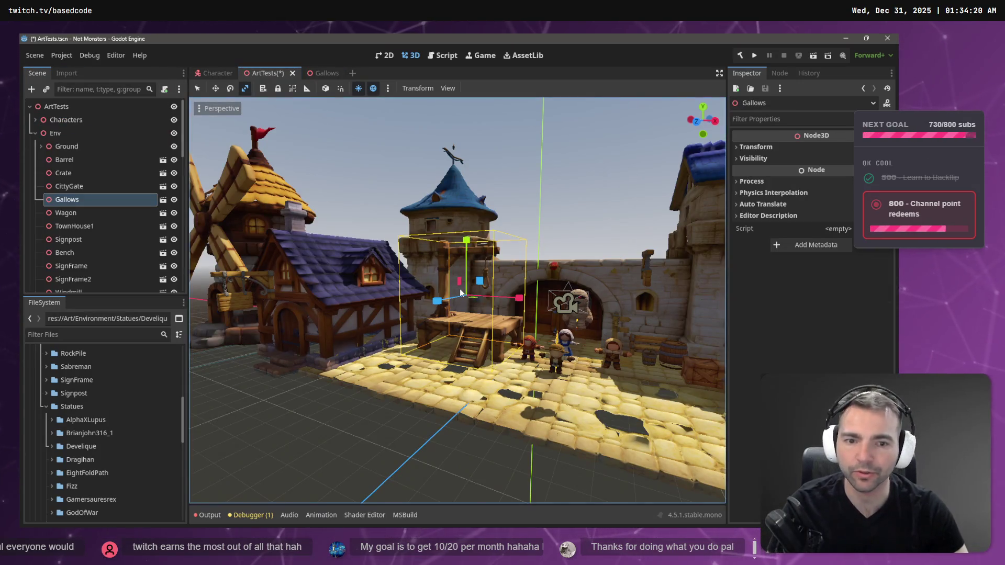
right_click(60, 201)
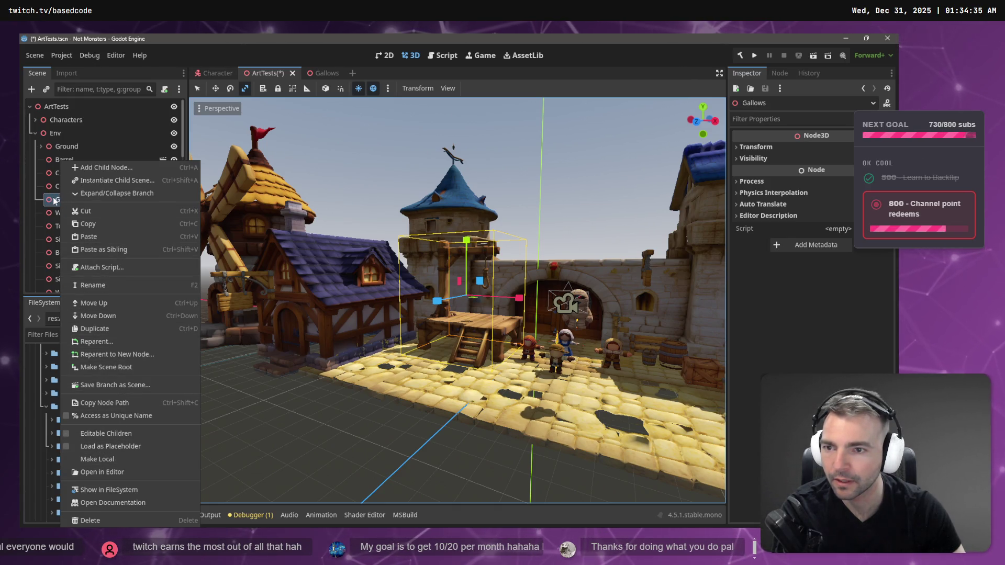
left_click(75, 195)
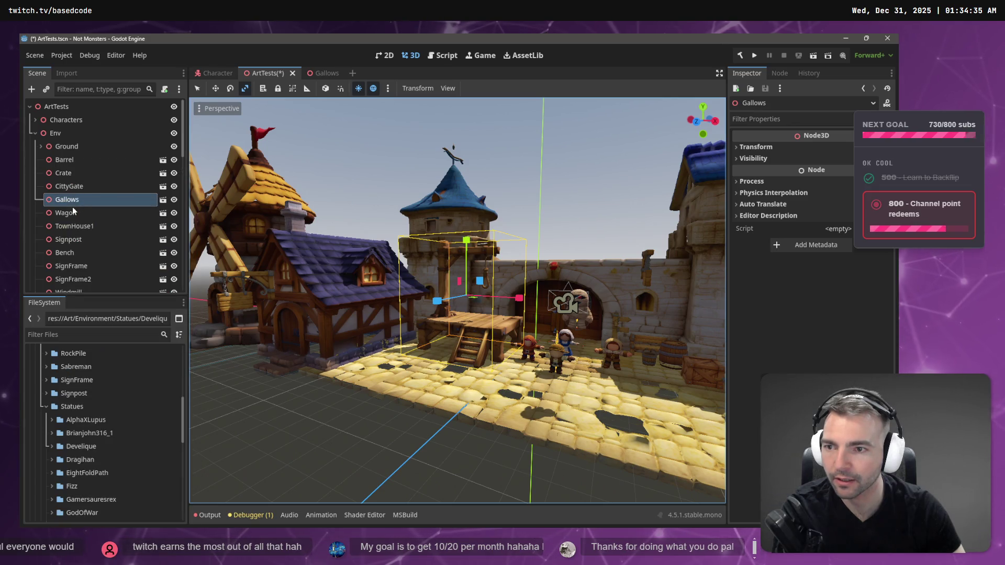
key("Delete")
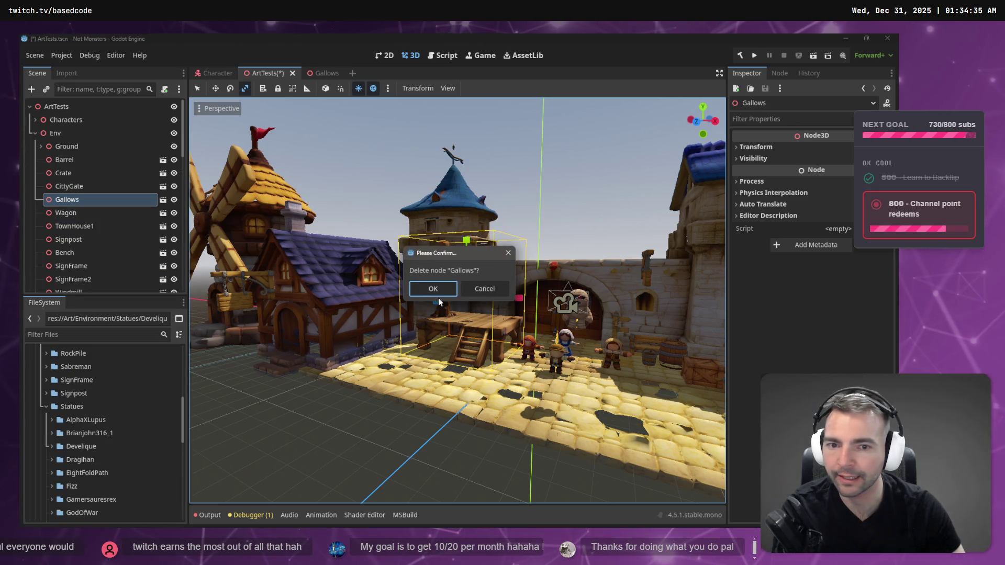
left_click(422, 296)
Step: Drag Gallows.tscn from the Environment/Gallows folder into the town square
scroll(61, 466, "down", 5)
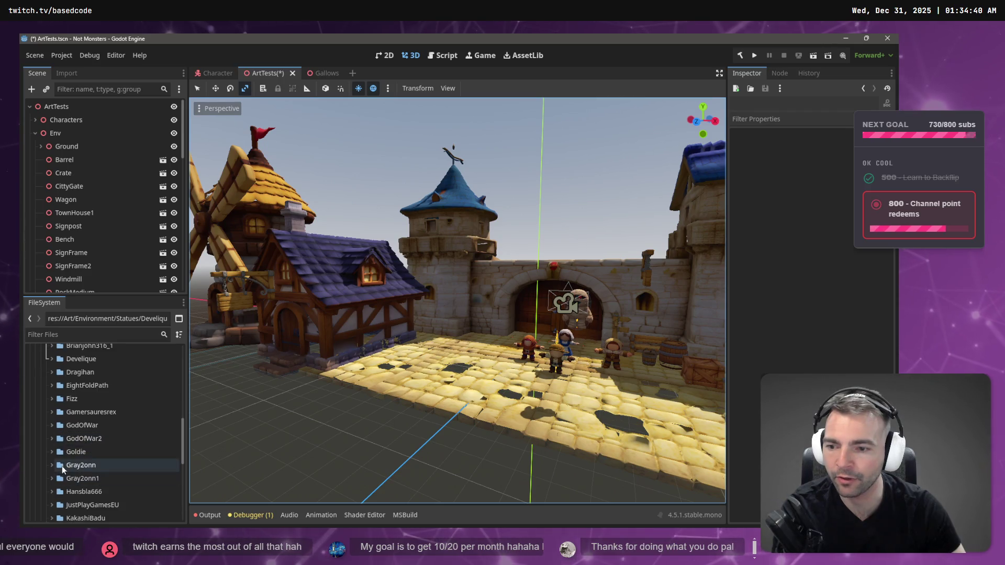
scroll(56, 466, "down", 3)
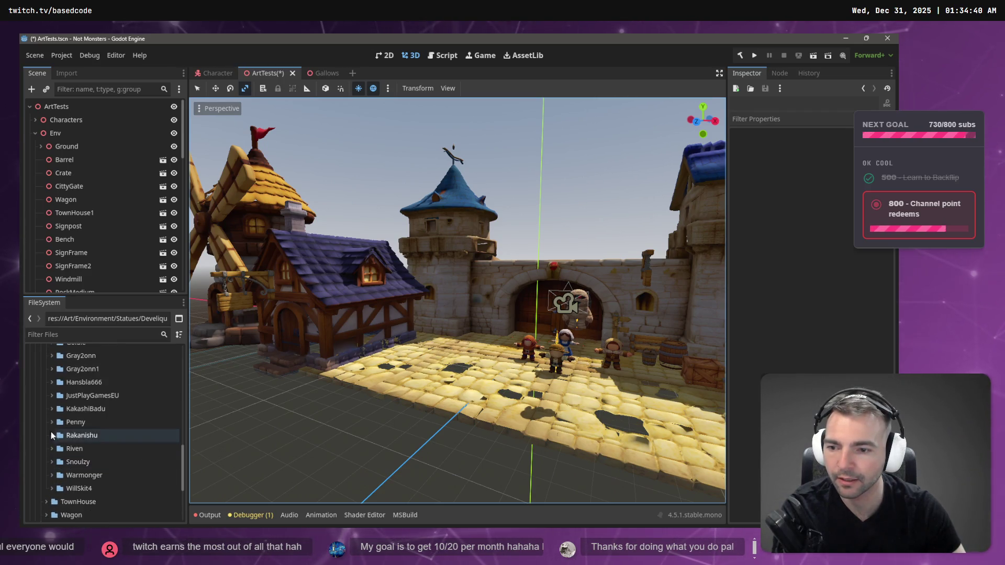
scroll(47, 395, "up", 2)
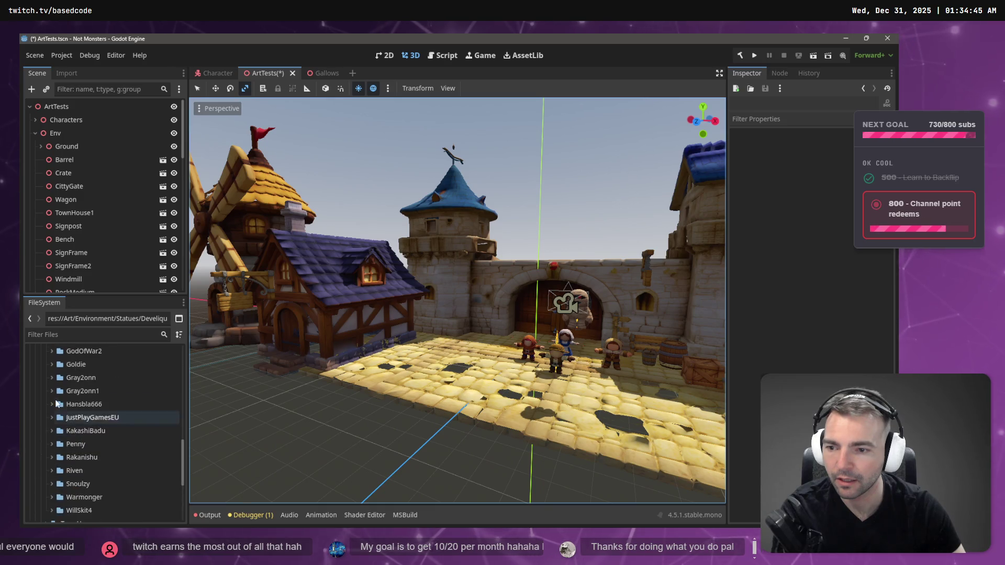
scroll(54, 387, "up", 6)
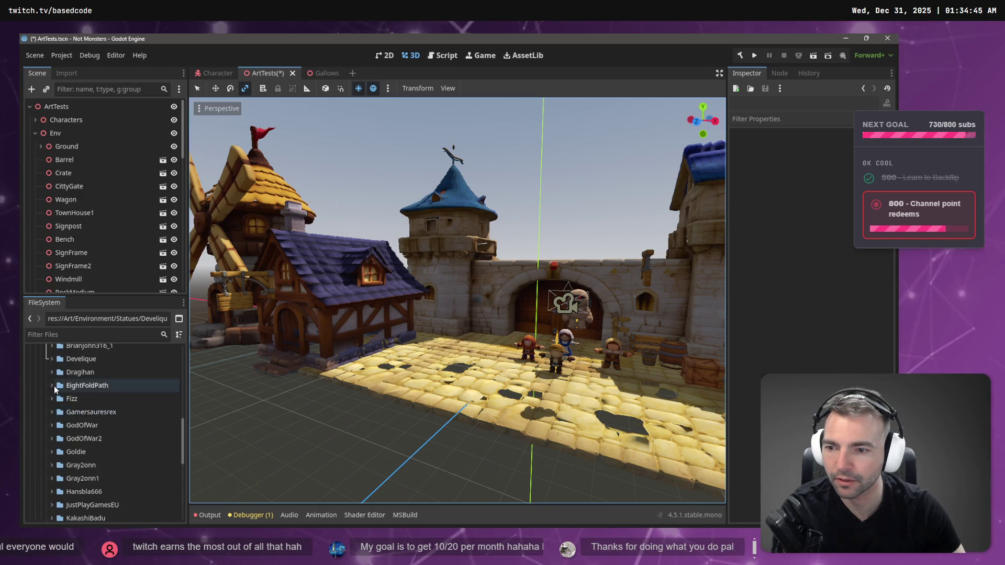
scroll(54, 386, "up", 1)
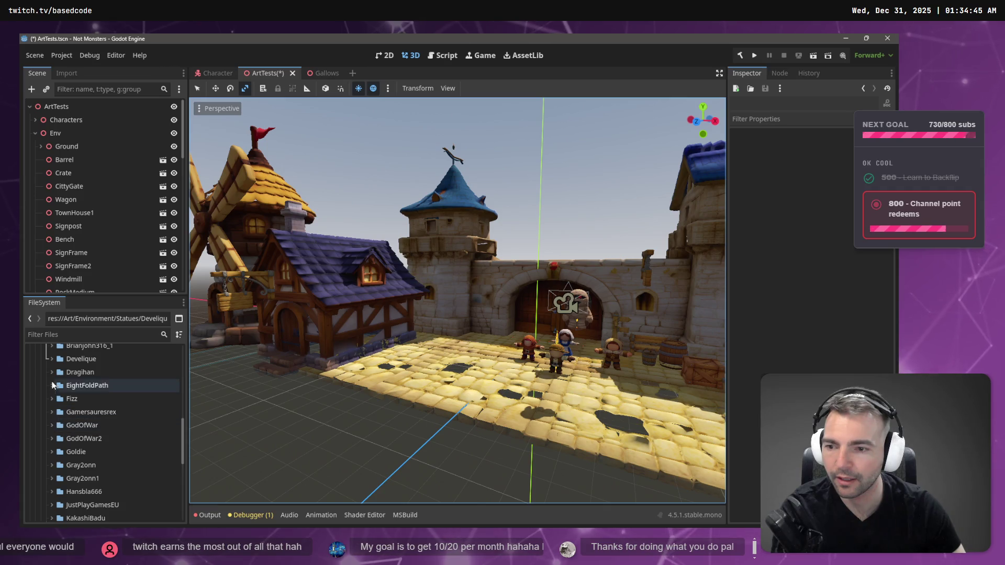
left_click(46, 427)
scroll(48, 423, "up", 3)
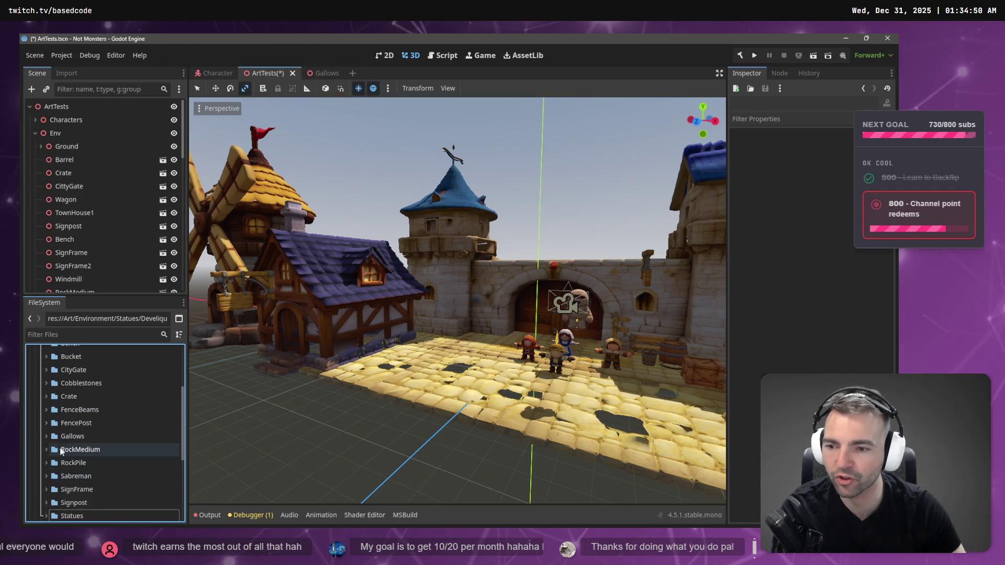
scroll(48, 422, "up", 3)
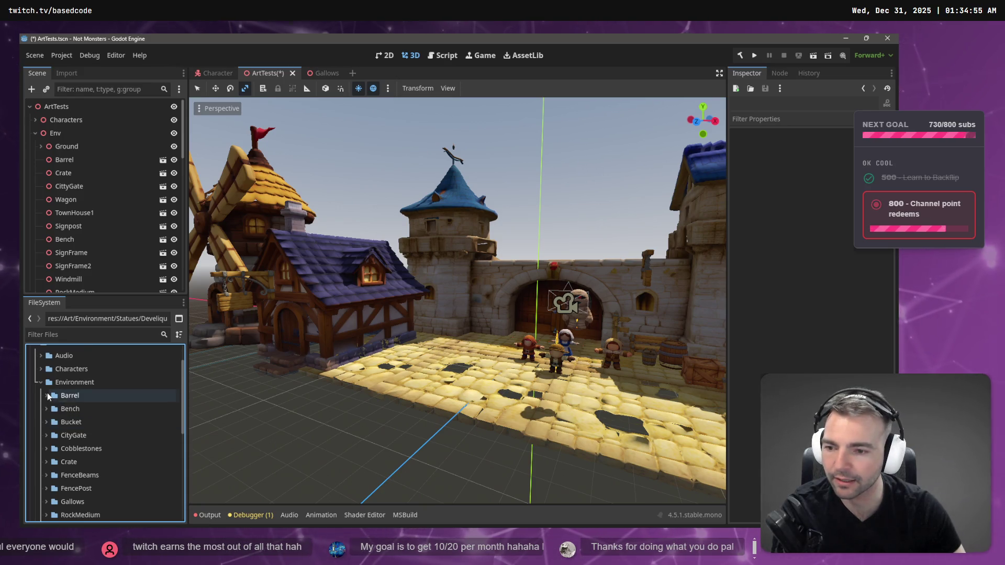
scroll(45, 403, "down", 1)
scroll(46, 405, "down", 2)
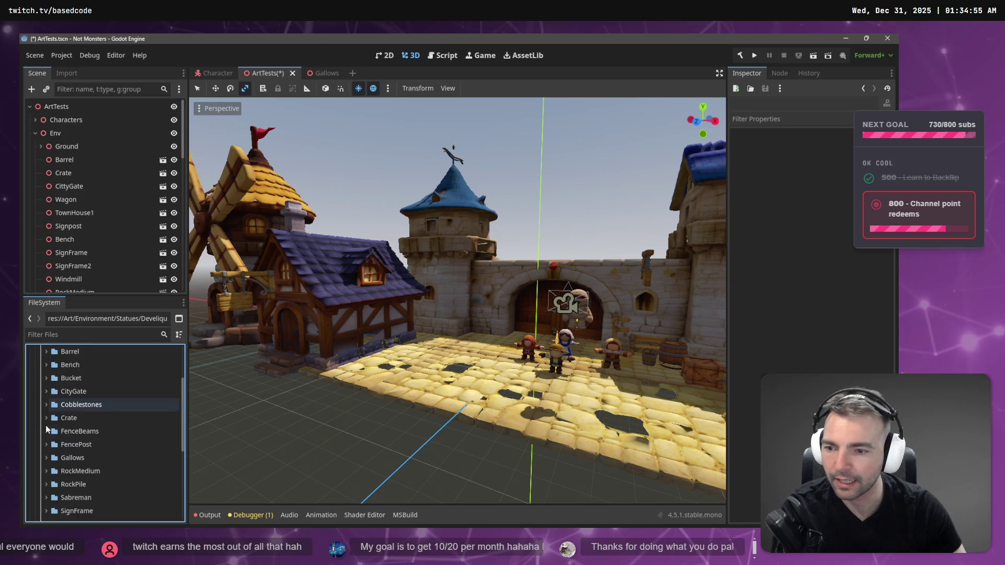
left_click(46, 436)
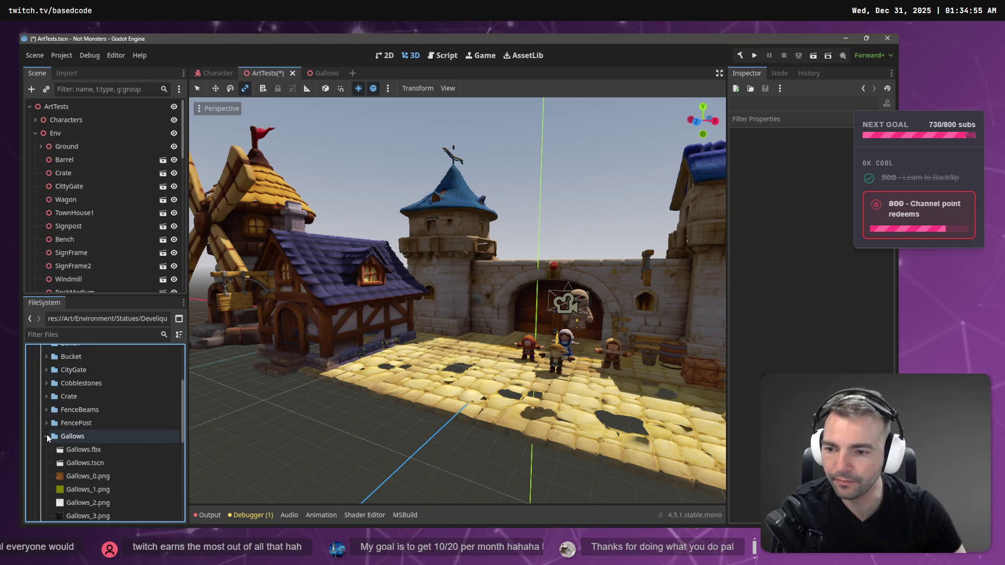
left_click_drag(95, 464, 464, 360)
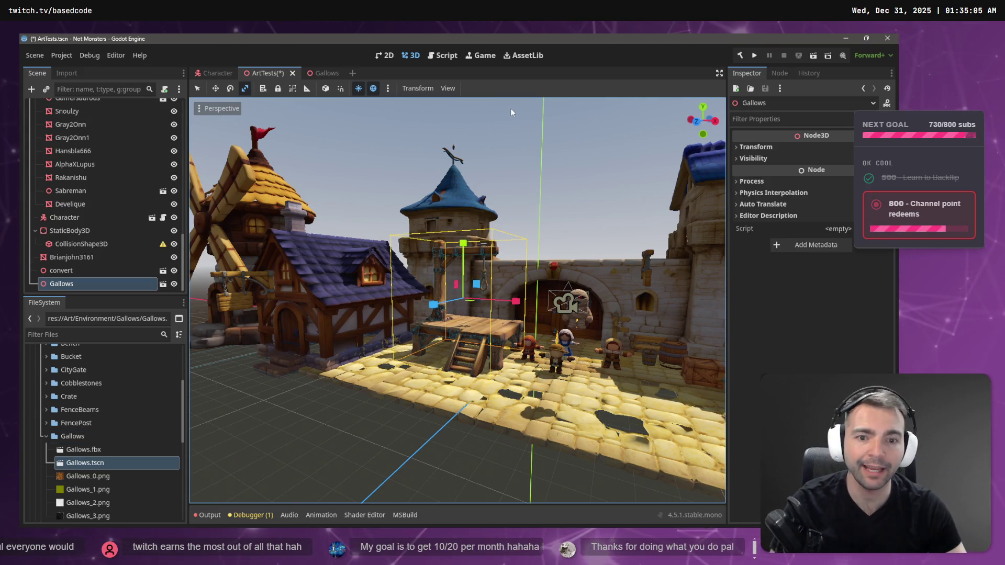
Step: Save and run the ArtTests level twice to test gallows collision, then select Character
left_click(756, 55)
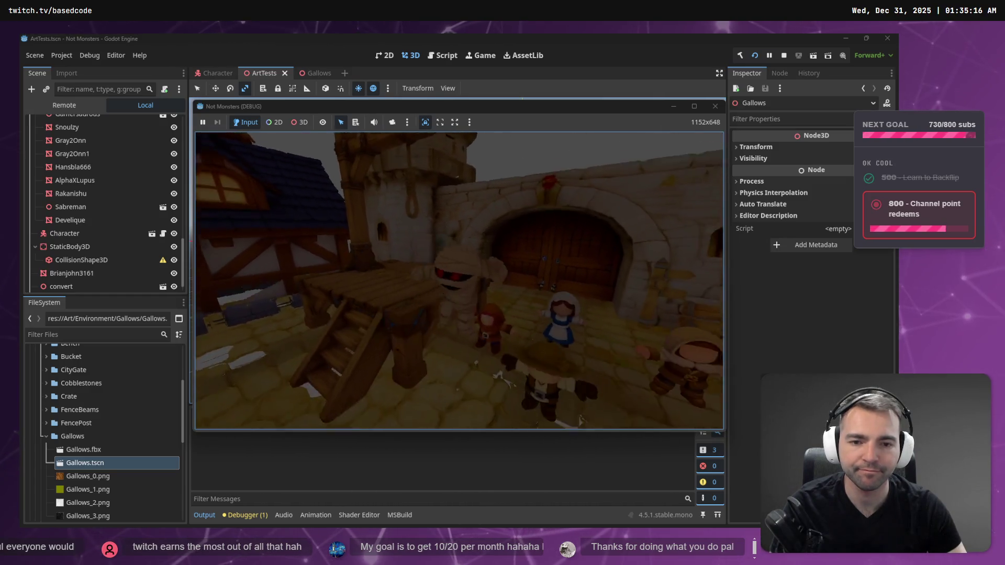
key("F8")
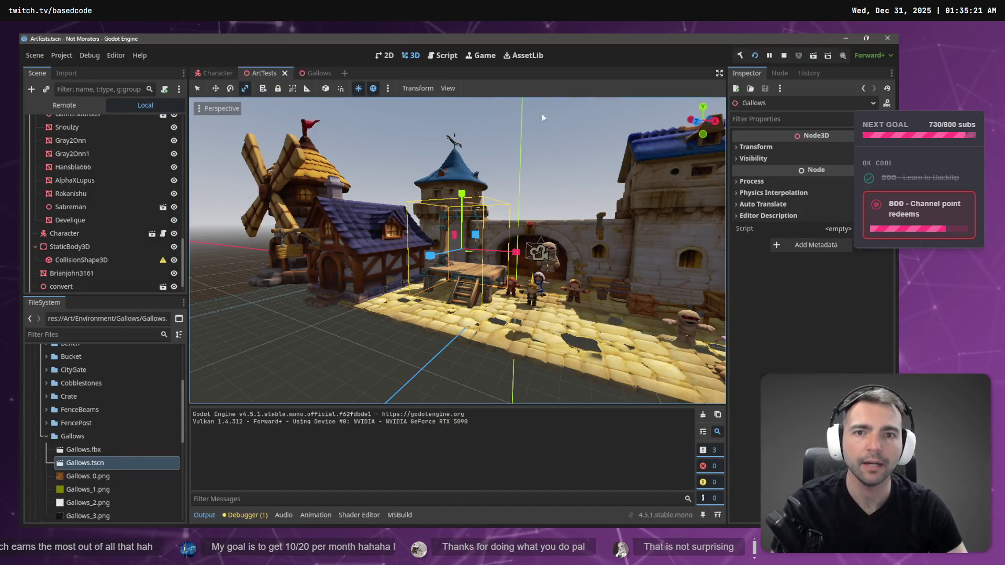
key("F5")
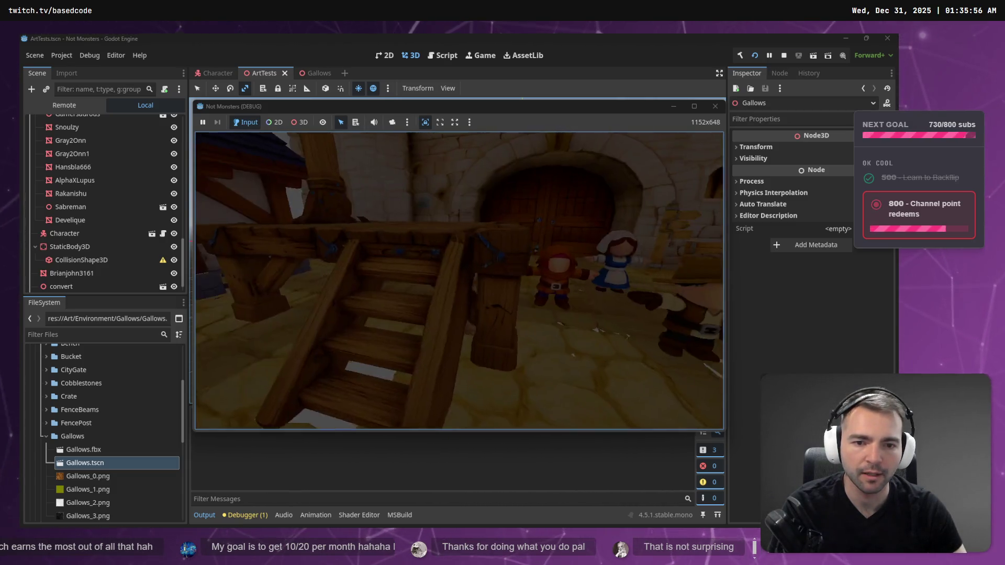
key("F8")
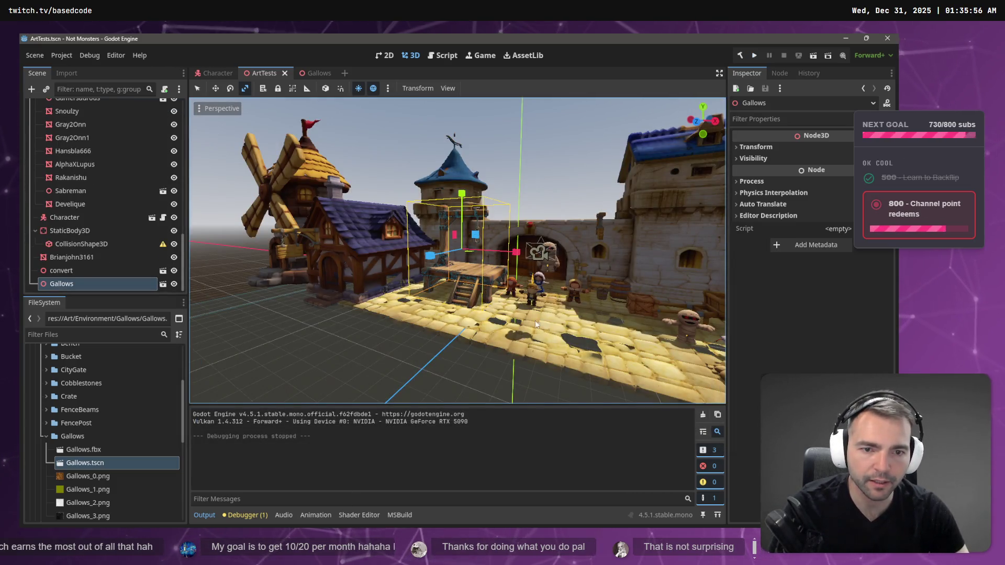
left_click(554, 255)
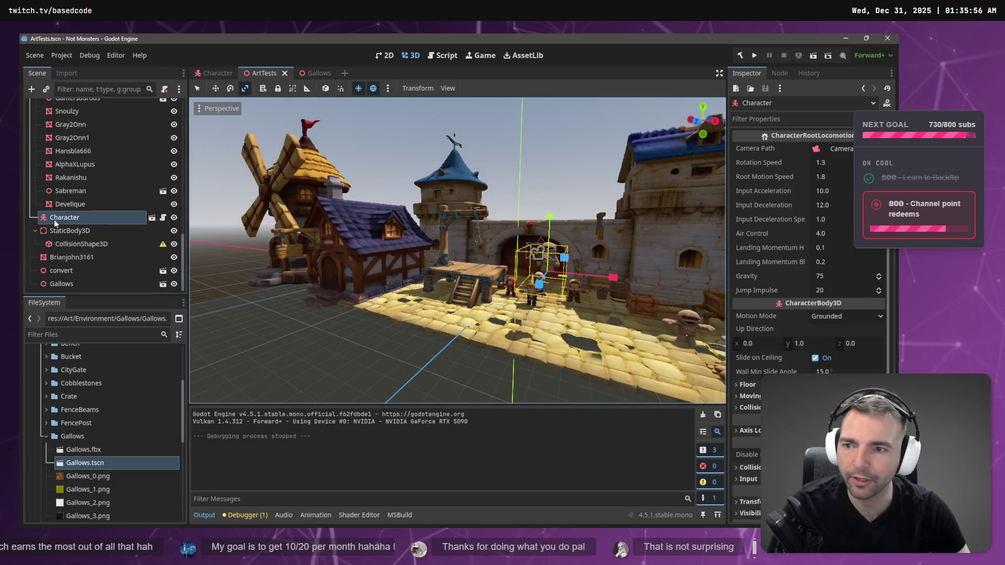
Step: Move the Character about 2.3 units toward the gallows and play-test again
scroll(563, 247, "down", 10)
scroll(571, 226, "up", 3)
key("w")
key("f")
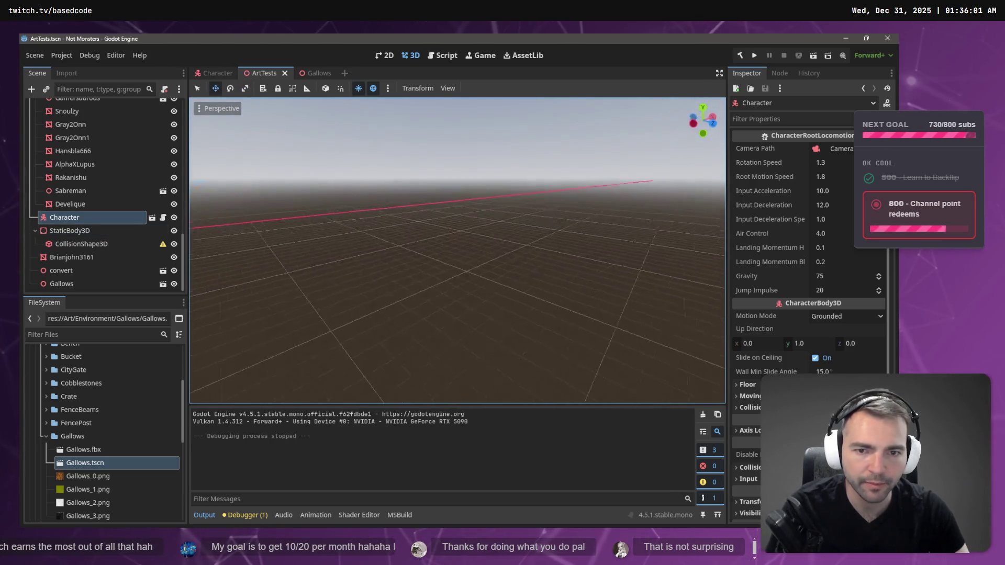
scroll(476, 231, "up", 8)
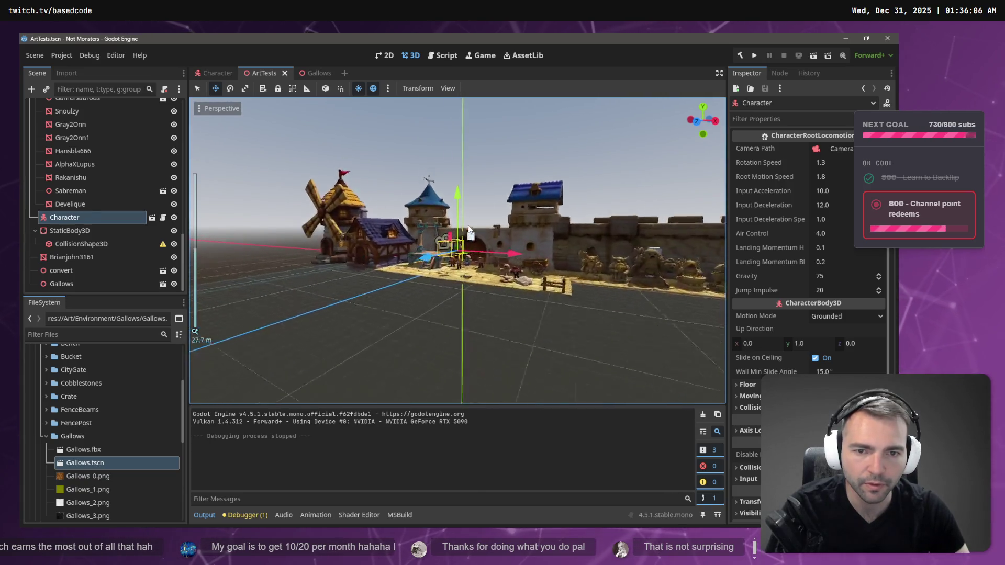
mouse_move(501, 256)
left_mouse_down()
mouse_move(293, 252)
mouse_move(372, 249)
left_mouse_up()
key("F5")
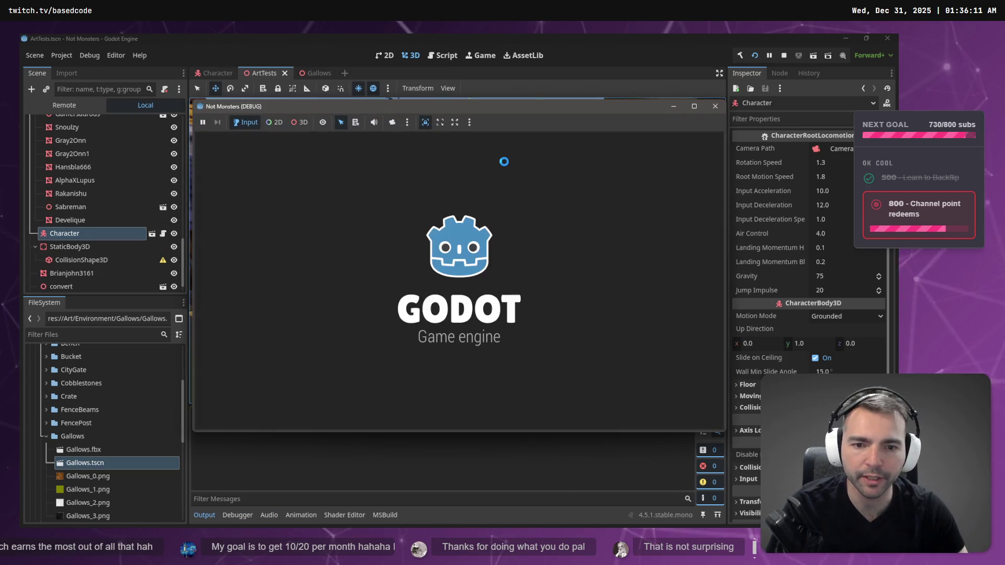
key("F8")
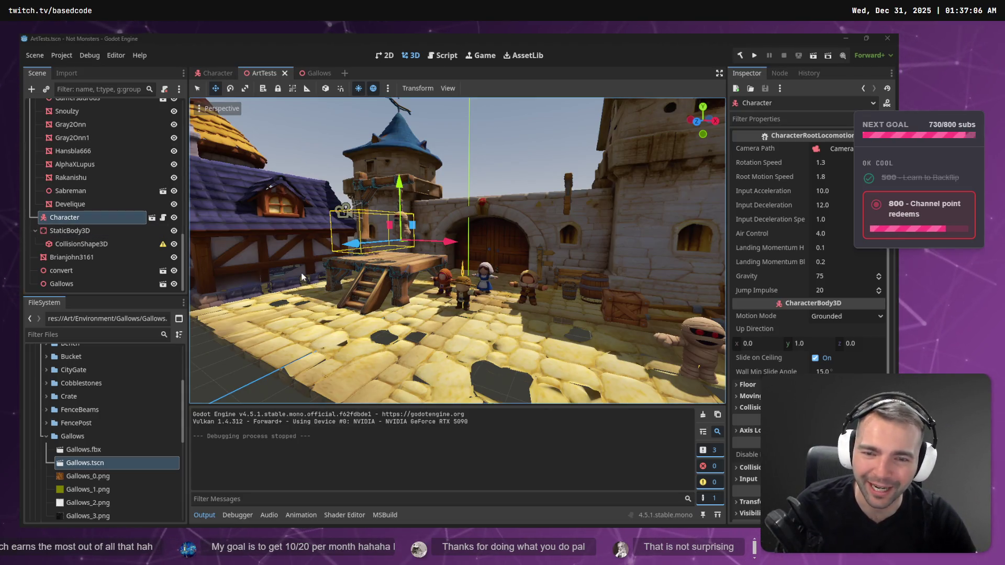
Step: Look at Gallows.fbx and Gallows.tscn in FileSystem, then go to the forum thread
left_click(92, 453)
left_click(89, 462)
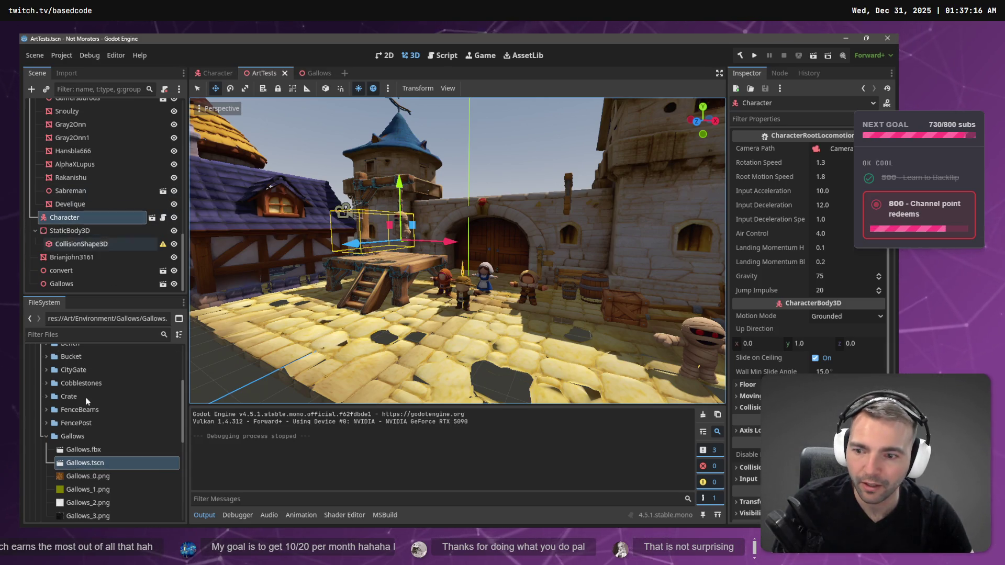
key("alt+Tab")
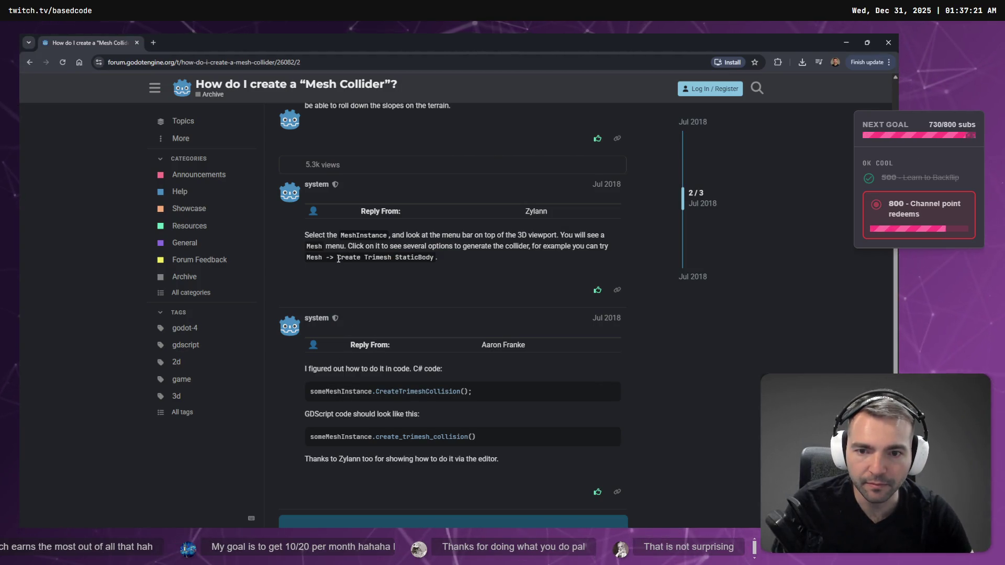
Step: Read the forum's Mesh > Create Trimesh StaticBody suggestion for making a mesh collider
left_click_drag(337, 257, 439, 259)
left_click(385, 257)
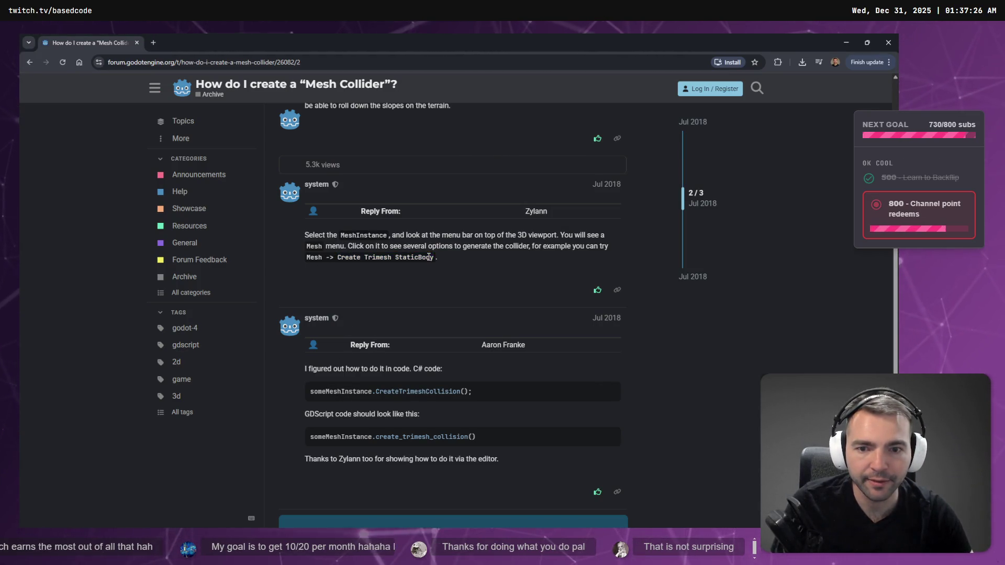
scroll(383, 191, "down", 1)
scroll(344, 178, "down", 3)
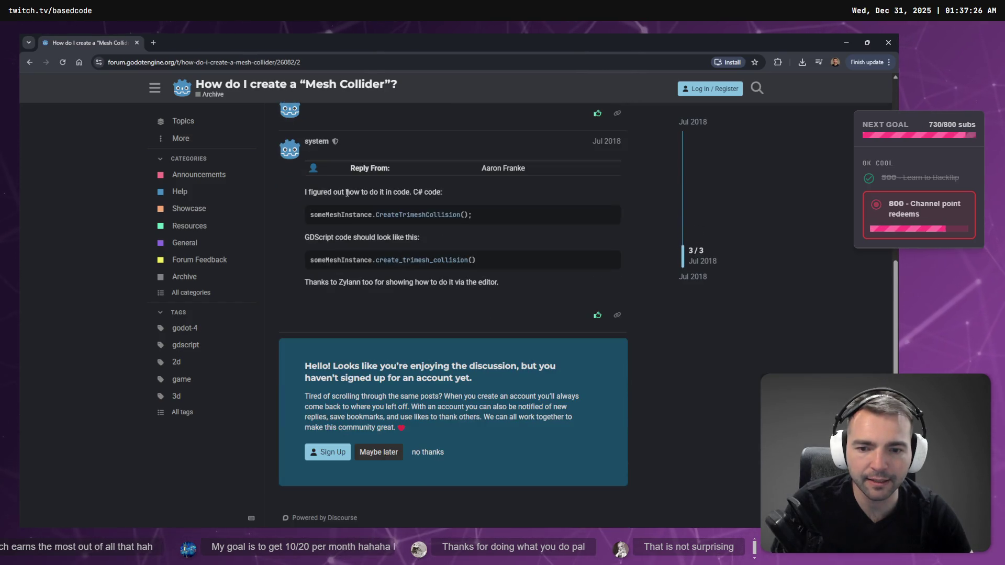
scroll(392, 220, "up", 6)
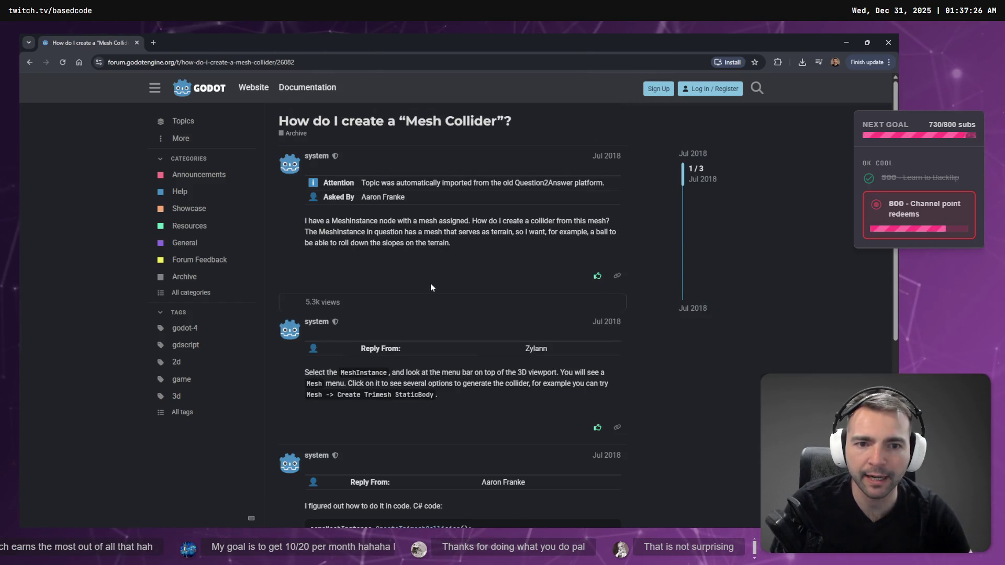
key("alt+Tab")
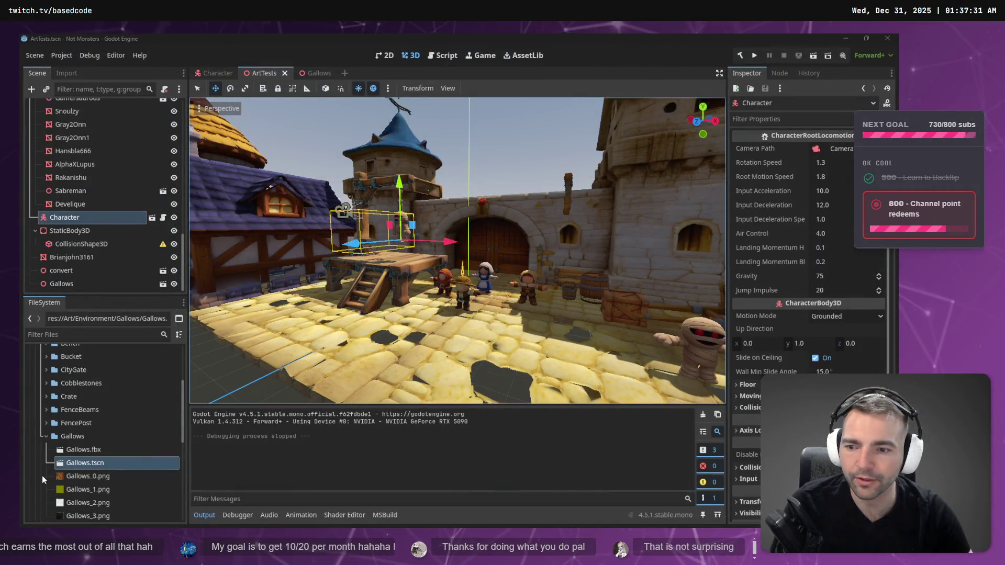
Step: Open the Gallows scene in Godot and select its CollisionShape3D node
double_click(85, 462)
left_click(83, 122)
left_click(81, 134)
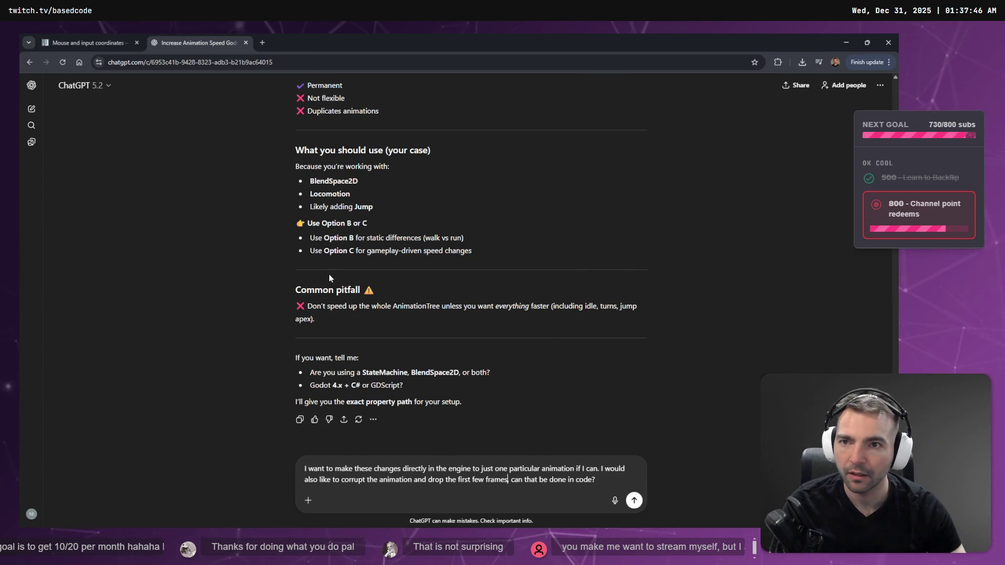
Step: Open a fresh ChatGPT chat at chatgpt.com and dictate a question about the collision problem
key("ctrl+w")
key("ctrl+t")
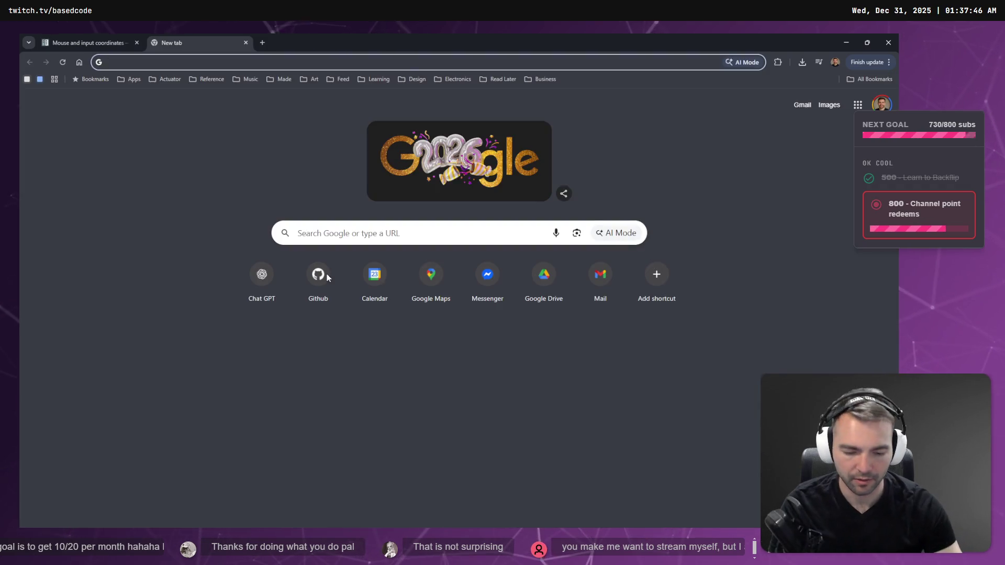
type("chatgpt.com")
key("Return")
key("super+h")
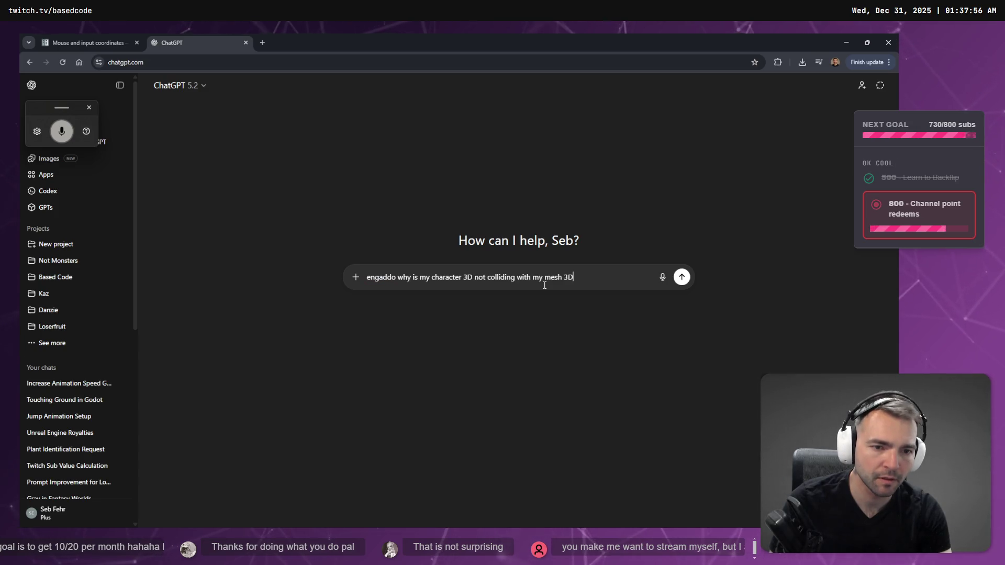
key("alt+Tab")
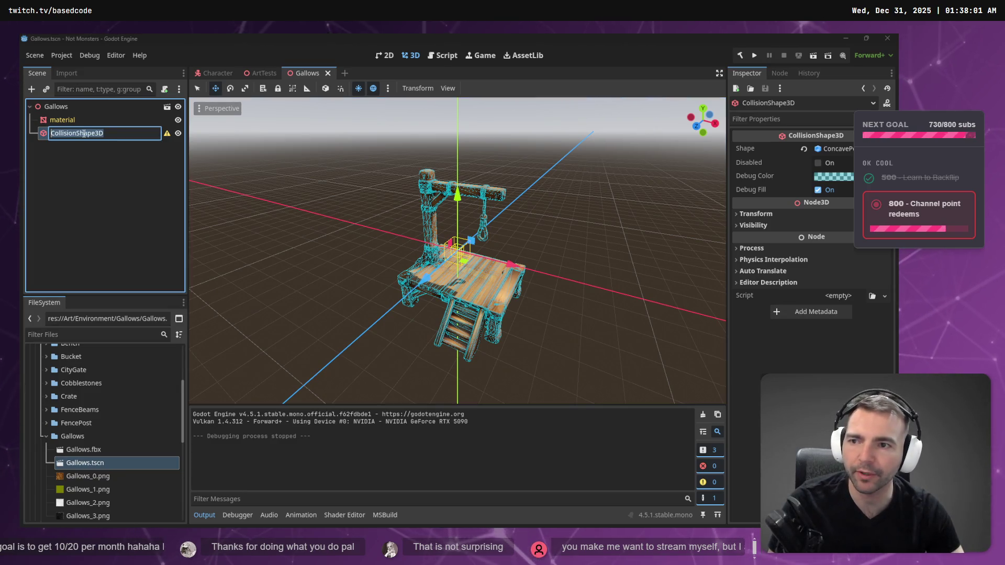
key("alt+Tab")
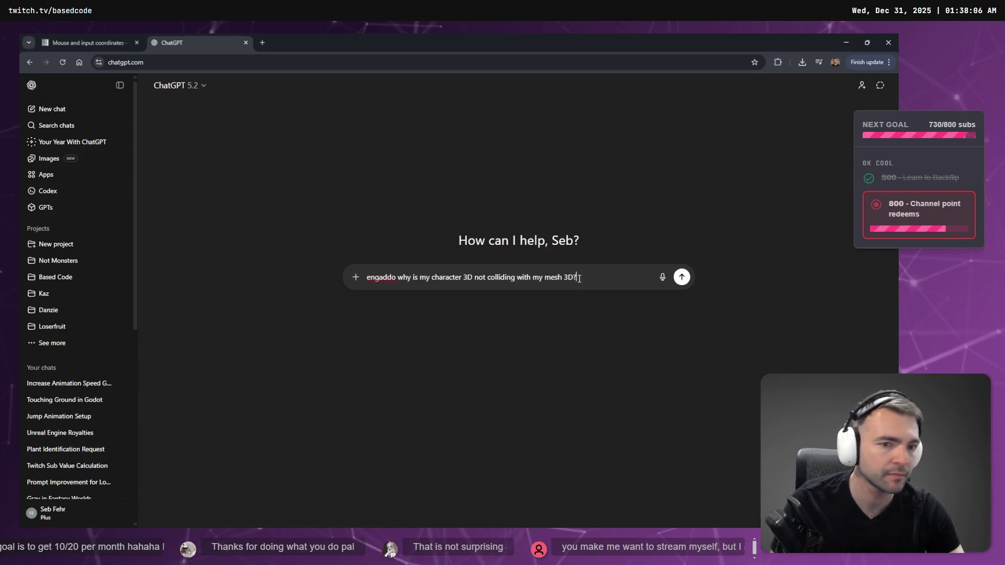
Step: Replace 'mesh 3D' with 'CollisionShape3D' in the question and check the Character root node
left_click_drag(544, 278, 601, 277)
type("CollisionShape3D")
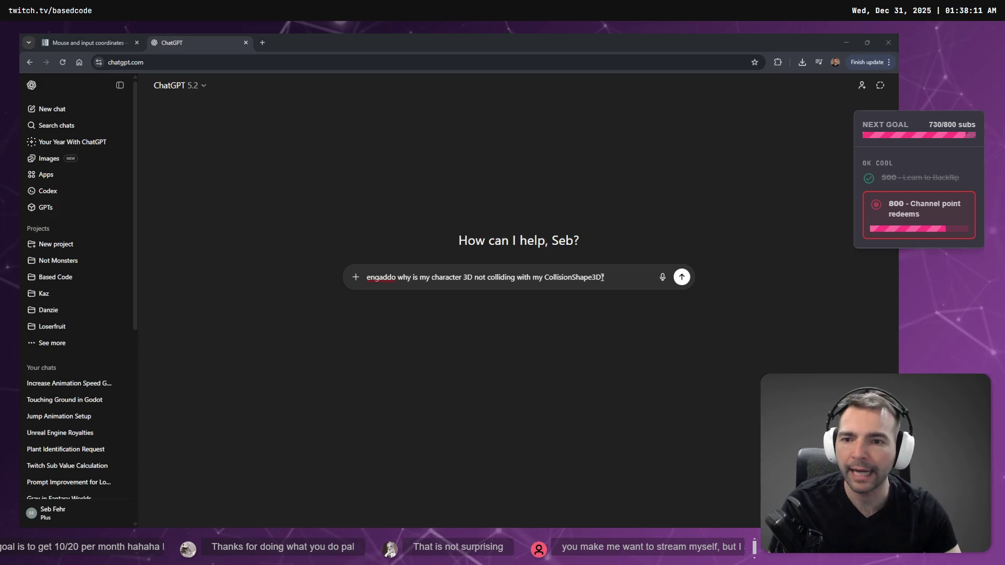
key("alt+Tab")
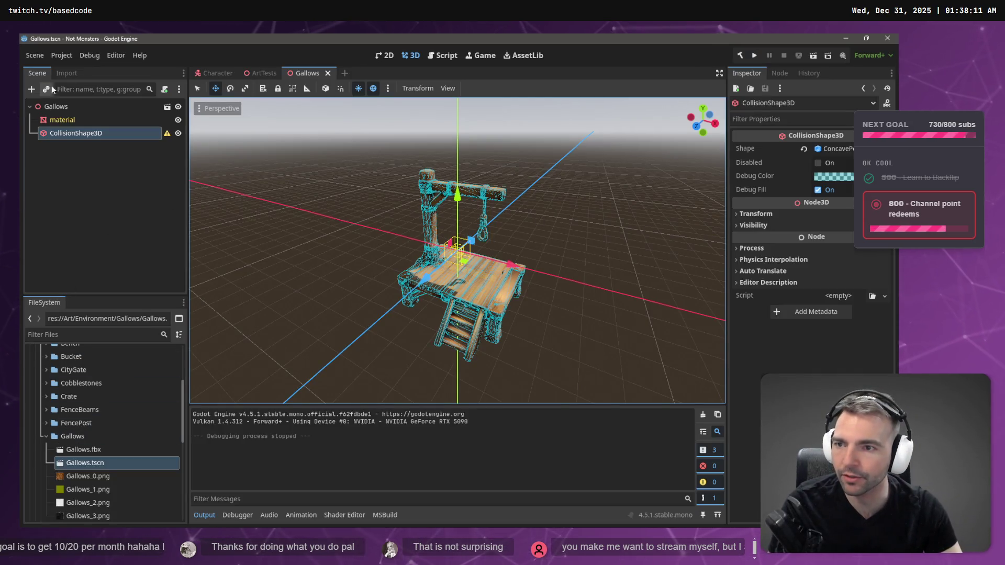
left_click(204, 76)
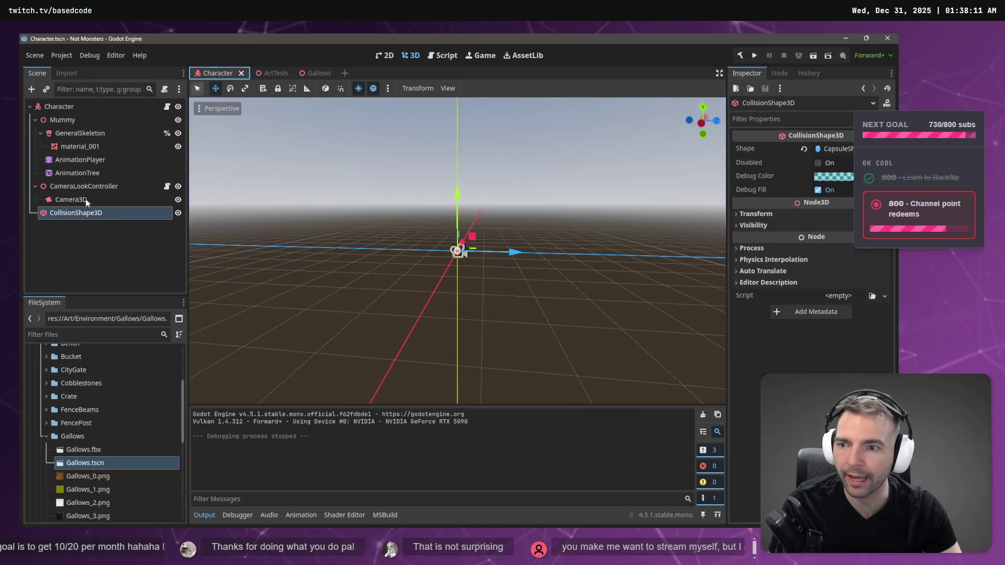
left_click(74, 103)
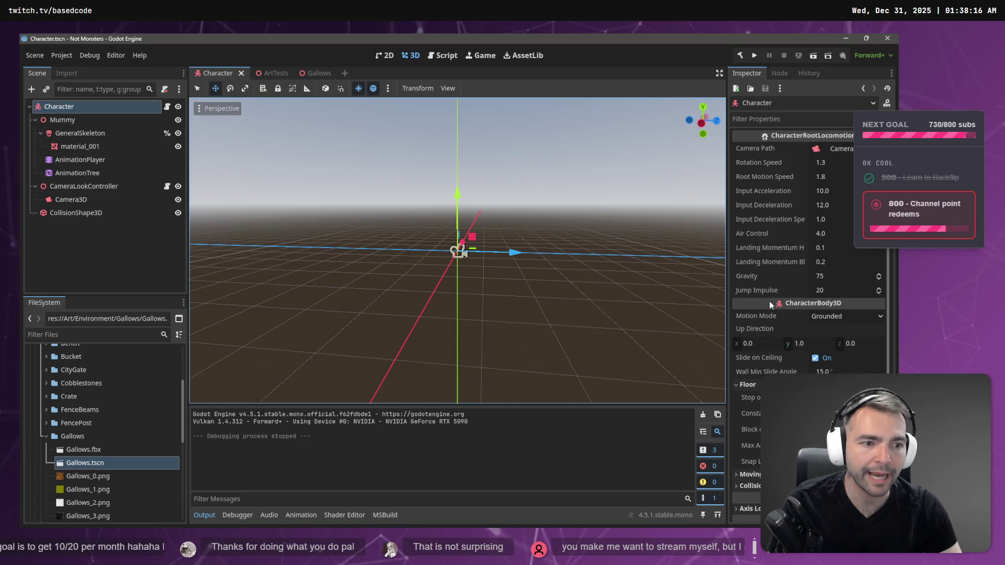
Step: Replace 'character 3D' with 'CharacterBody3d' in the drafted question and collapse the sidebar
key("alt+Tab")
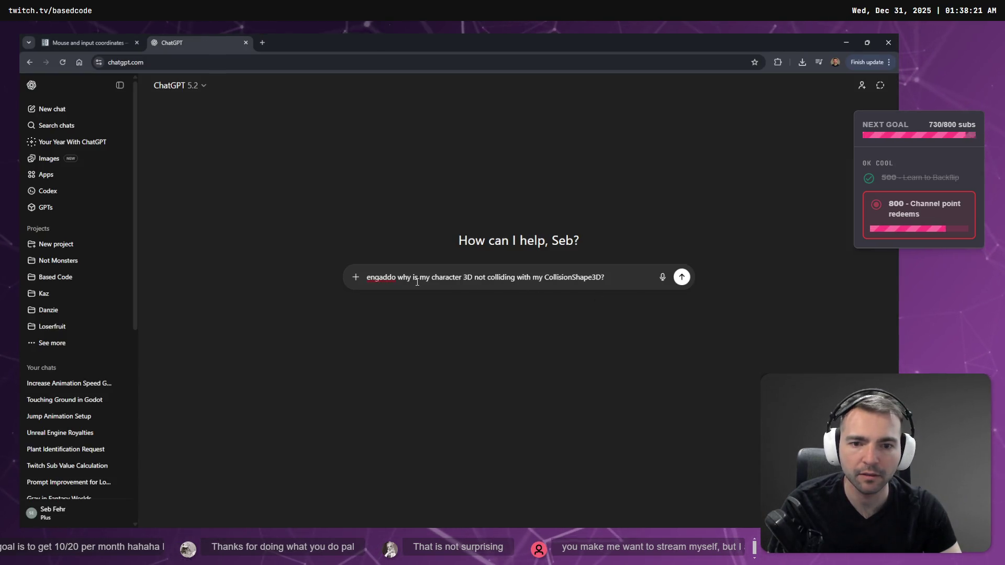
left_click_drag(431, 277, 472, 276)
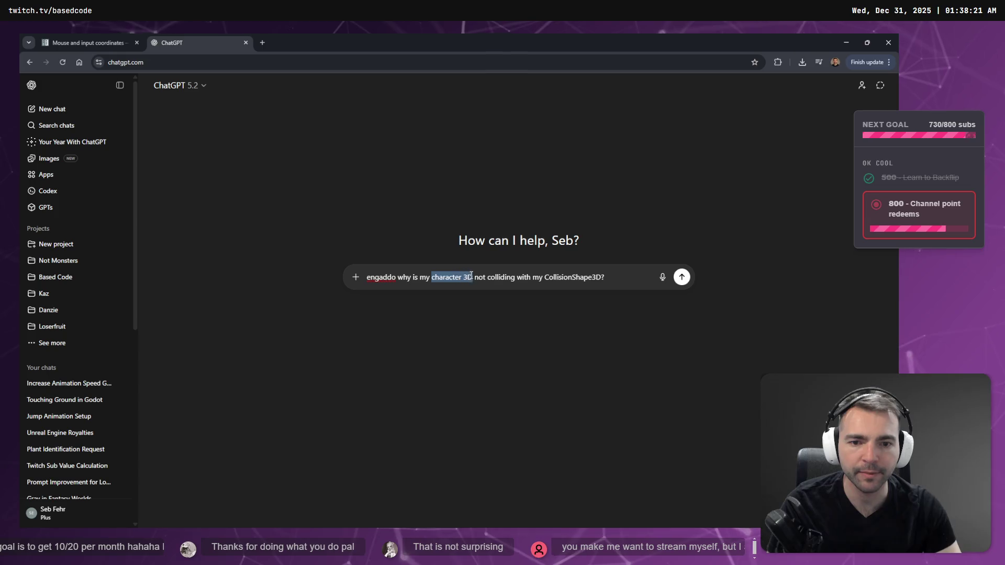
type("CharacterBody")
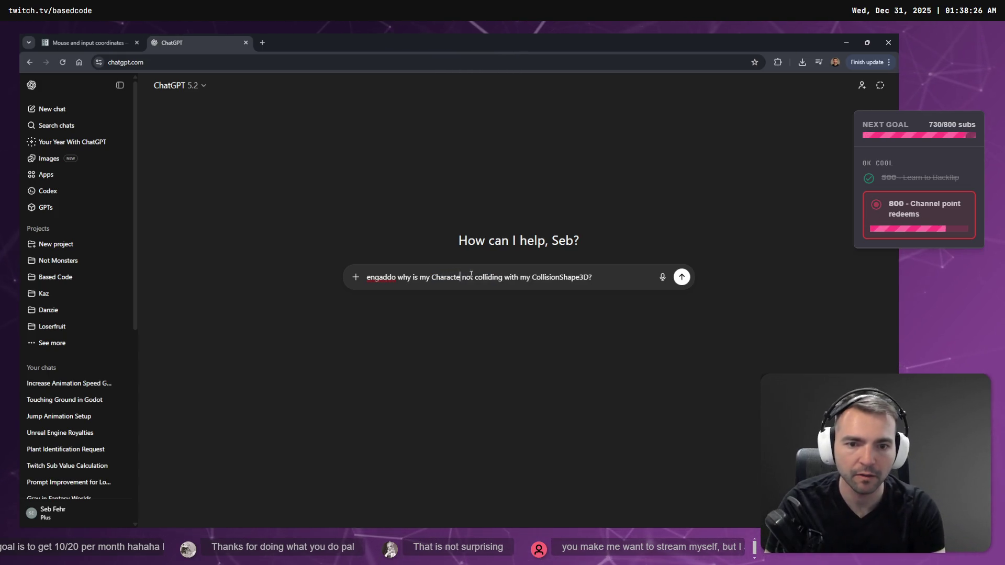
type("3d")
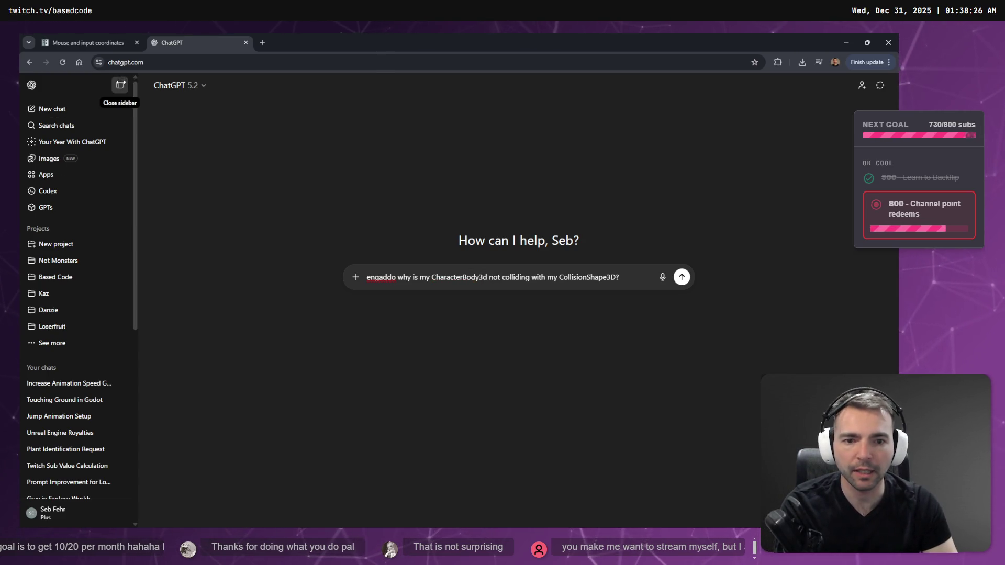
left_click(120, 85)
Step: Send the CharacterBody3d collision question and scroll through ChatGPT's reply
left_click(634, 277)
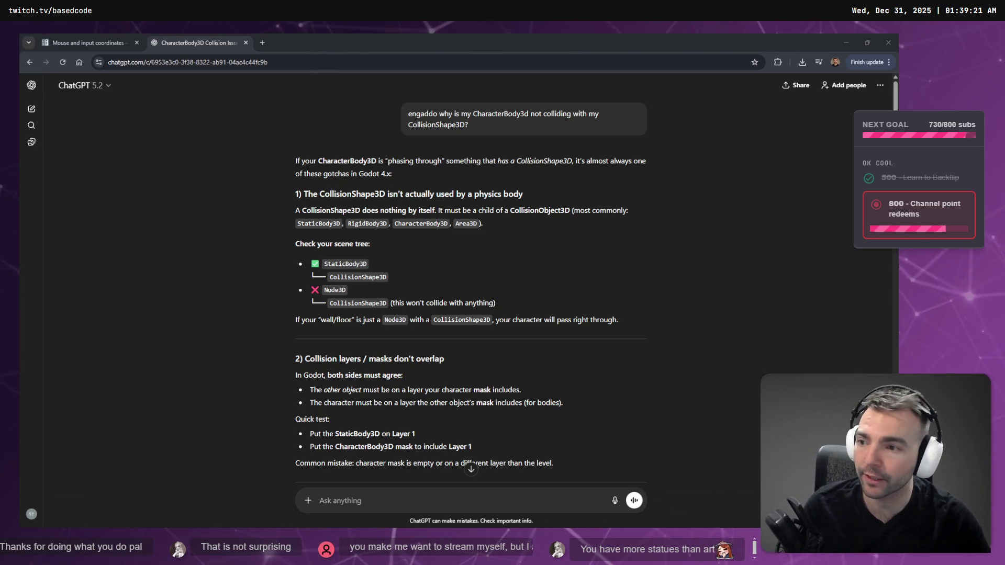
scroll(451, 347, "down", 15)
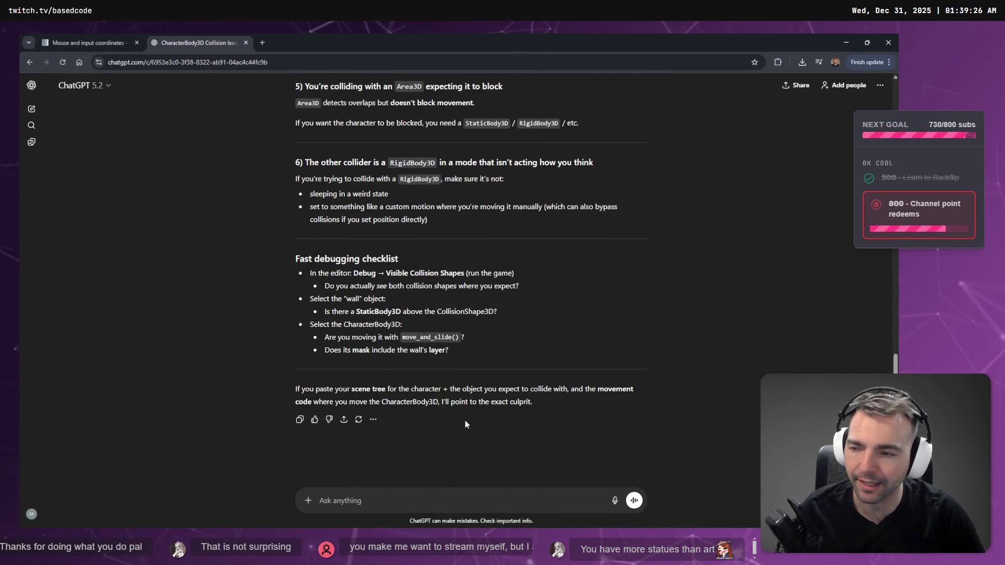
Step: Scroll back up to section 1 of the answer, then return to Godot
scroll(466, 424, "up", 10)
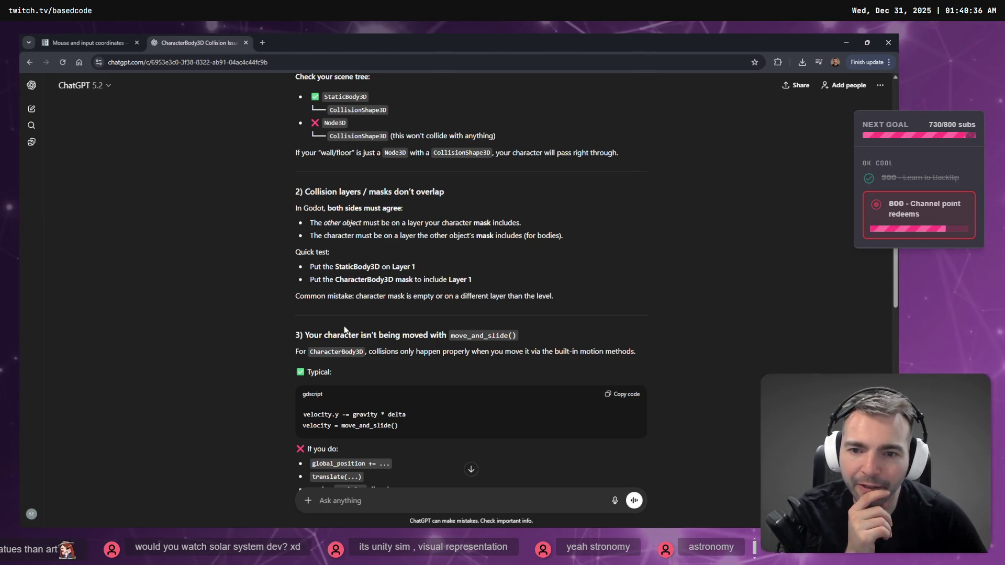
scroll(413, 310, "up", 3)
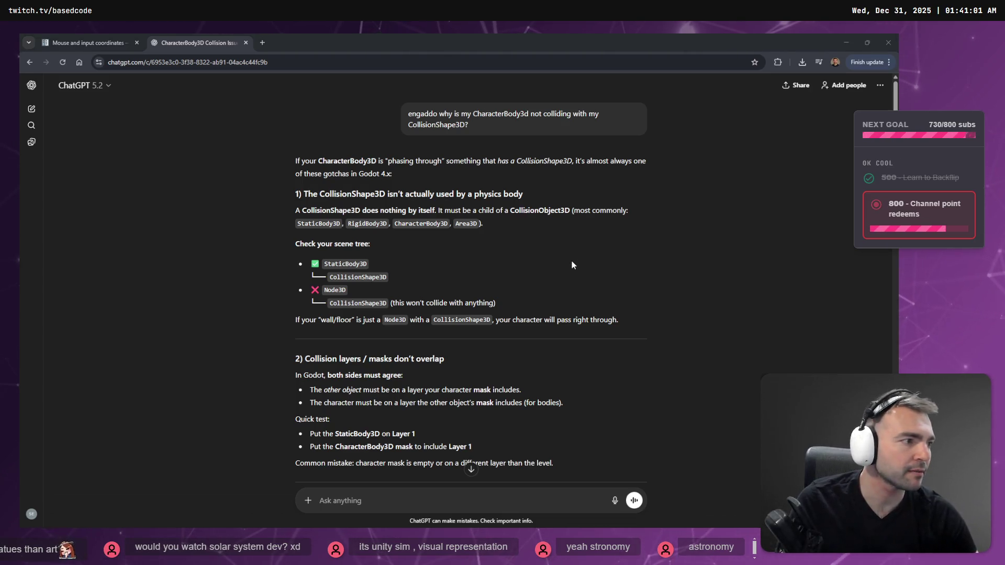
key("alt+Tab")
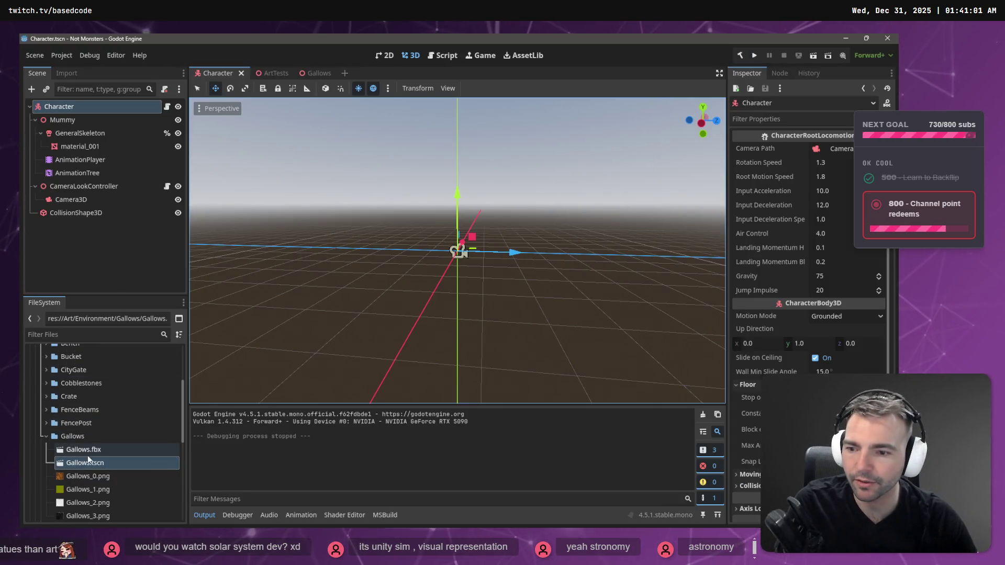
Step: Open the Gallows scene and begin adding a child node under the Gallows root, searching 'Collision'
double_click(86, 463)
right_click(68, 175)
mouse_move(116, 184)
left_click(68, 106)
right_click(73, 107)
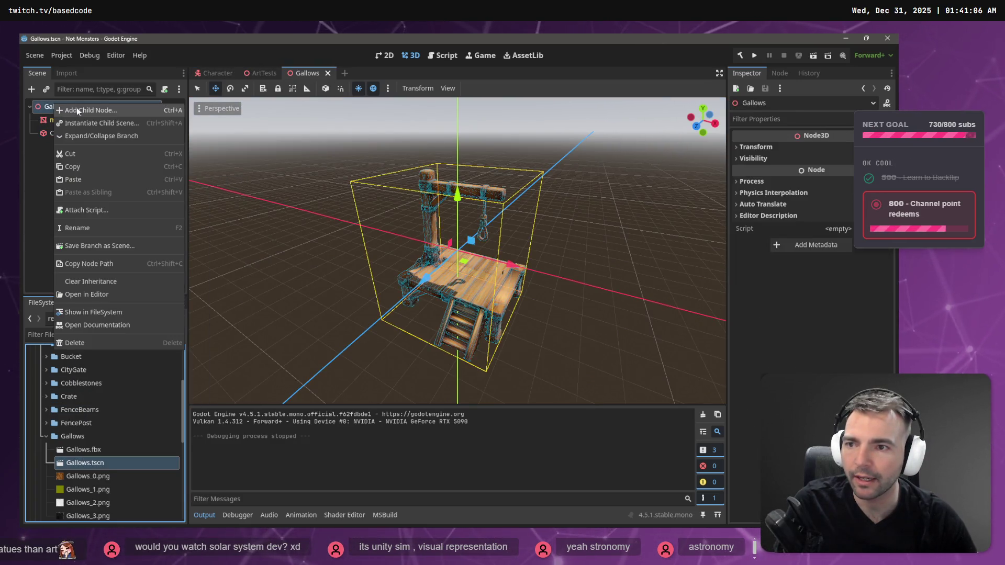
left_click(76, 108)
type("Co")
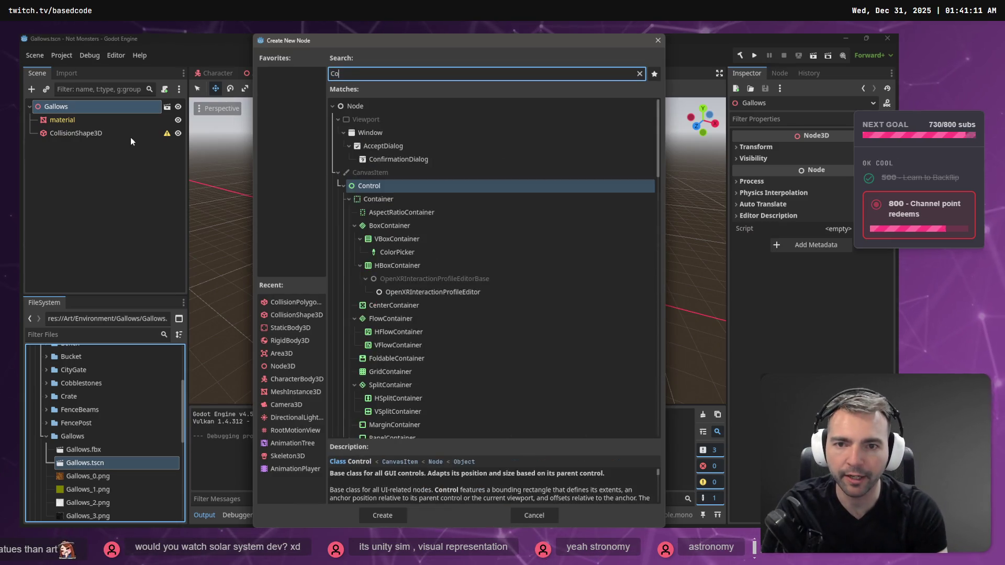
type("llisionO")
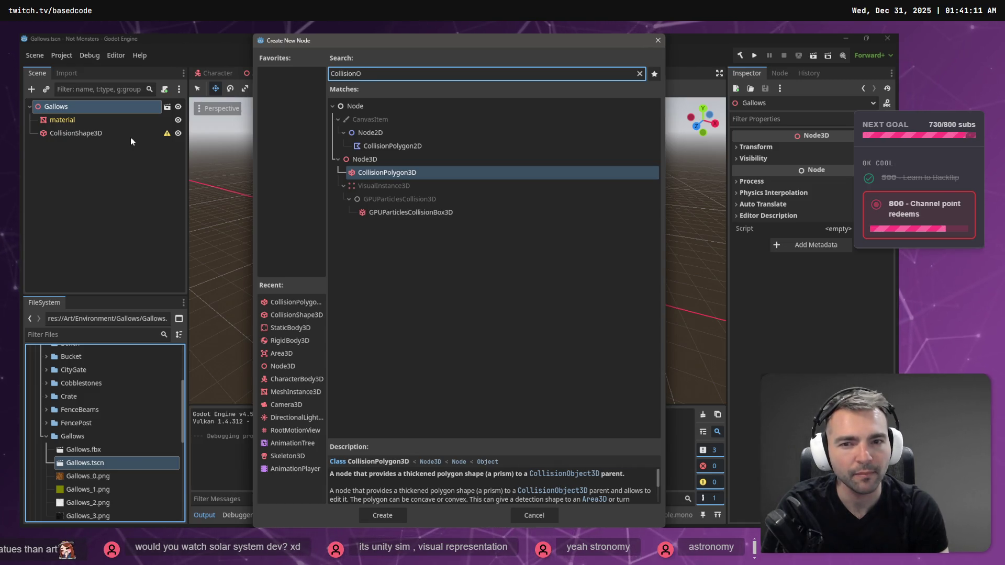
key("BackSpace")
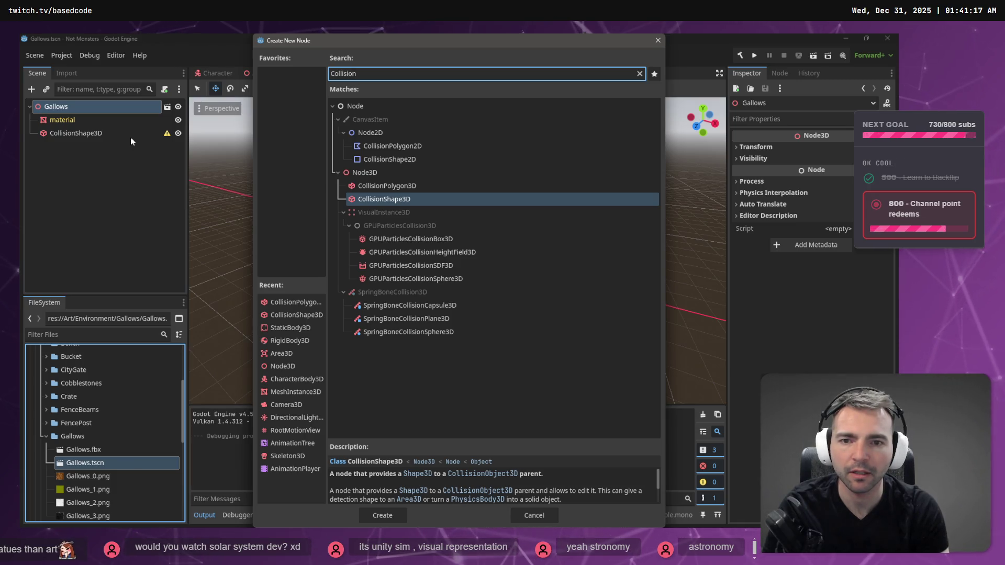
Step: Consult the ChatGPT answer on node types and pick StaticBody3D over the other body options
key("alt+Tab")
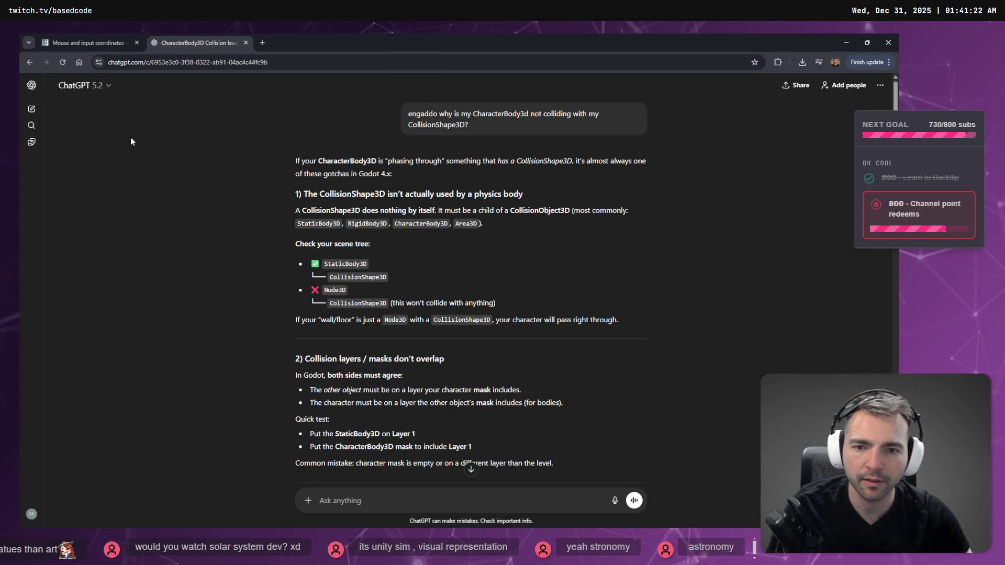
double_click(544, 160)
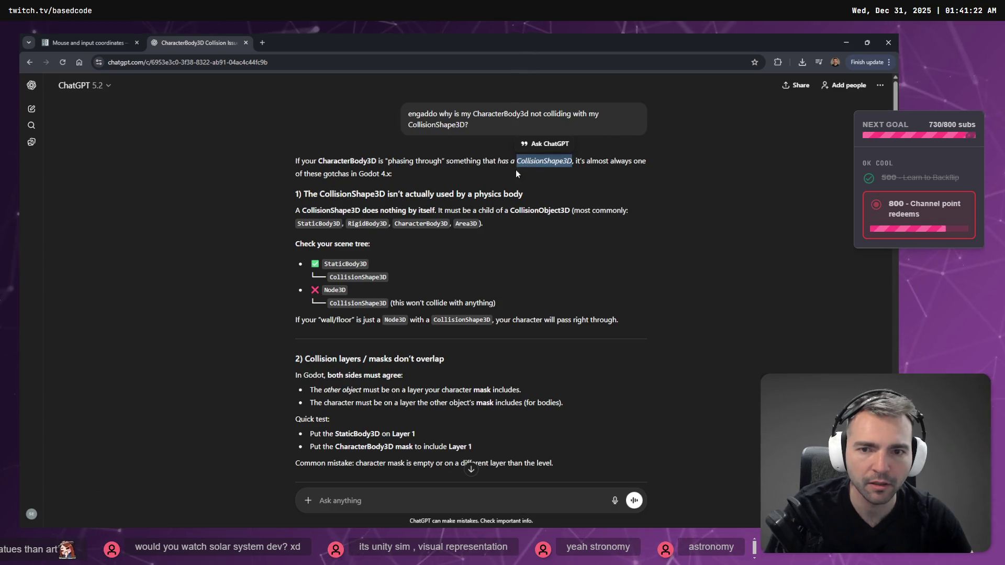
double_click(540, 210)
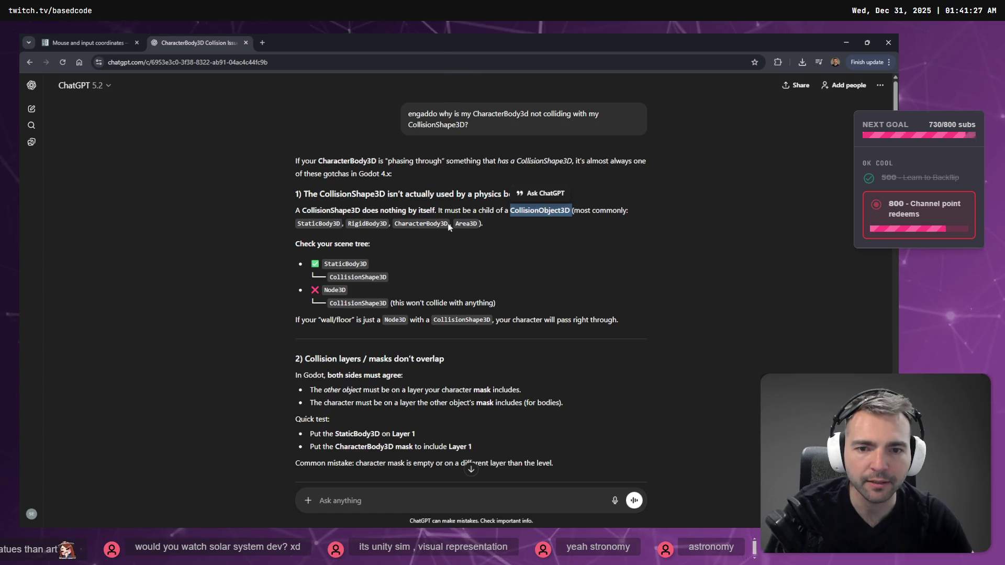
double_click(429, 223)
double_click(367, 224)
left_click(320, 225)
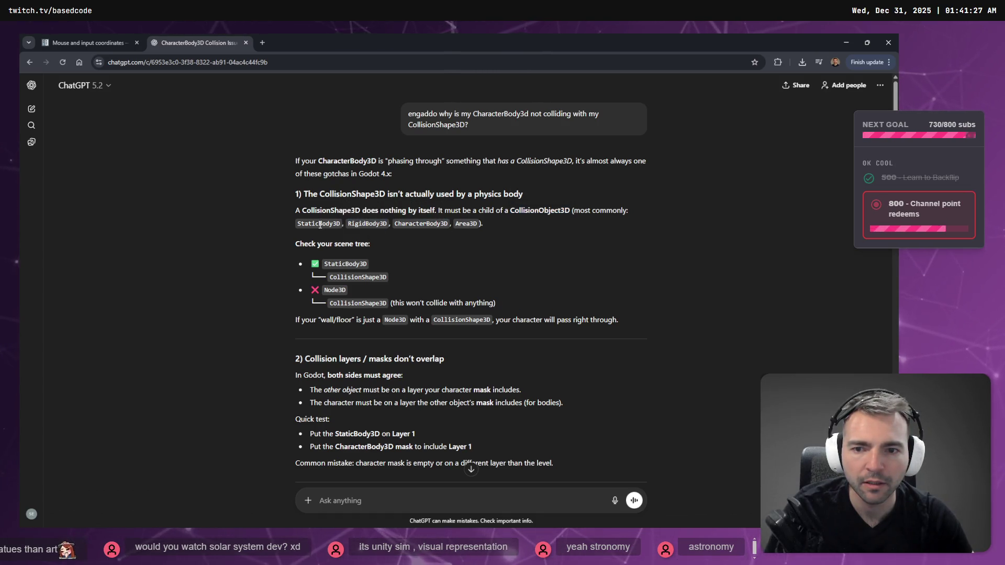
double_click(320, 225)
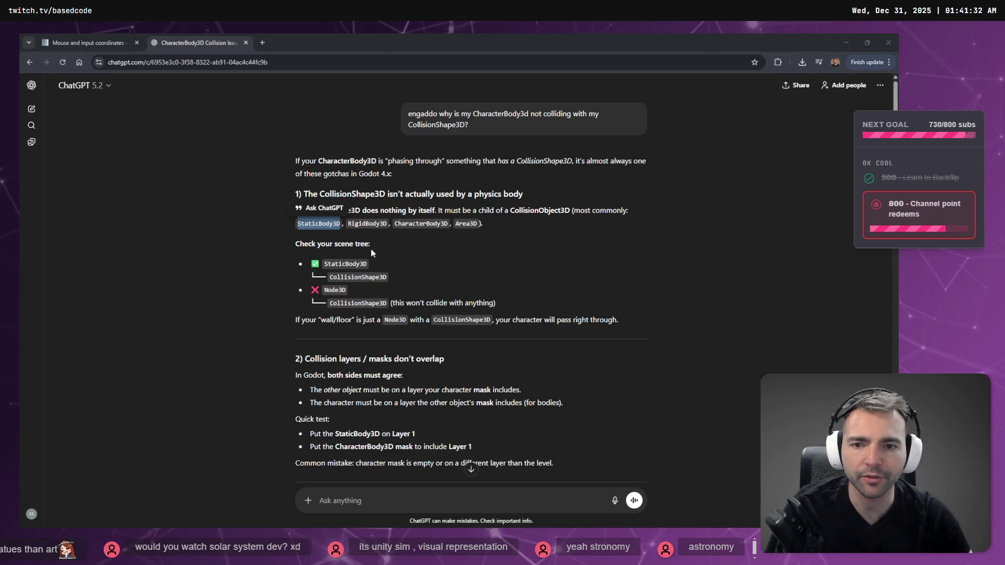
key("alt+Tab")
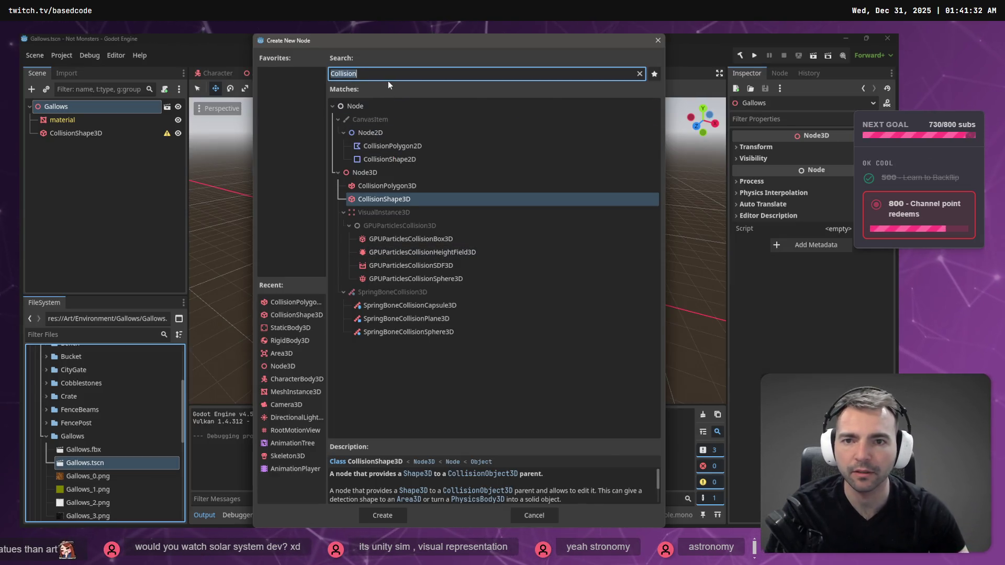
Step: Add a StaticBody3D under Gallows, move CollisionShape3D inside it, and run the game
type("StaticBod")
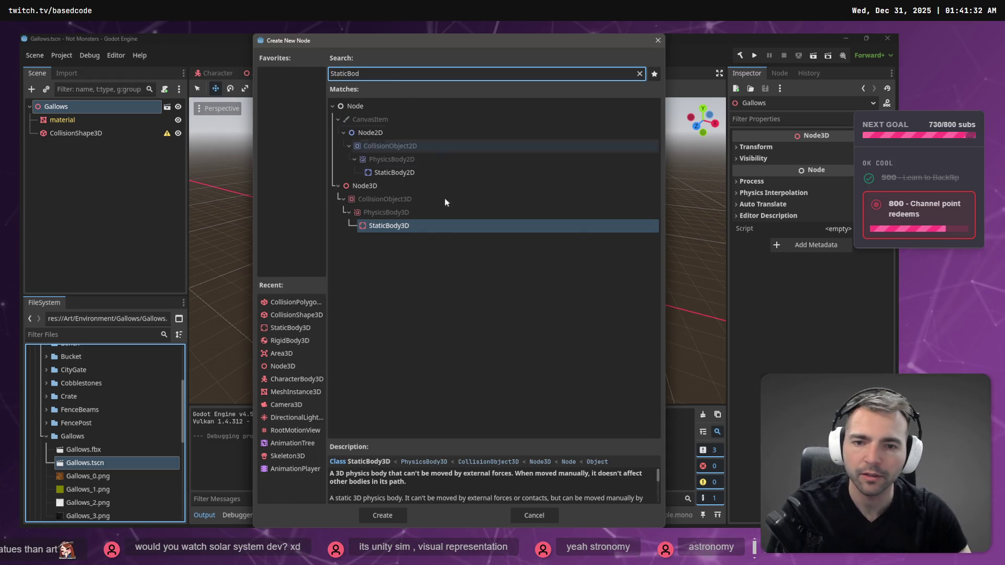
double_click(391, 227)
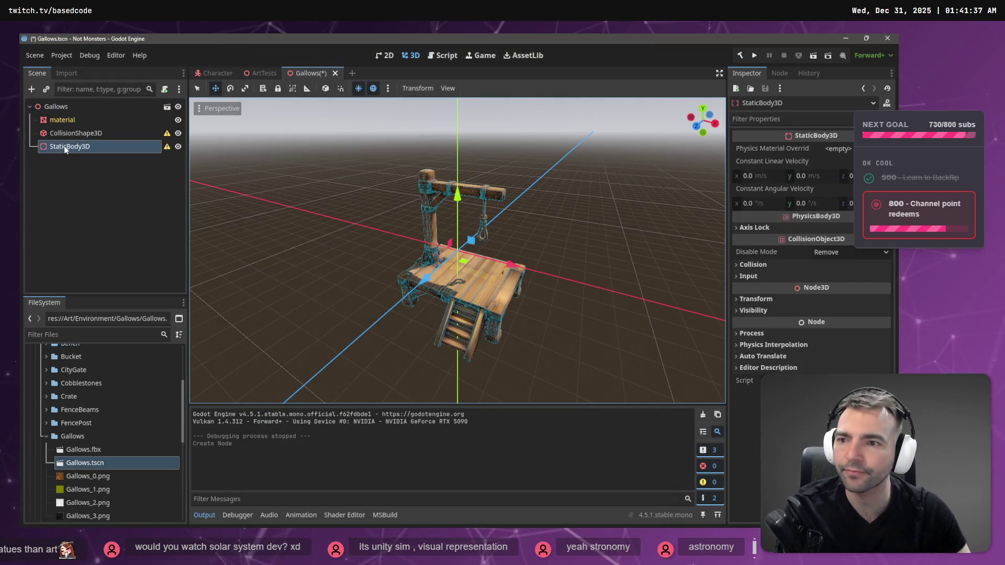
left_click_drag(70, 135, 74, 147)
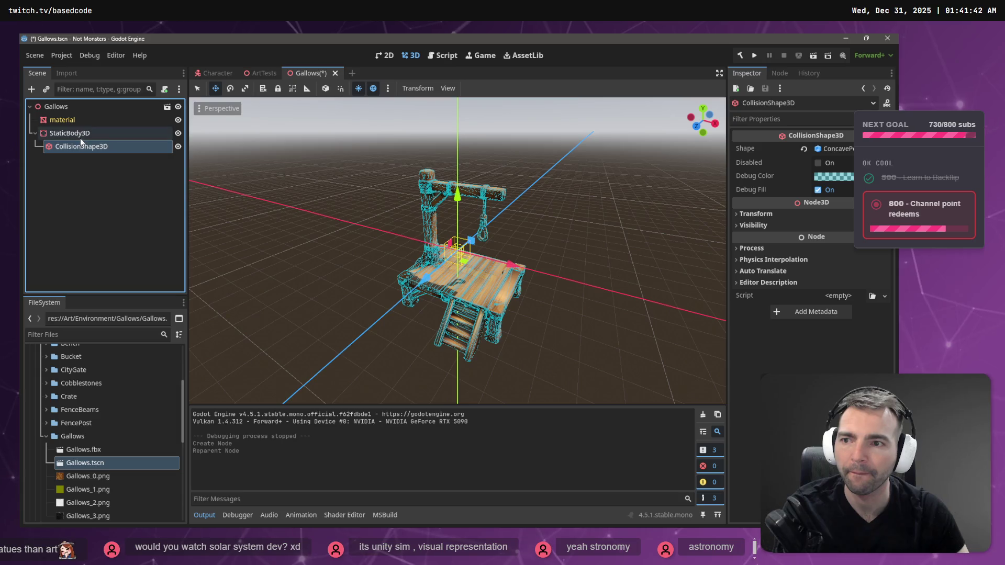
left_click(754, 55)
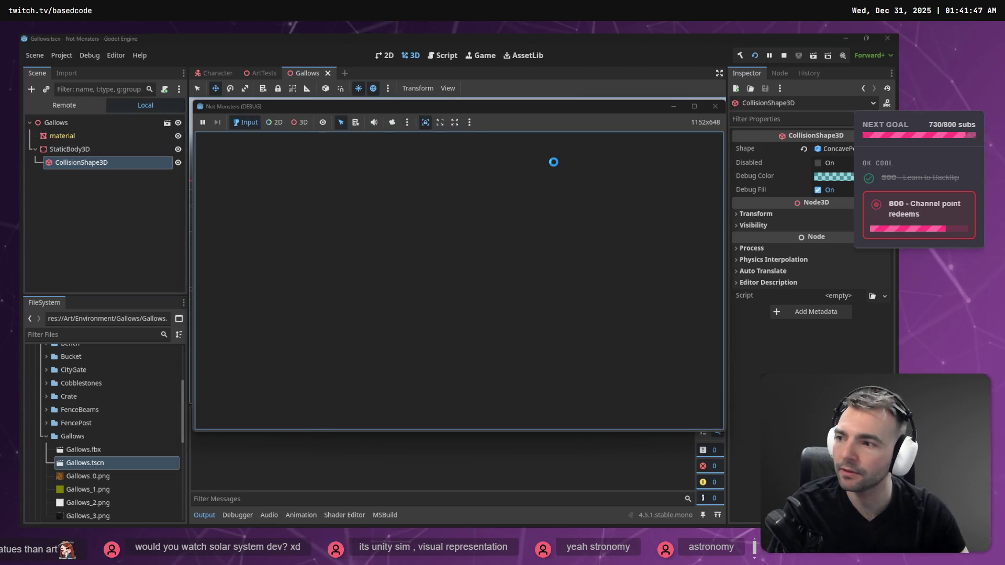
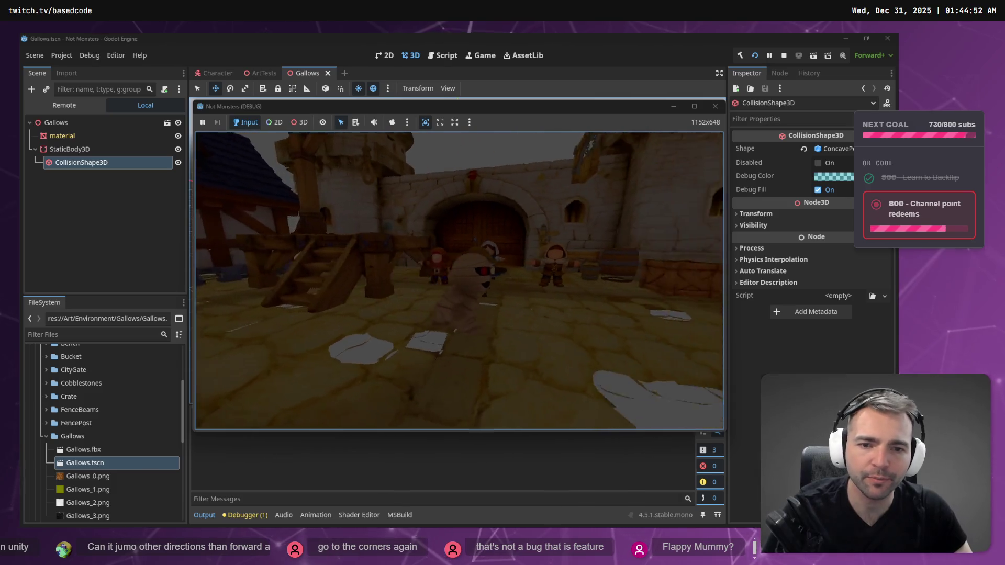
Step: Stop the Godot playtest and switch to the Fork git client
key("F8")
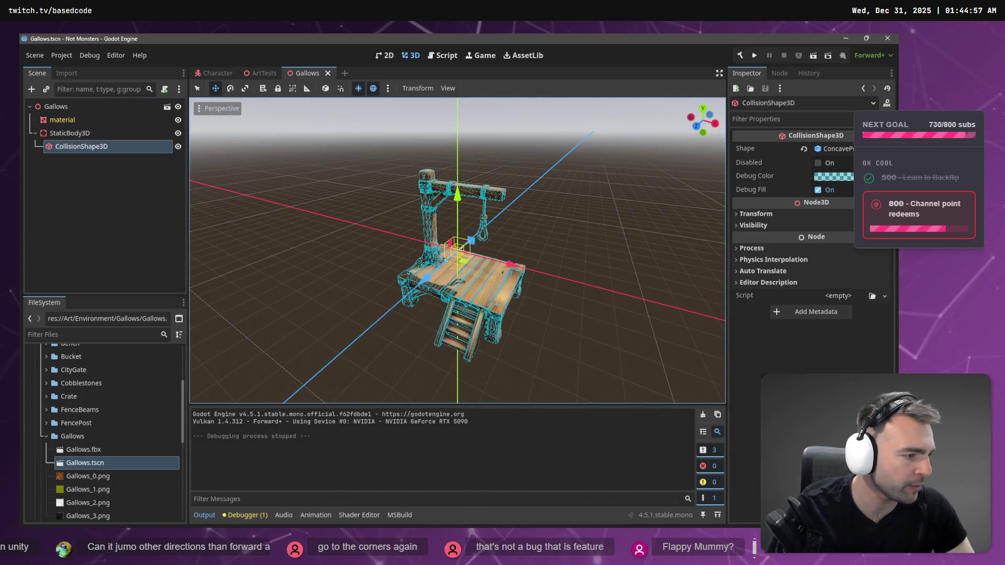
key("alt+Tab")
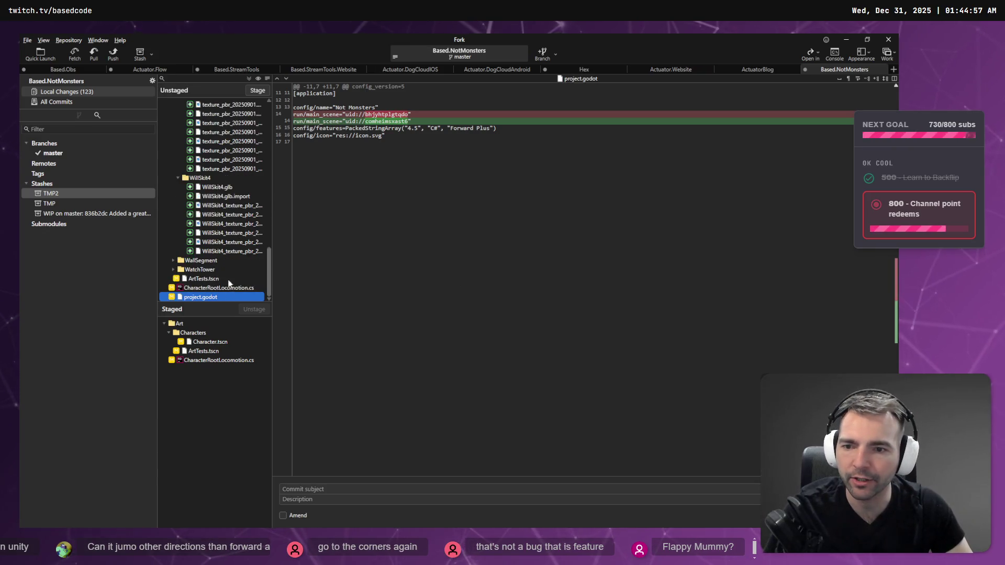
Step: Review the CharacterRootLocomotion.cs, ArtTests.tscn, Character.tscn and project.godot diffs
left_click(219, 288)
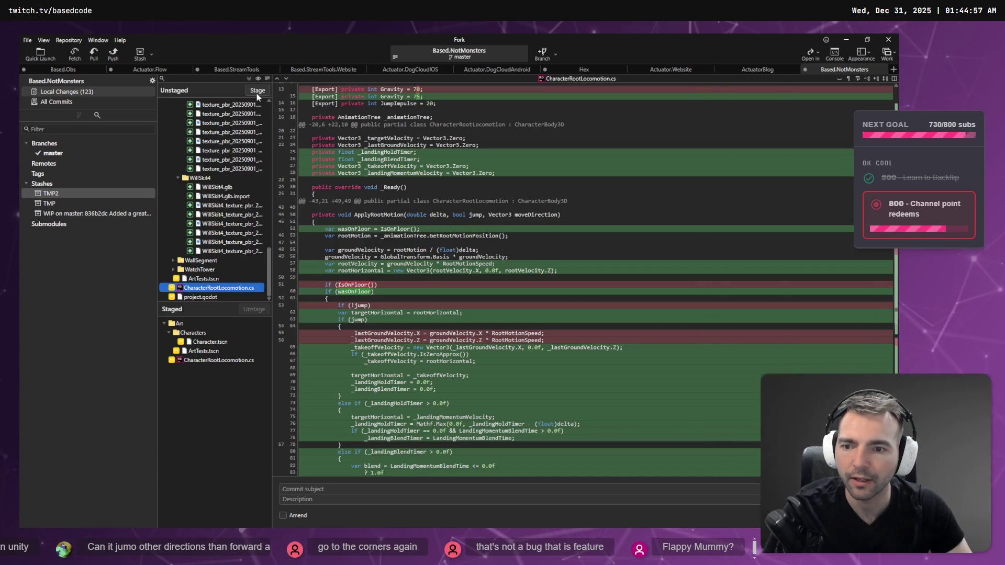
left_click(230, 351)
left_click(222, 342)
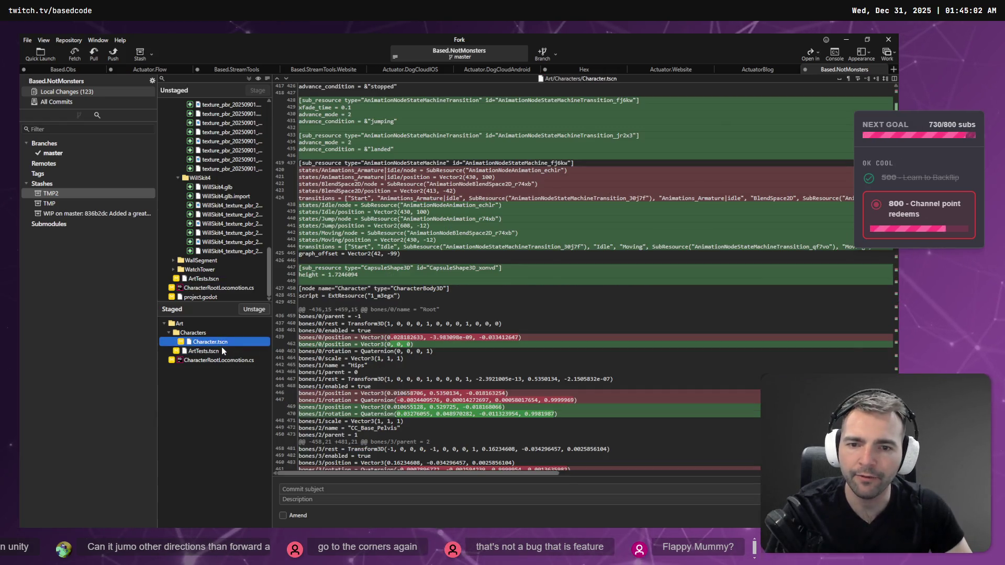
left_click(218, 350)
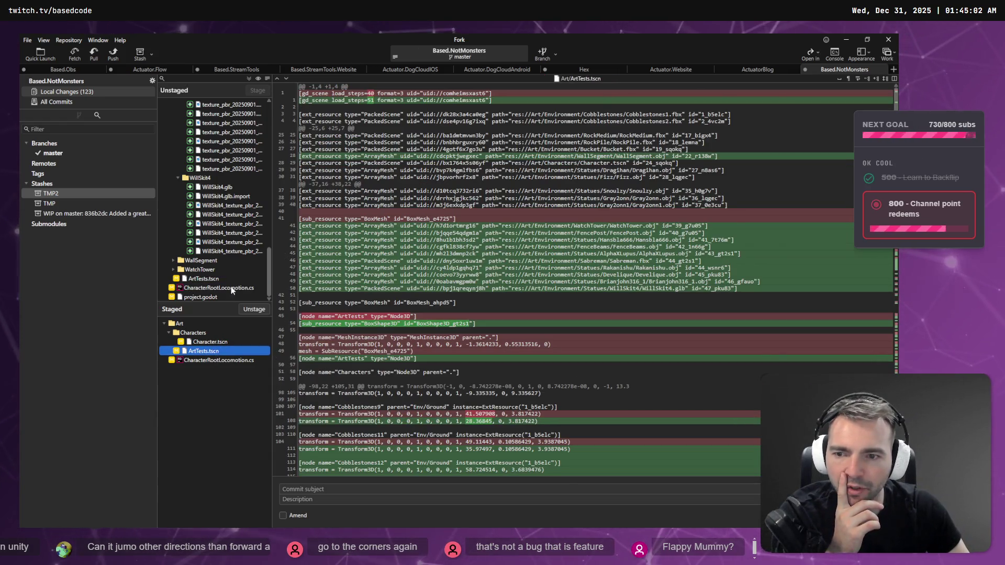
left_click(222, 278)
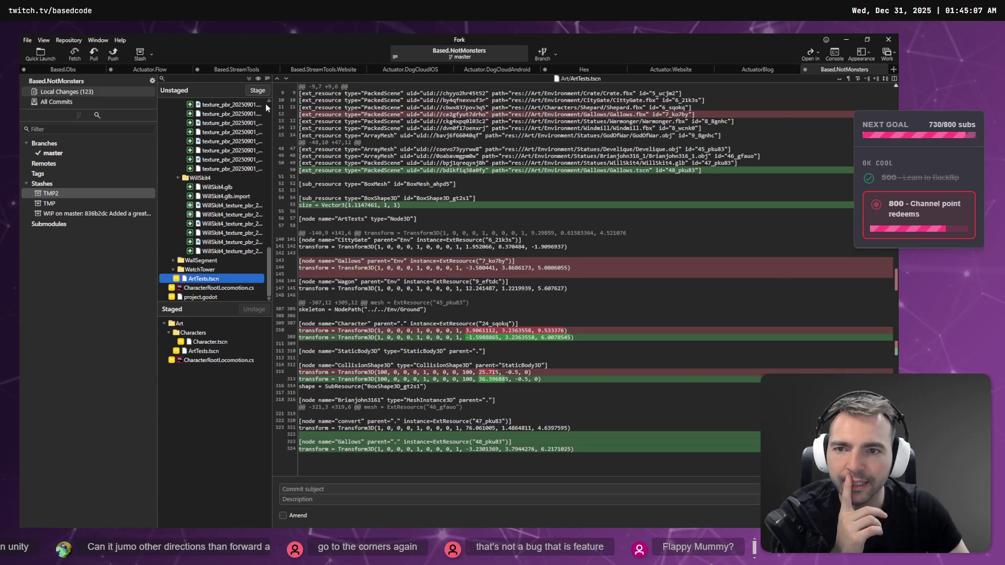
key("Down")
scroll(227, 263, "up", 10)
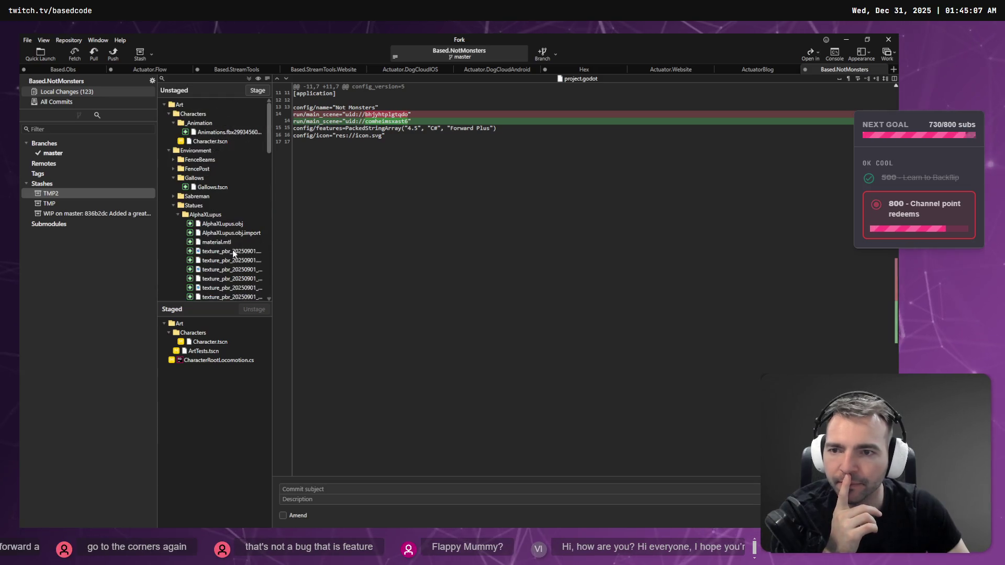
Step: Stage Gallows.tscn and the unstaged Character.tscn changes, collapsing the Statues folder
left_click(214, 187)
left_click(252, 90)
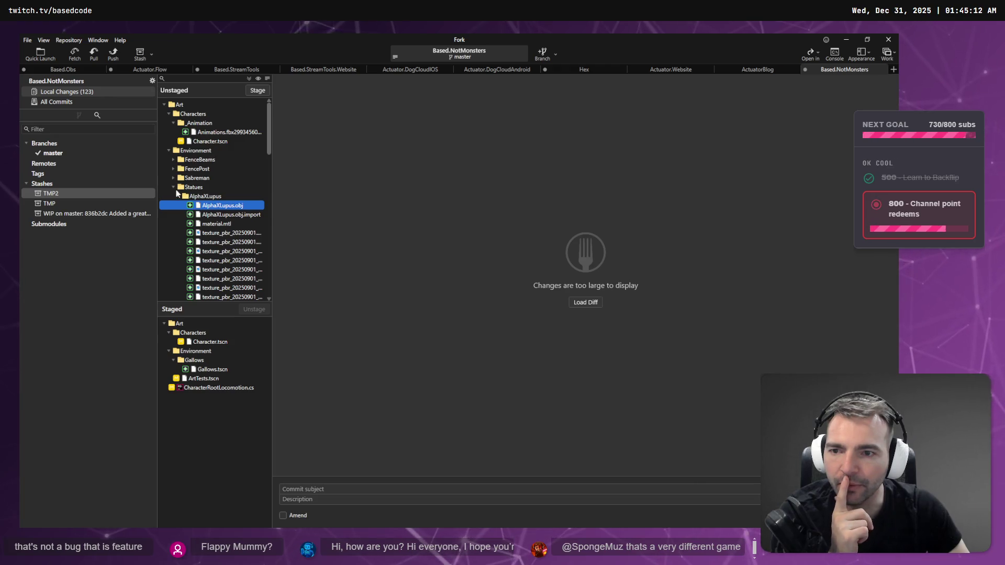
left_click(174, 187)
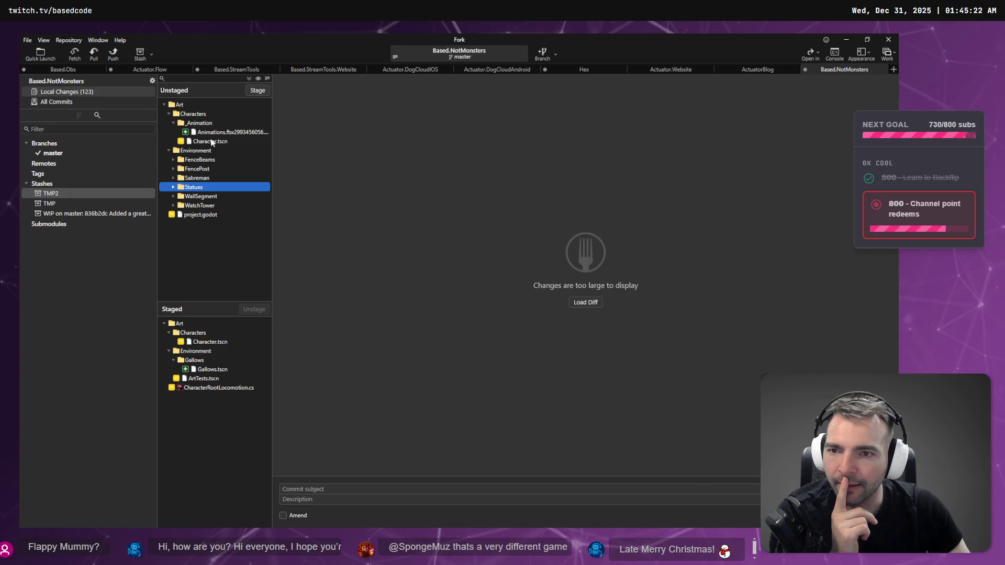
left_click(223, 139)
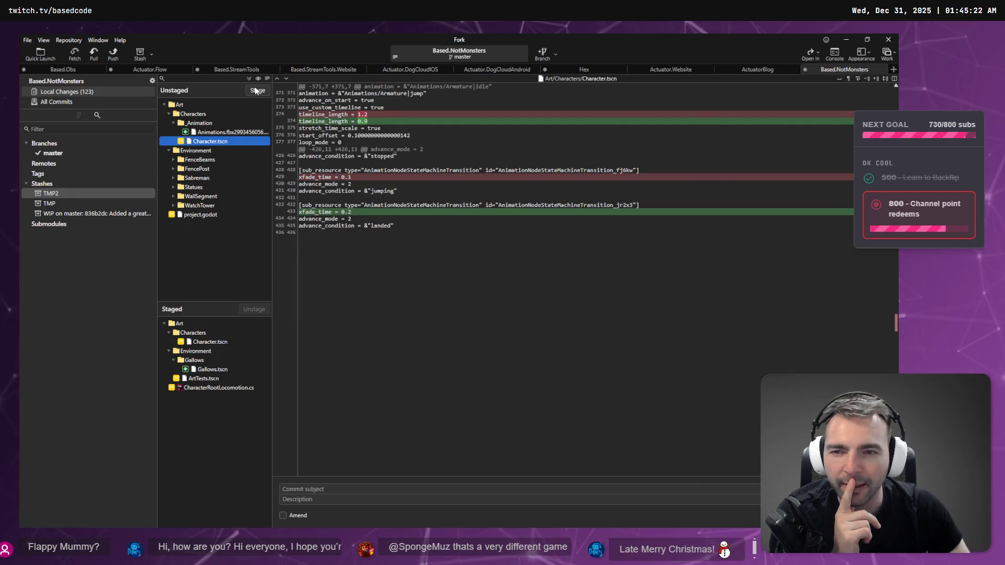
left_click(257, 91)
Step: Stage and preview the new Animations.fbx temp file, then return to Codex in VS Code
left_click(222, 132)
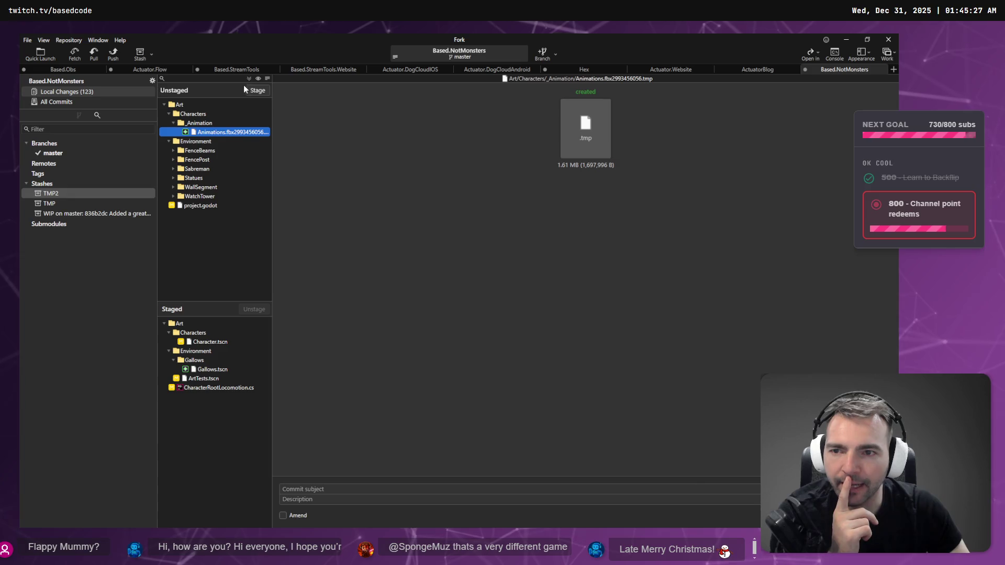
left_click(257, 90)
left_click(225, 349)
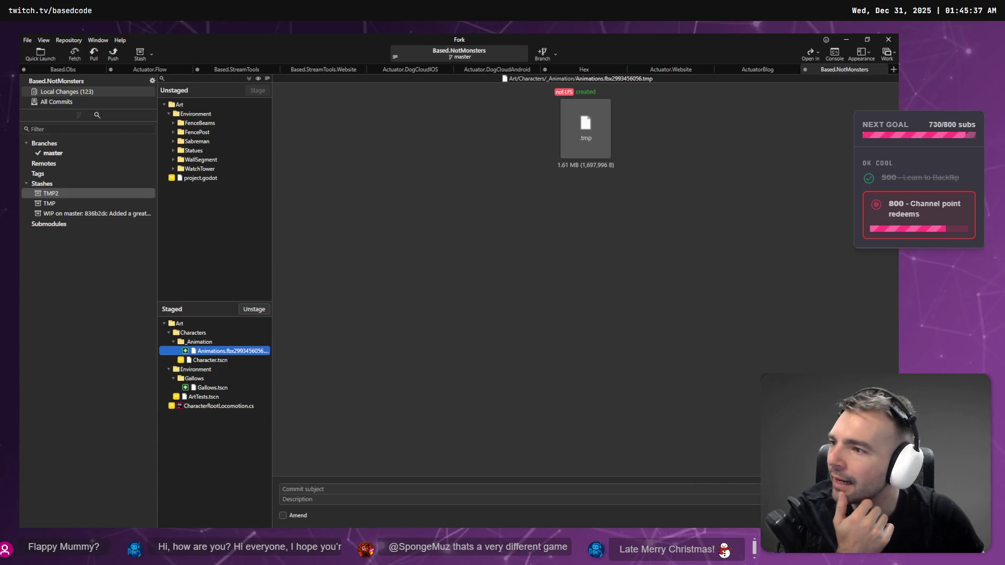
key("alt+Tab")
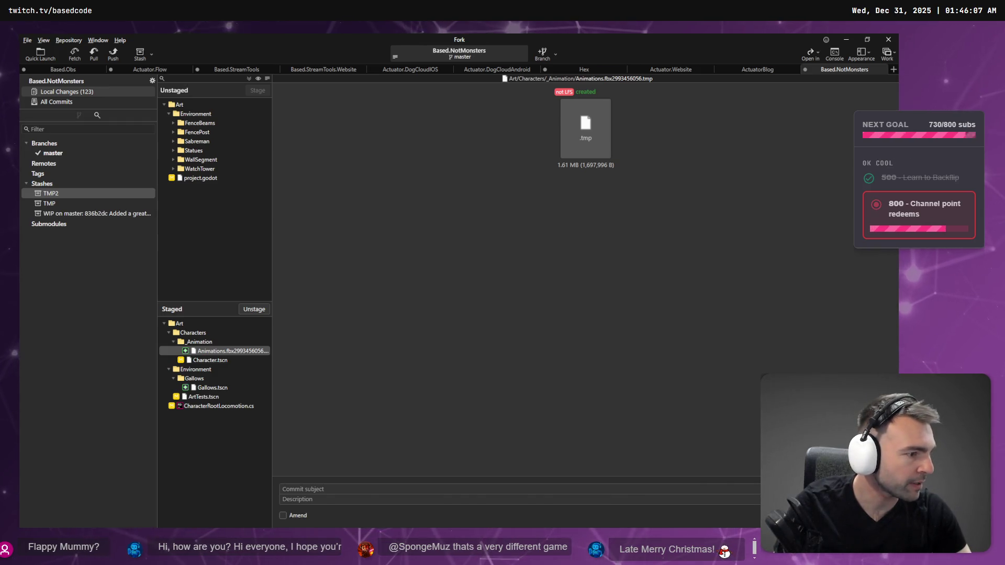
key("alt+Tab")
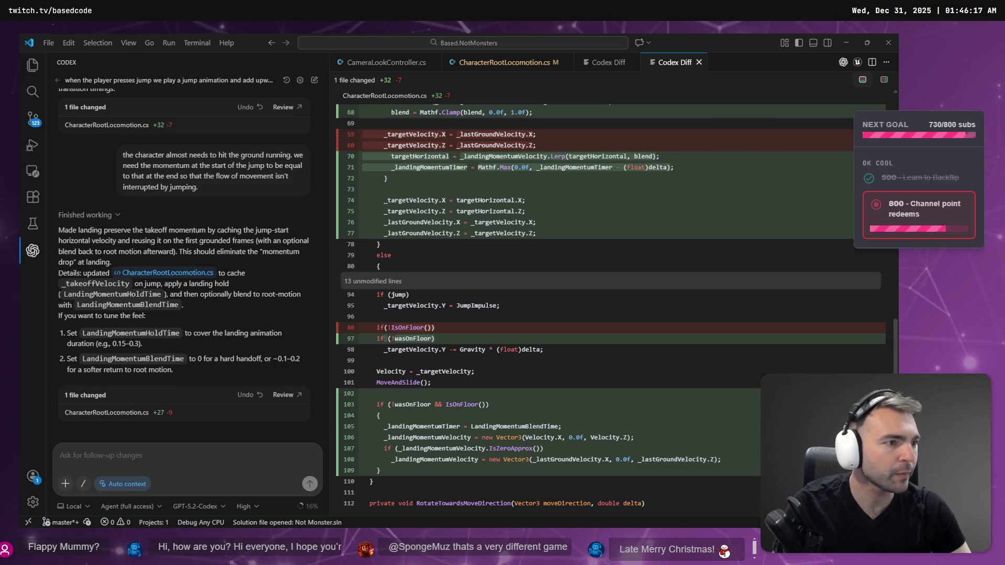
Step: Append && IsOnFloor() to the if (jump) condition in ApplyRootMotion
key("Escape")
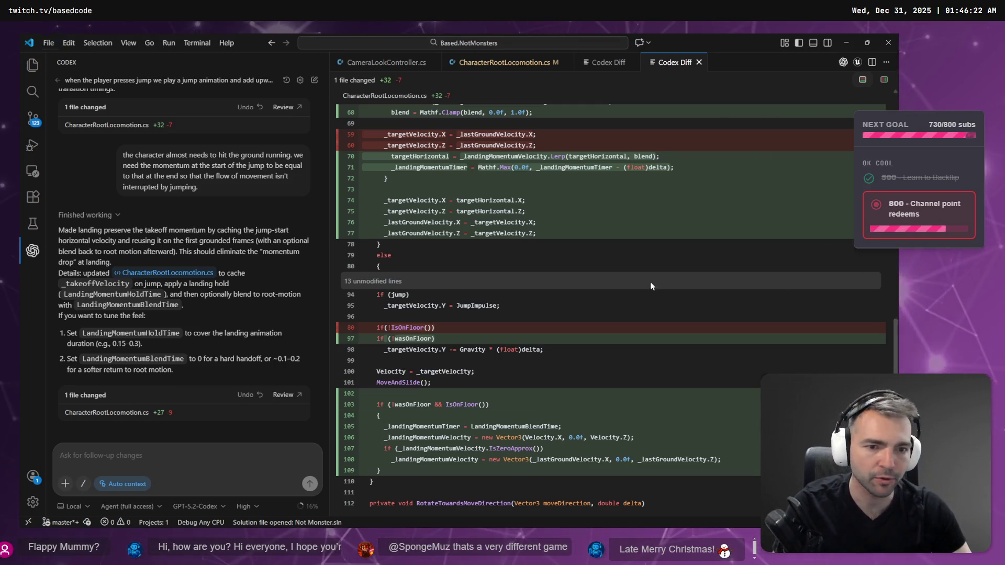
key("alt+Tab")
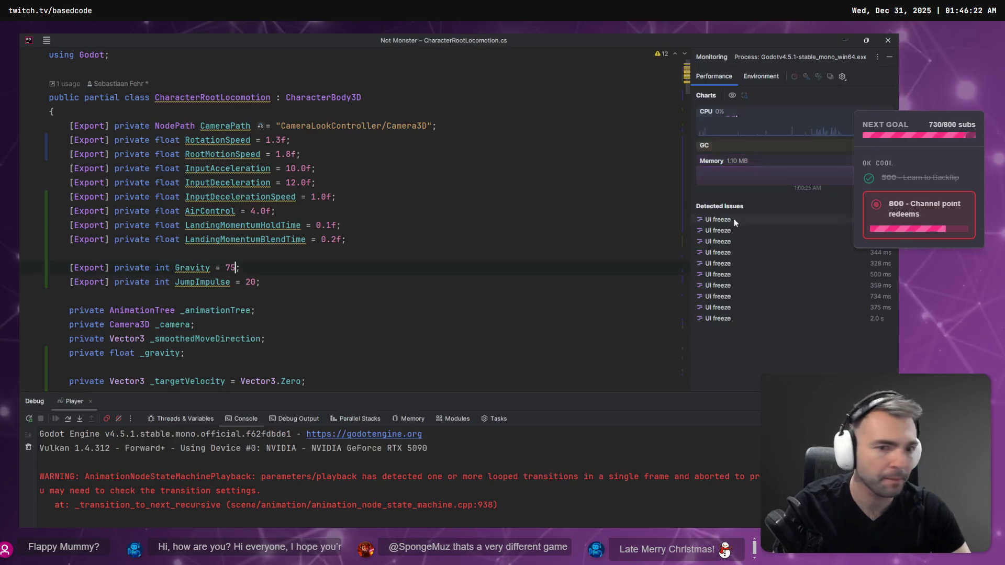
scroll(388, 281, "down", 10)
scroll(389, 281, "down", 5)
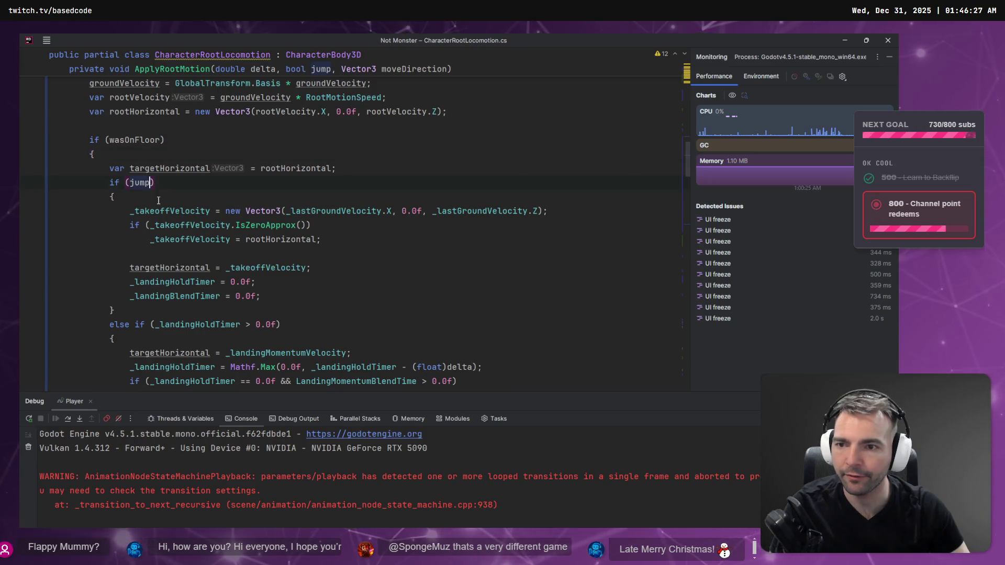
type("&&")
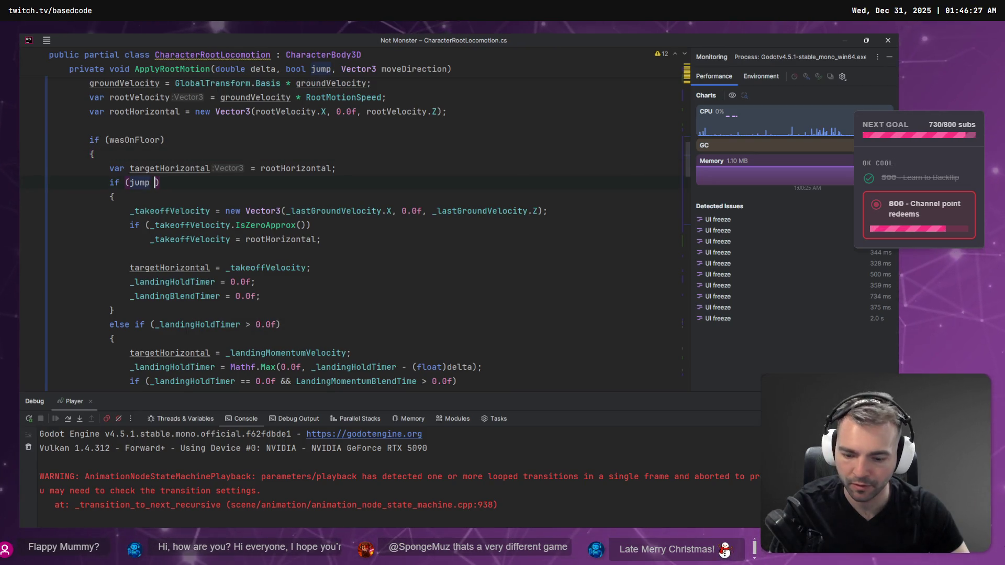
type(" IsOnFloor()")
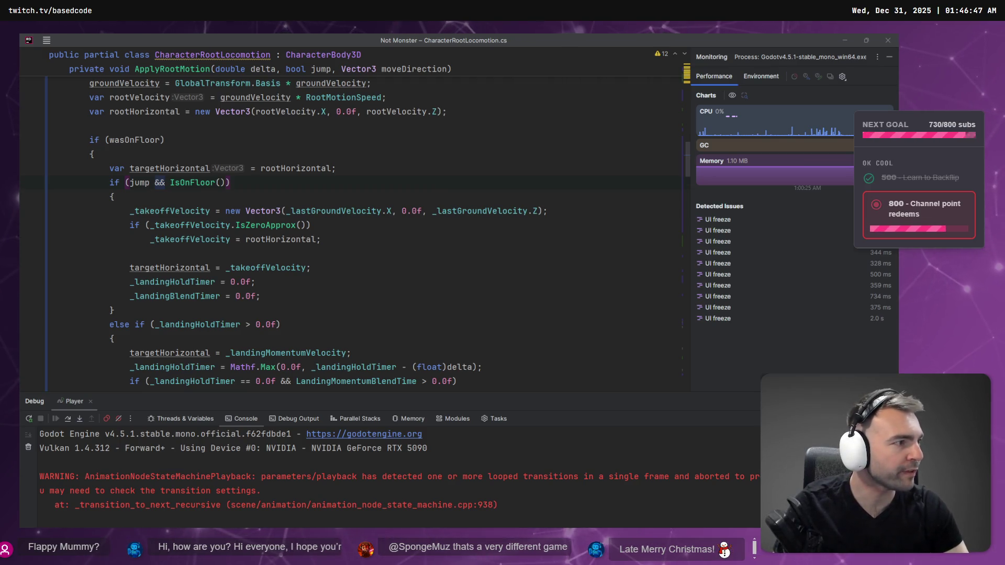
Step: Playtest jumping in Godot, then start removing the floor check in Rider
key("alt+Tab")
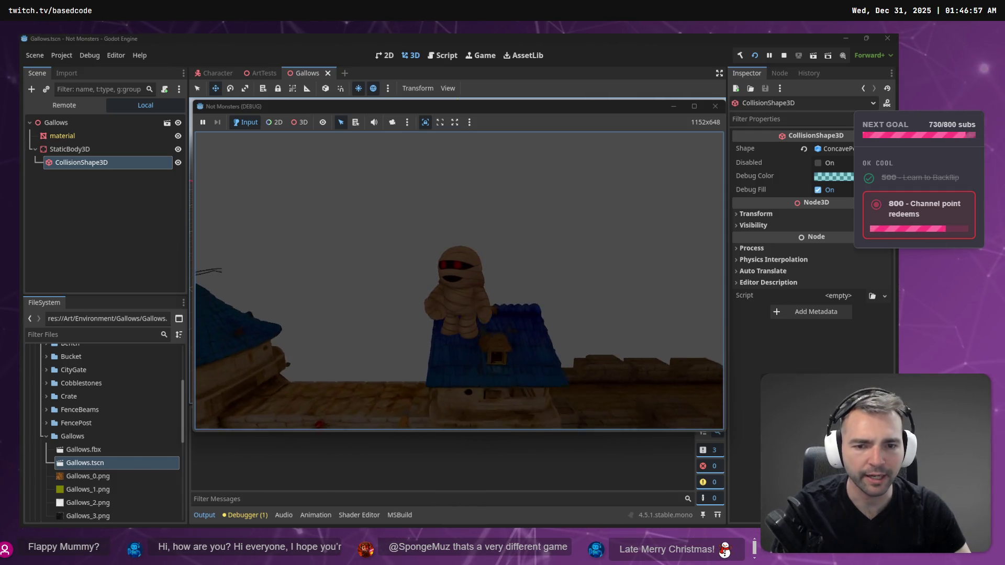
key("F8")
key("alt+Tab")
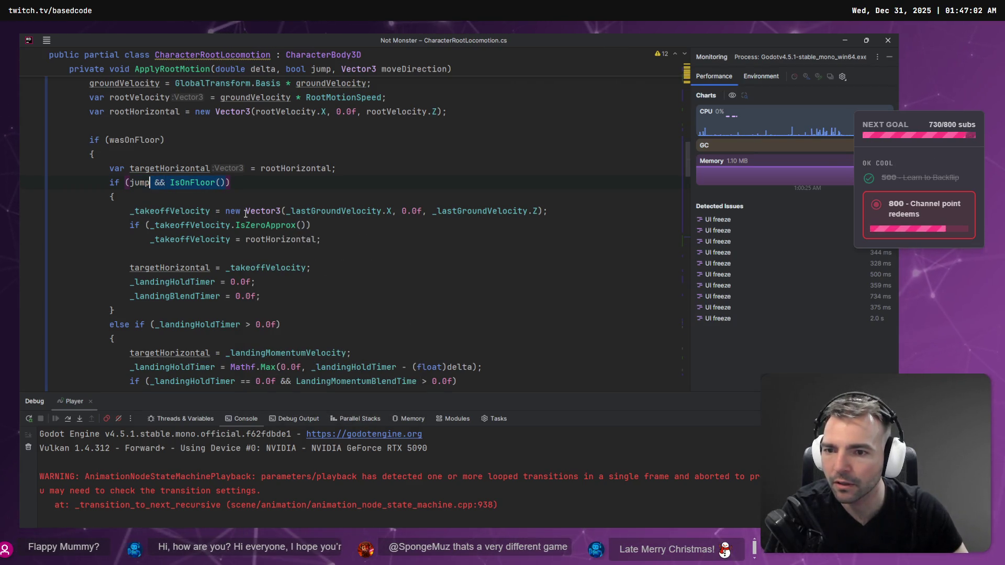
key("BackSpace")
Step: Revert to plain if (jump) and check where _landingHoldTimer and _landingBlendTimer are used
left_click(276, 239)
scroll(178, 251, "down", 3)
left_click(195, 197)
scroll(193, 224, "down", 1)
left_click(193, 224)
scroll(193, 224, "down", 6)
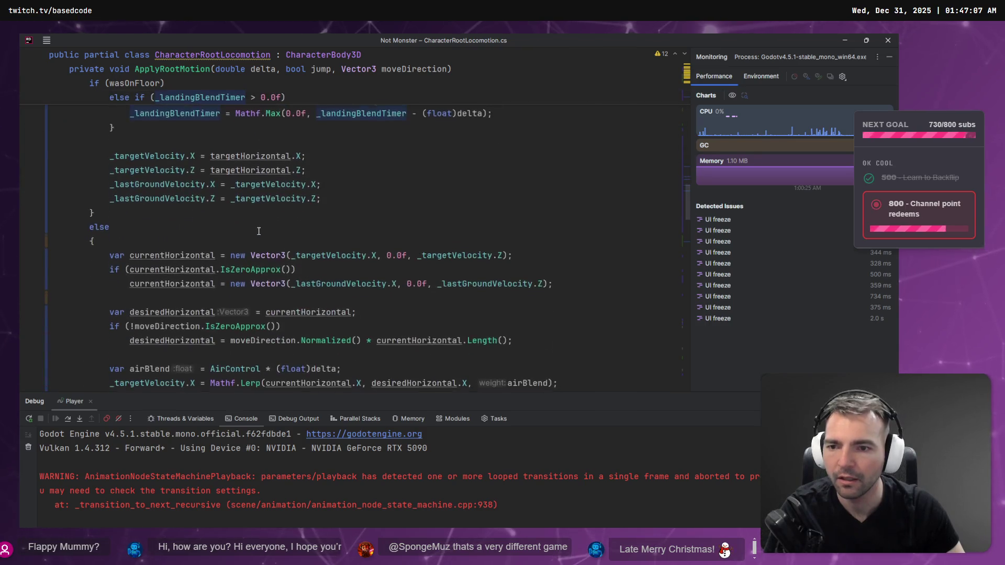
scroll(259, 230, "up", 10)
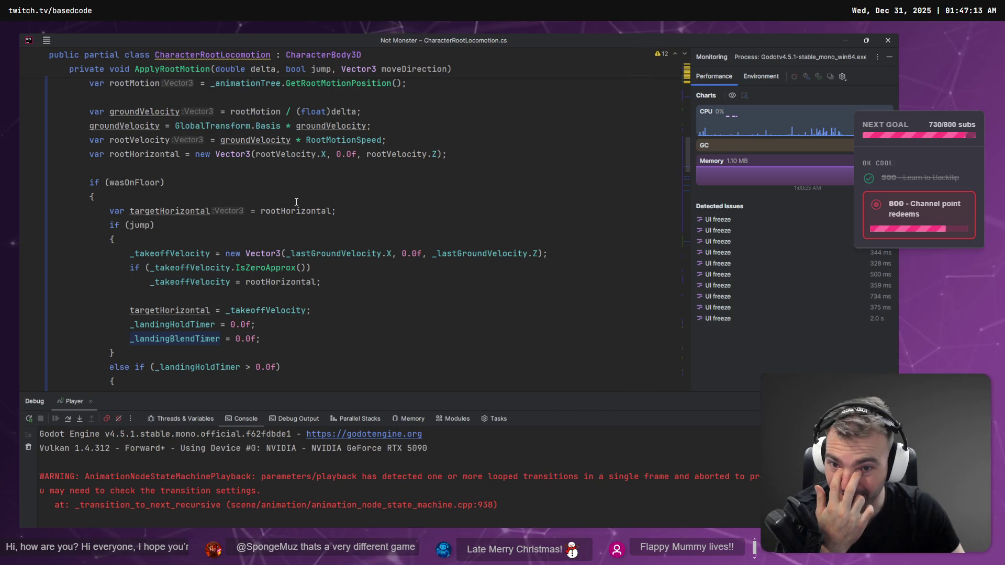
mouse_move(284, 204)
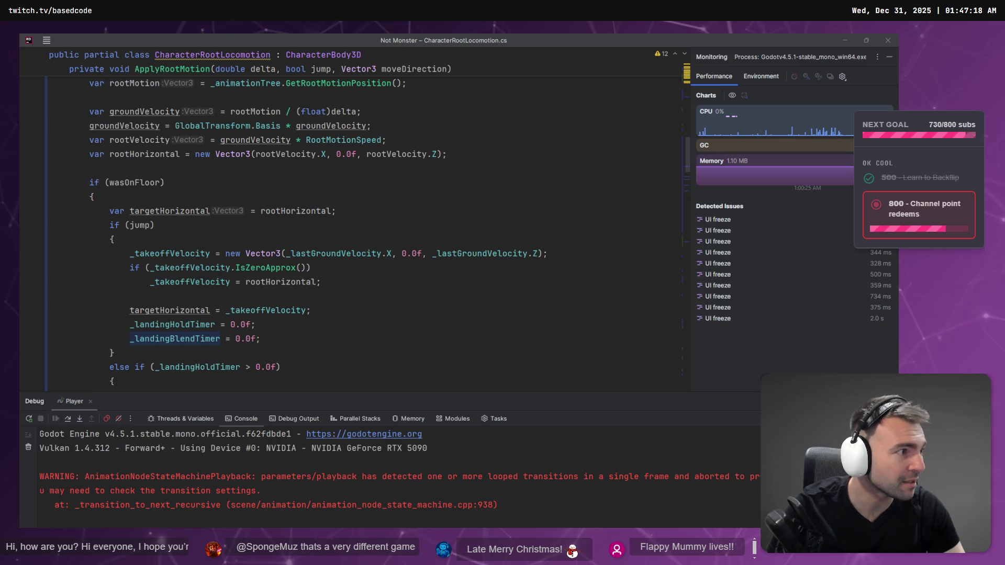
key("alt+Tab")
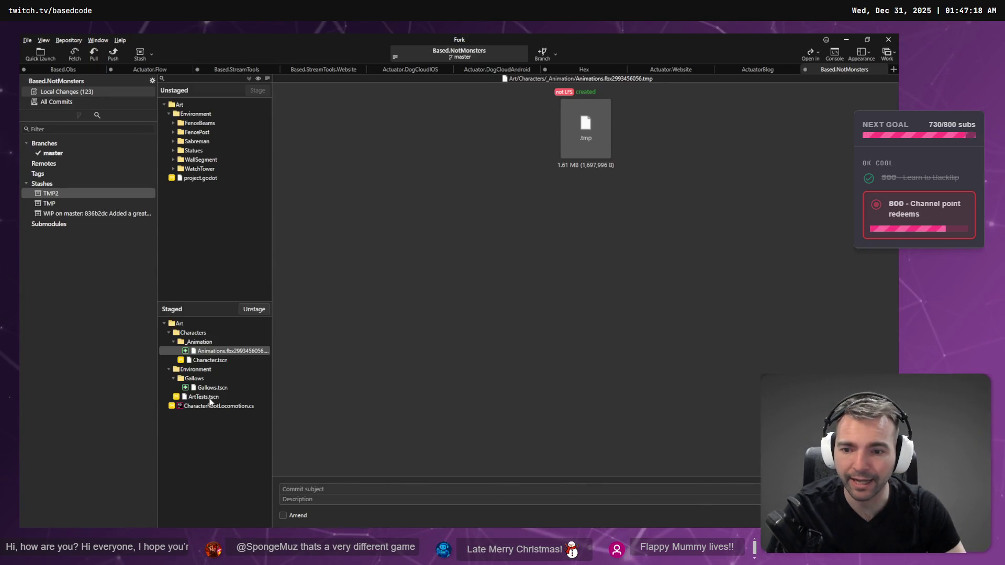
Step: Inspect the staged Character.tscn and CharacterRootLocomotion.cs diffs, selecting the wasOnFloor block
left_click(214, 361)
left_click(218, 406)
scroll(465, 339, "down", 5)
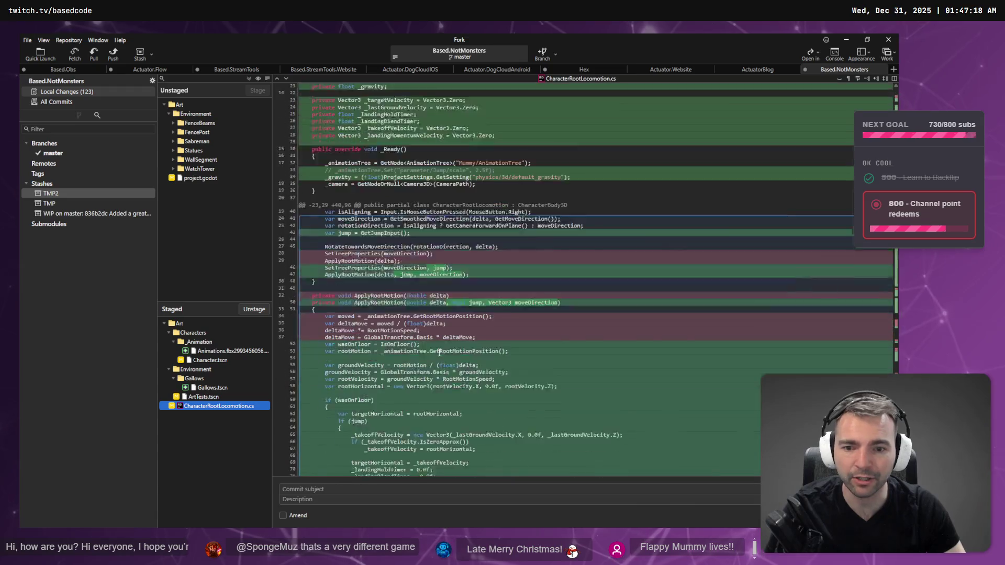
scroll(464, 338, "down", 10)
mouse_move(327, 282)
left_mouse_down()
mouse_move(293, 160)
mouse_move(277, 216)
left_mouse_up()
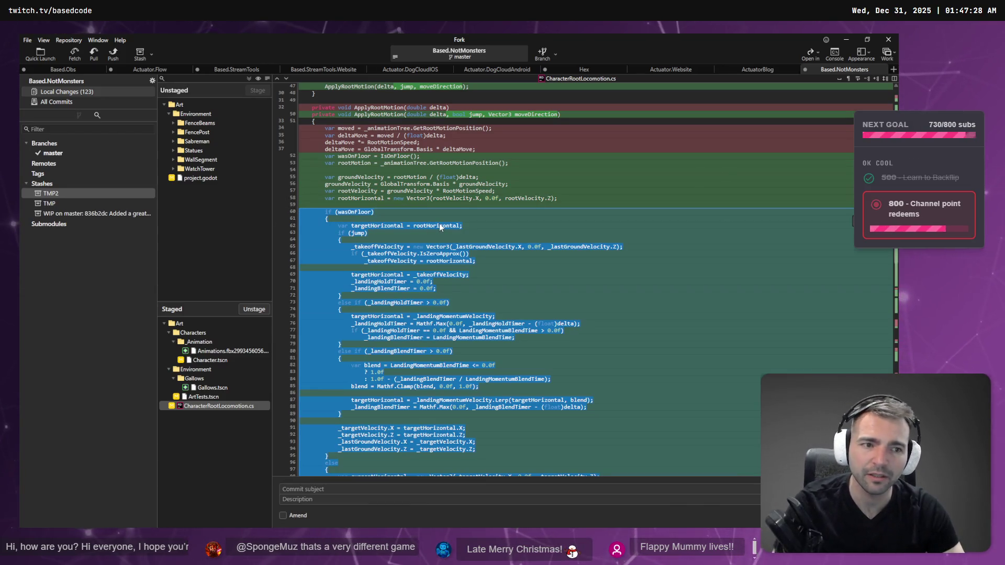
key("alt+Tab")
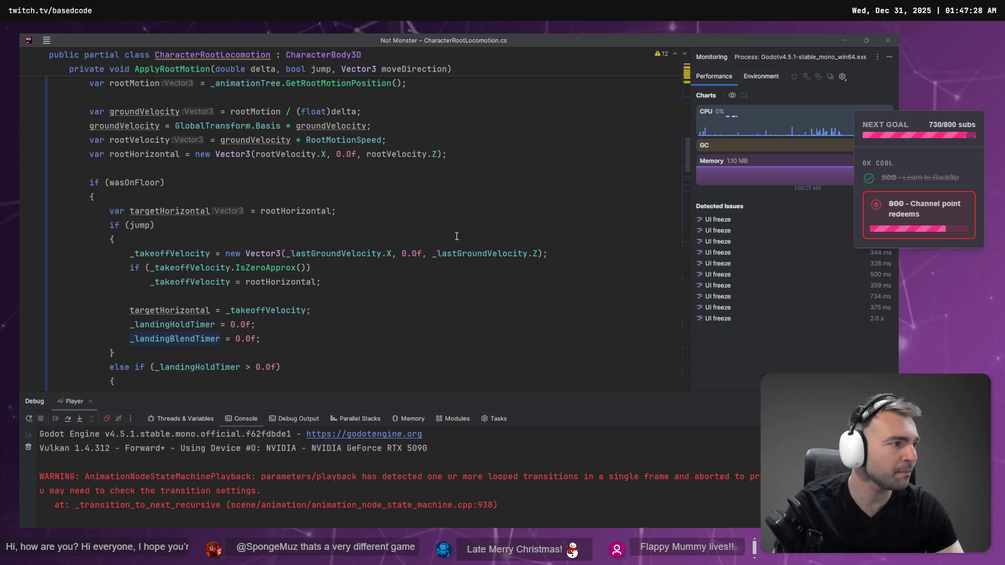
key("alt+Tab")
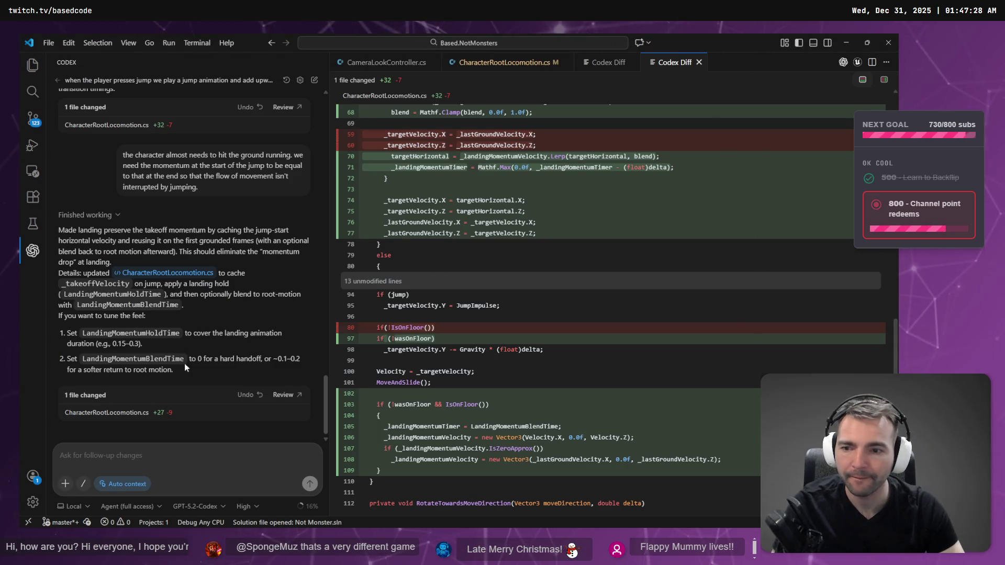
Step: Open Codex's latest CharacterRootLocomotion.cs edit as a diff and compare it with Rider's copy
left_click(156, 416)
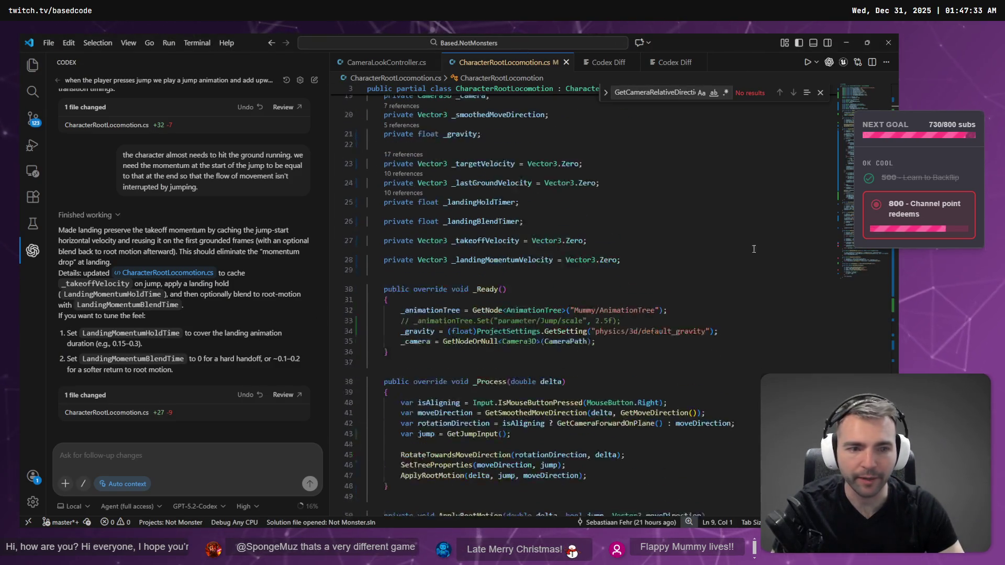
left_click(283, 394)
scroll(418, 353, "up", 10)
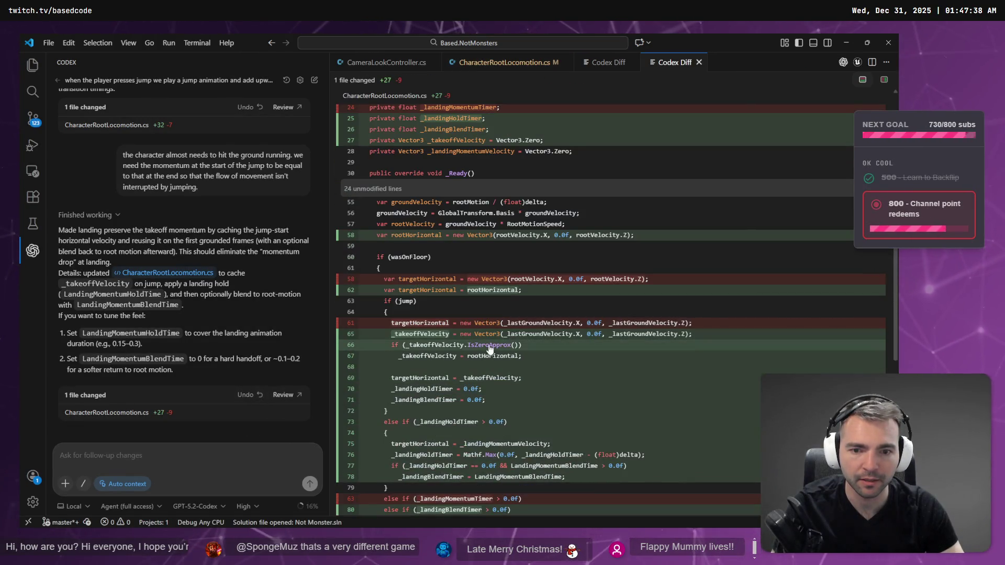
scroll(361, 335, "down", 5)
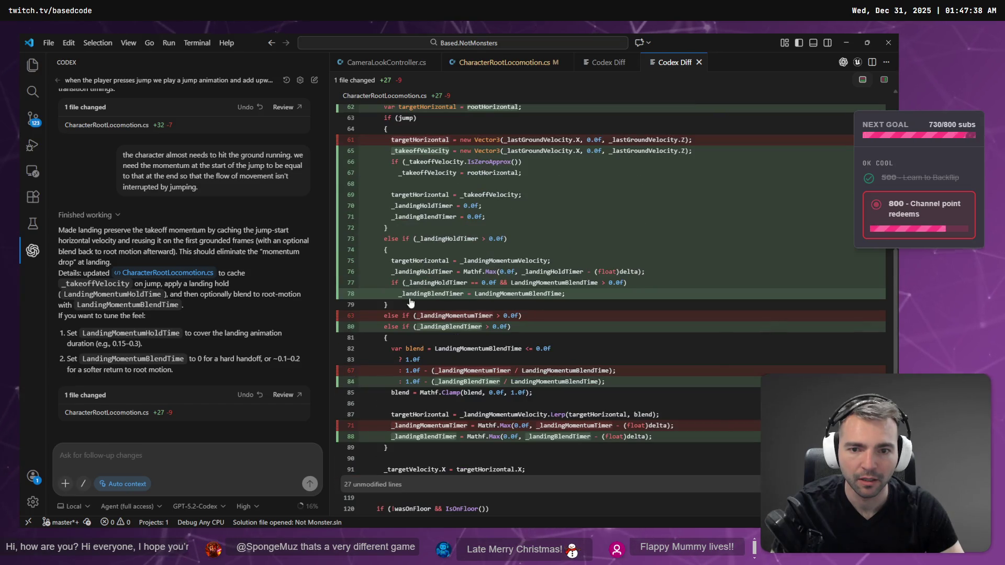
scroll(400, 308, "up", 3)
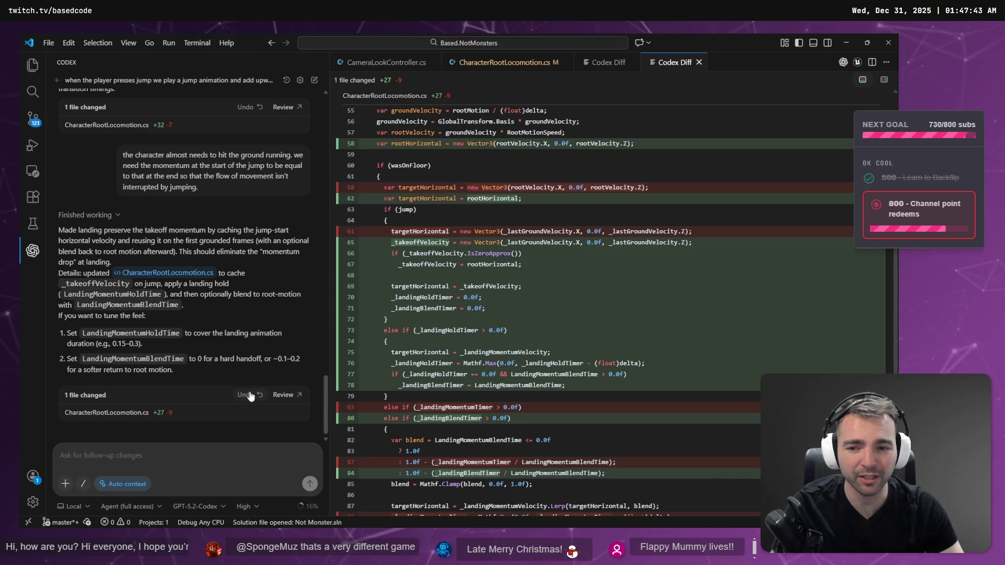
key("alt+Tab")
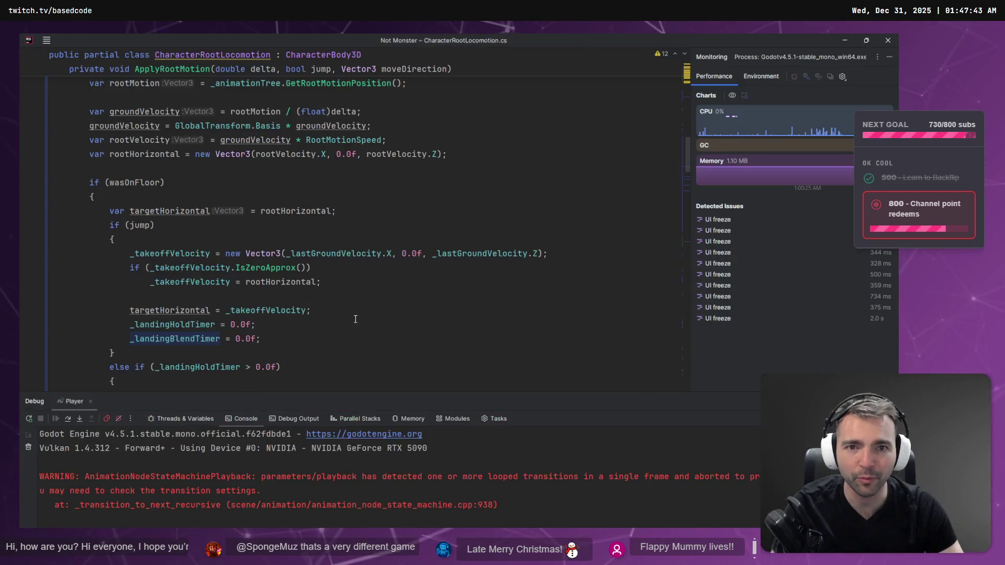
scroll(359, 300, "down", 9)
scroll(236, 221, "up", 7)
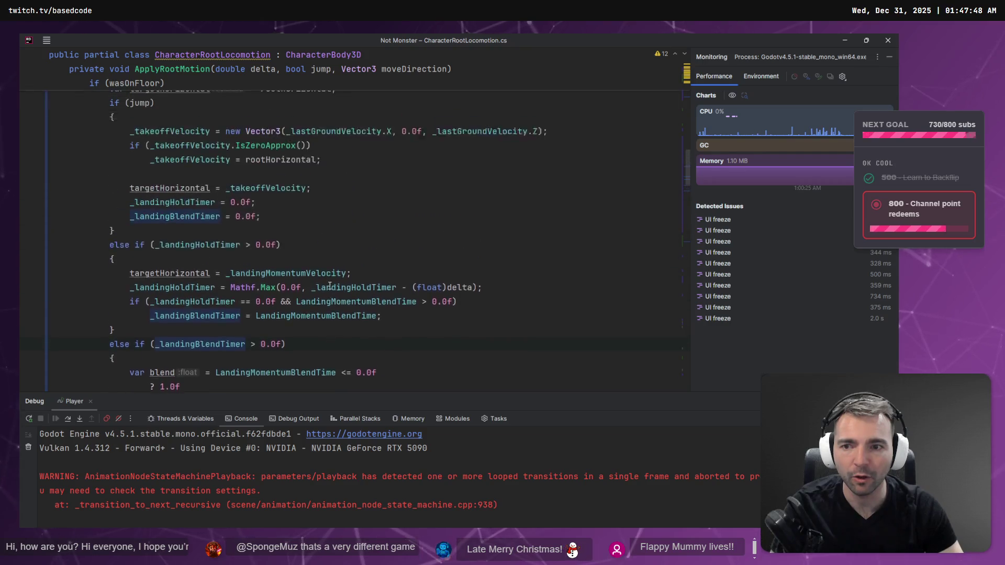
key("alt+Tab")
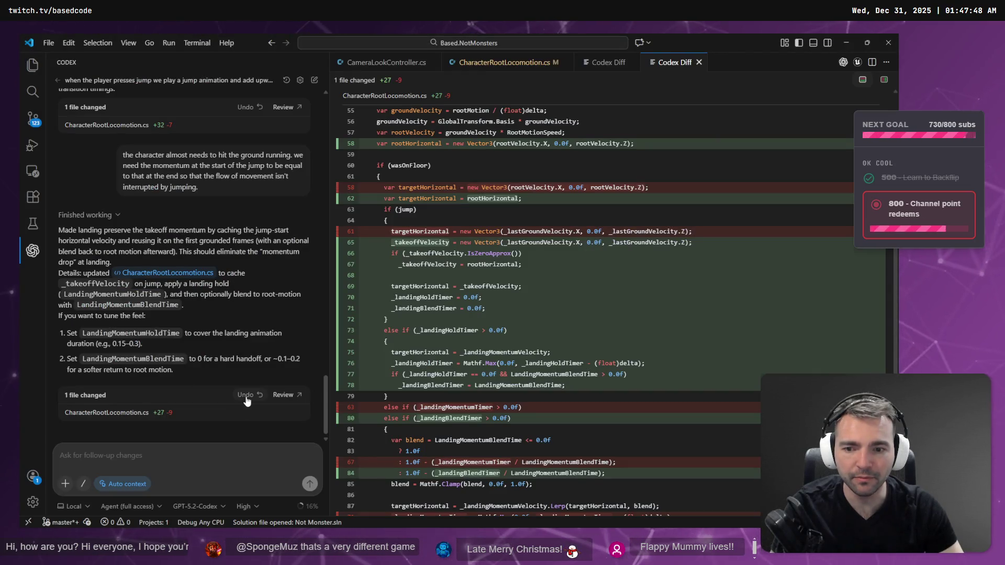
Step: Check the _targetVelocity.Z assignment in Rider against Codex's diff
key("alt+Tab")
scroll(331, 292, "down", 5)
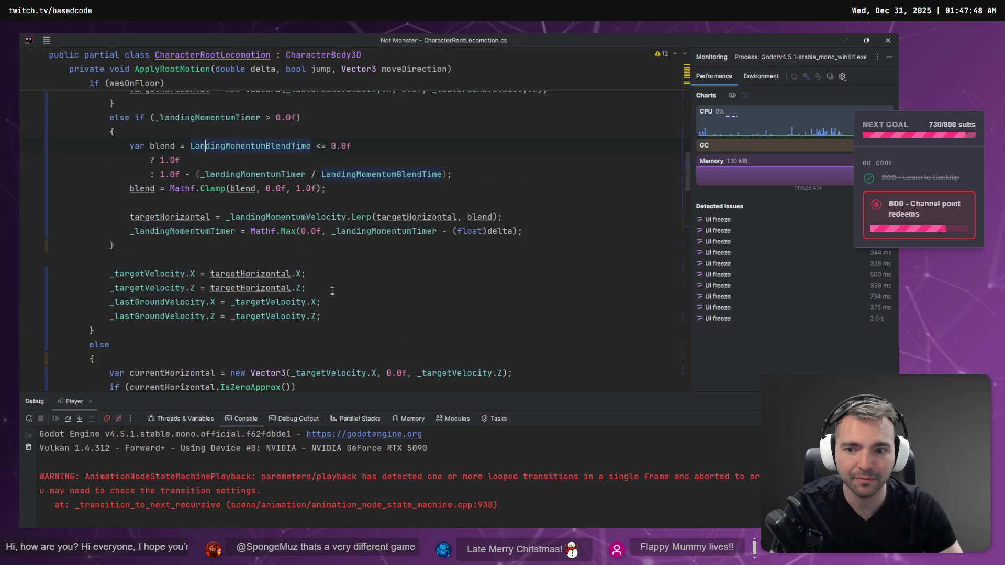
left_click(331, 292)
scroll(331, 292, "up", 3)
scroll(327, 290, "down", 7)
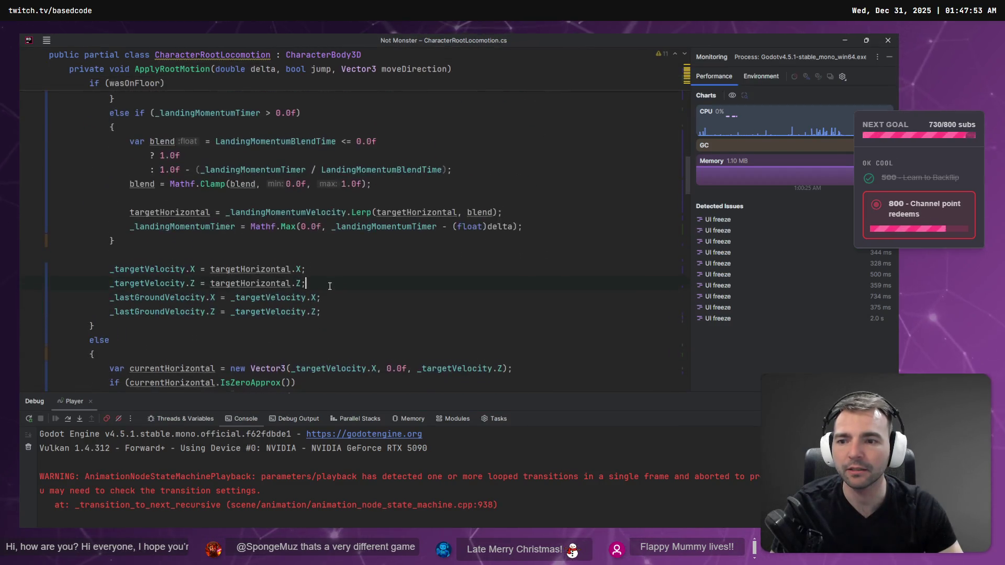
scroll(328, 289, "down", 2)
scroll(313, 299, "up", 6)
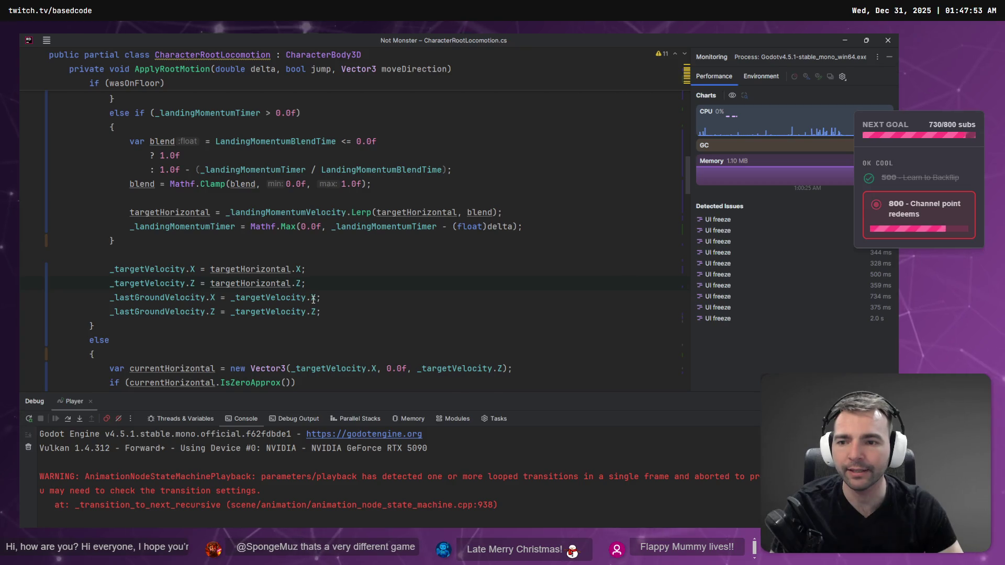
scroll(313, 299, "up", 4)
key("alt+Tab")
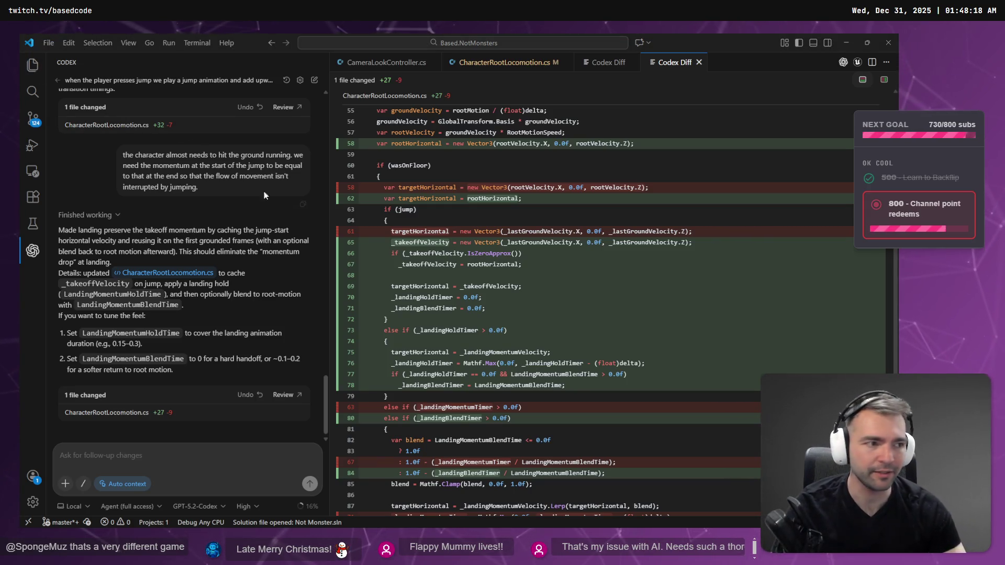
Step: Read through Rider's version of the script again before deciding on Codex's change
key("alt+Tab")
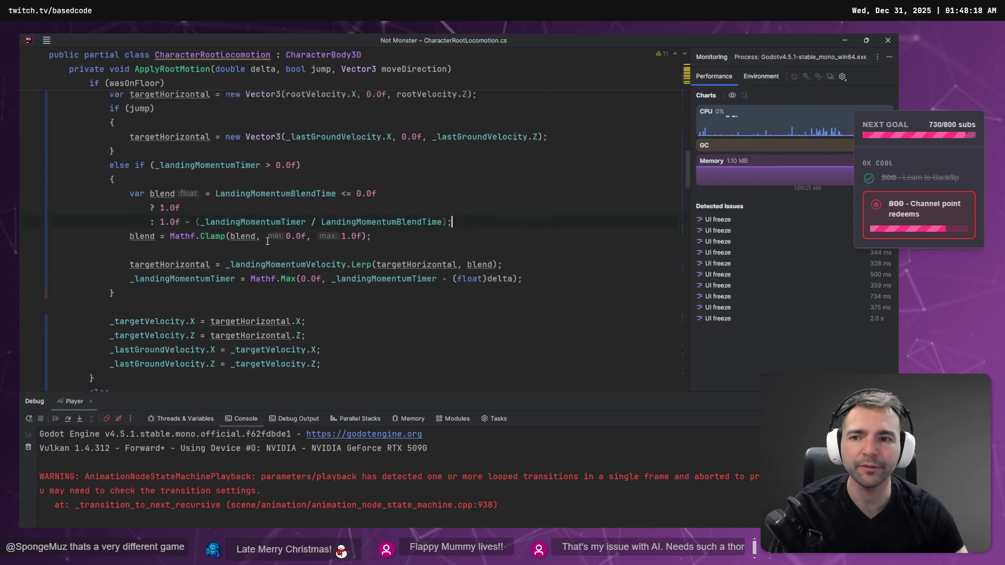
scroll(268, 241, "up", 3)
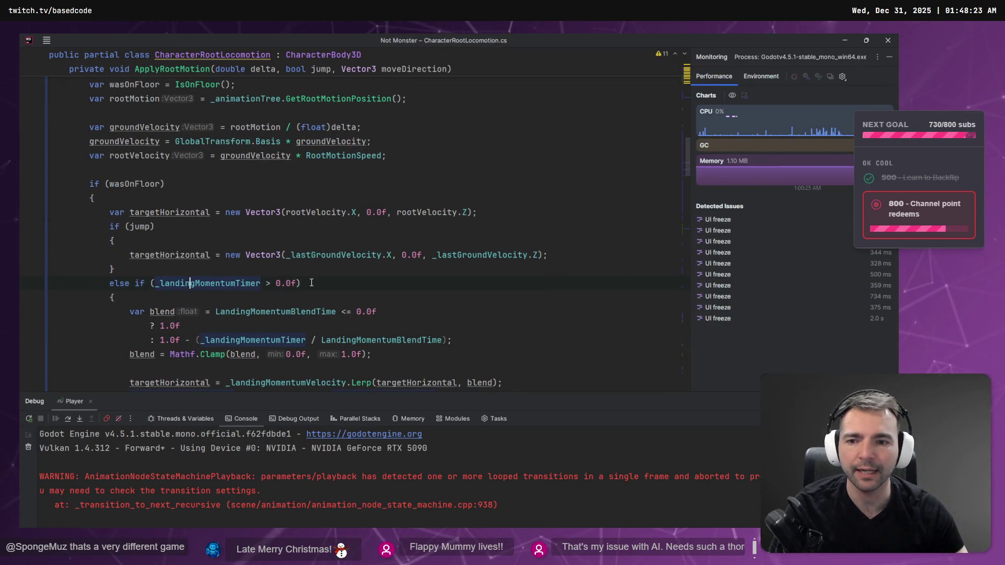
scroll(385, 279, "down", 2)
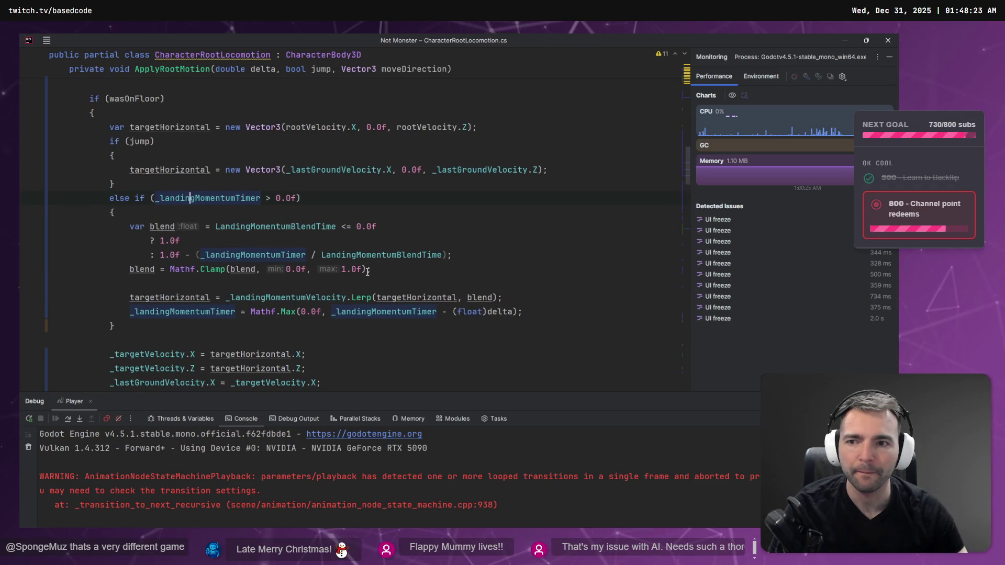
scroll(166, 210, "down", 6)
scroll(157, 214, "up", 6)
scroll(146, 220, "down", 7)
scroll(132, 226, "up", 7)
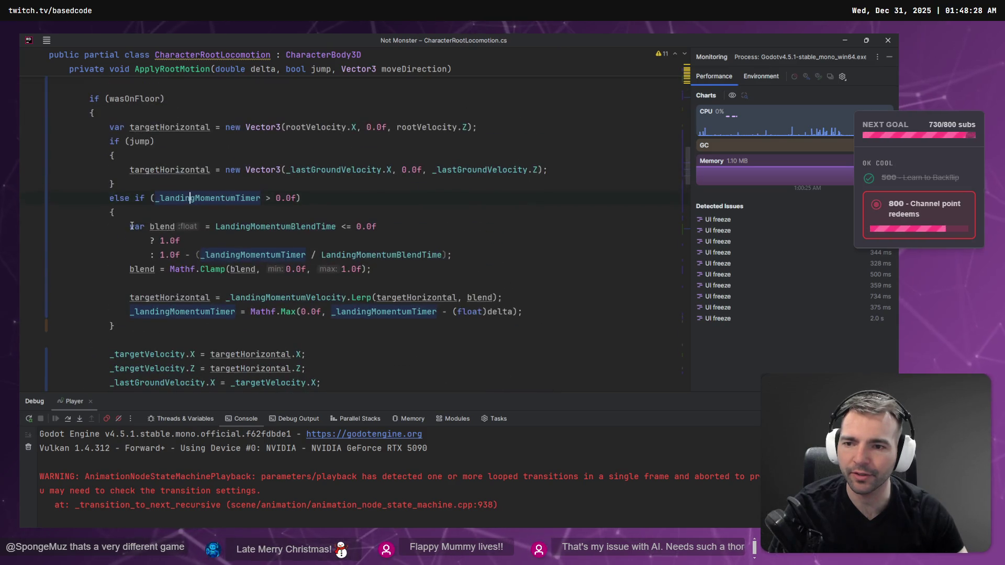
key("alt+Tab")
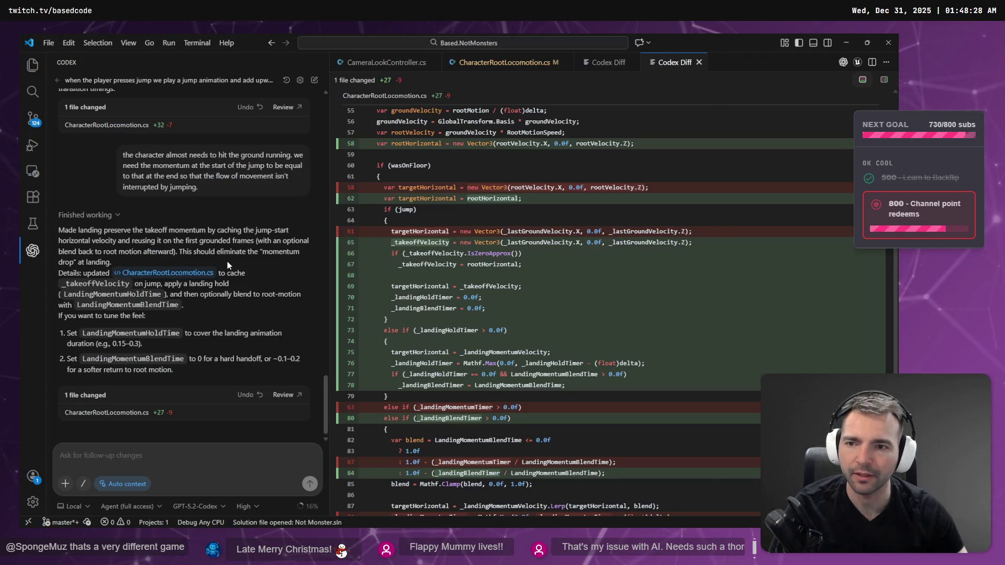
Step: Undo Codex's latest change and check the reverted file in Rider
scroll(189, 264, "up", 3)
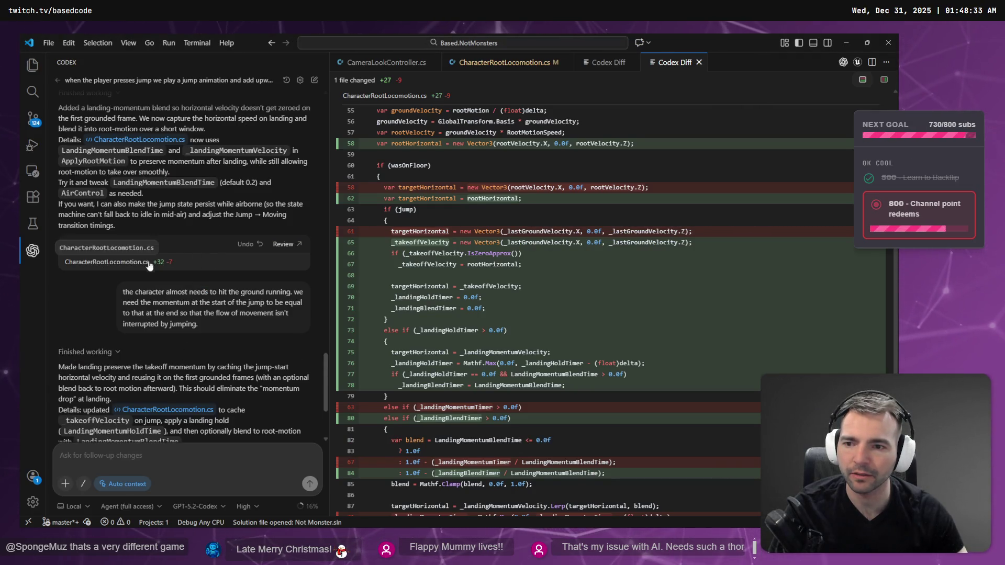
left_click(253, 249)
key("alt+Tab")
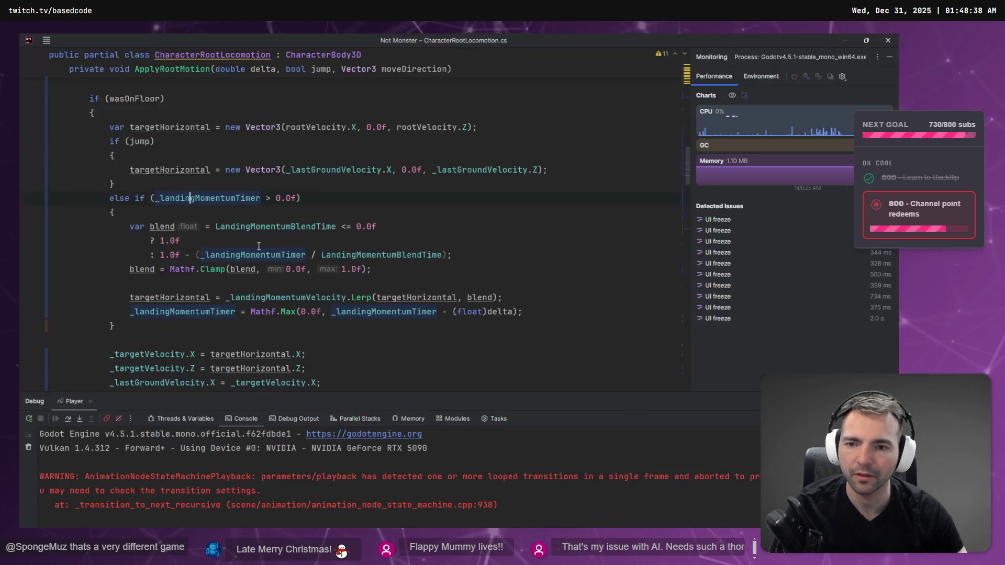
scroll(376, 243, "up", 4)
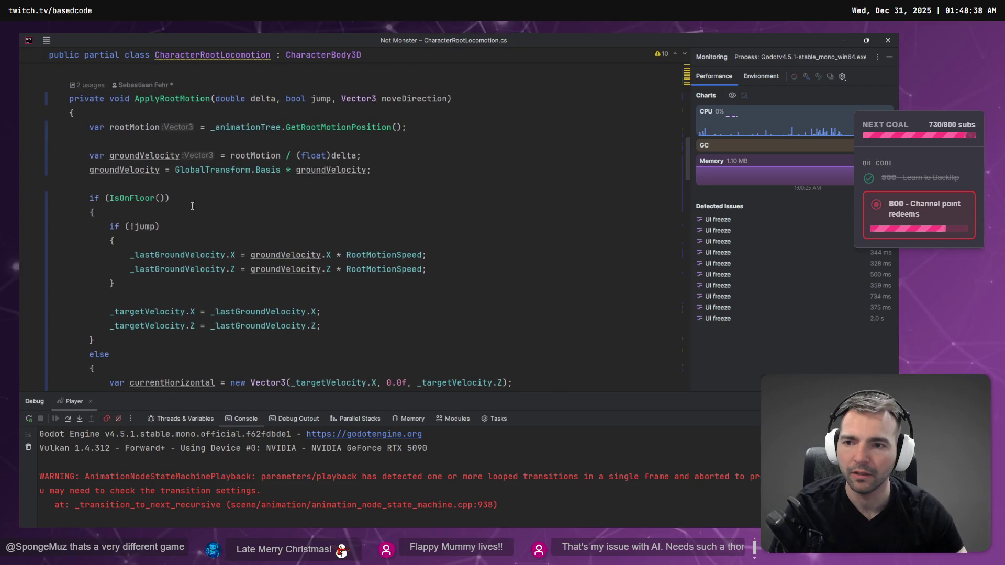
scroll(128, 183, "down", 1)
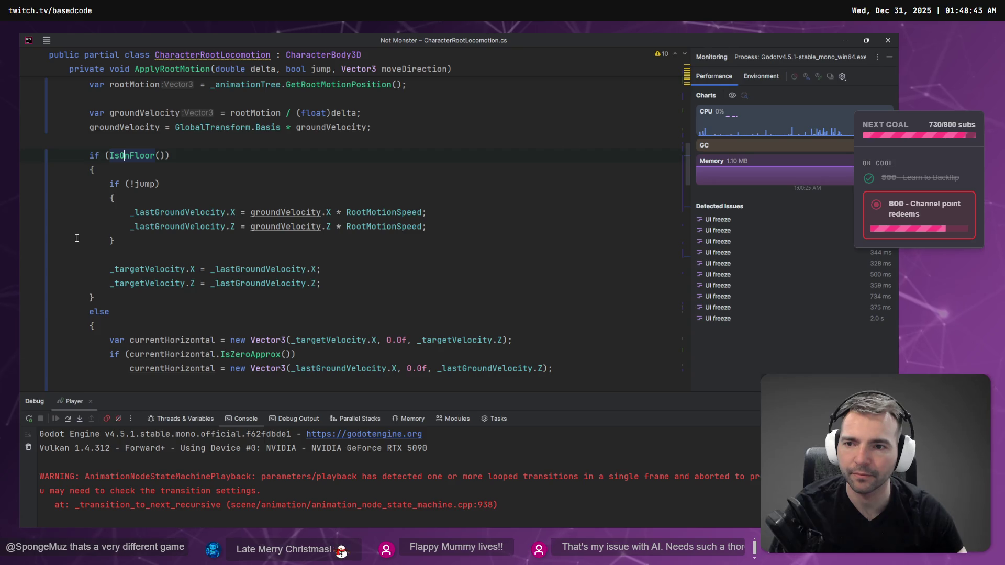
Step: Find the IsOnFloor usages, including SetTreeProperties, and list every GetJumpInput usage
key("ctrl+shift+F7")
key("F3")
key("F3")
scroll(155, 282, "down", 4)
scroll(134, 220, "down", 15)
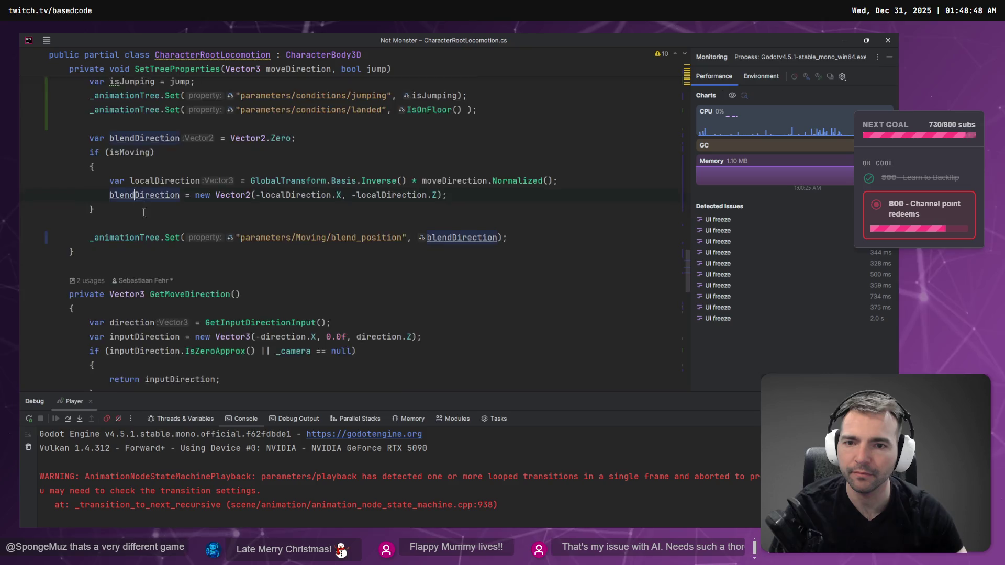
scroll(196, 240, "down", 2)
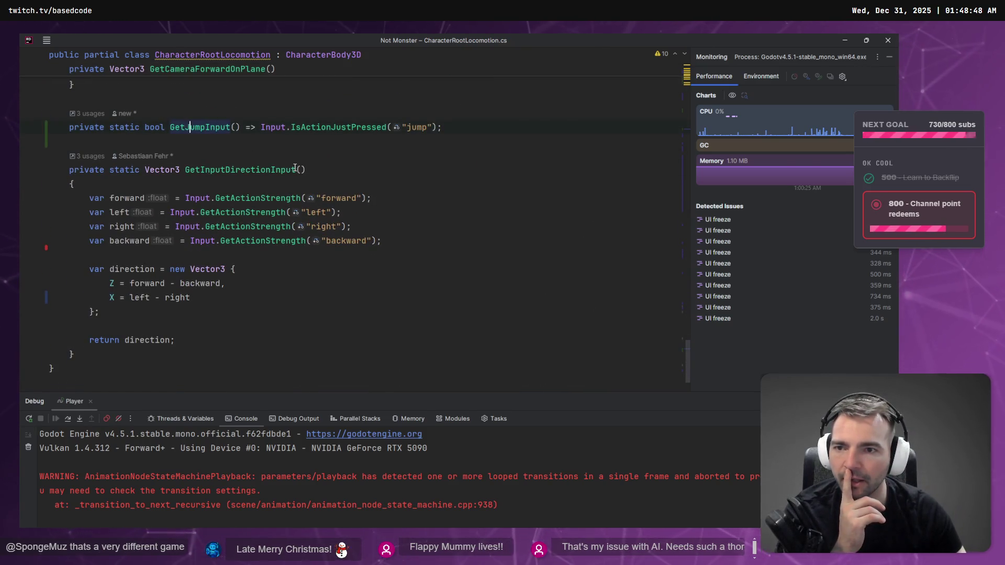
scroll(185, 142, "up", 2)
key("alt+F7")
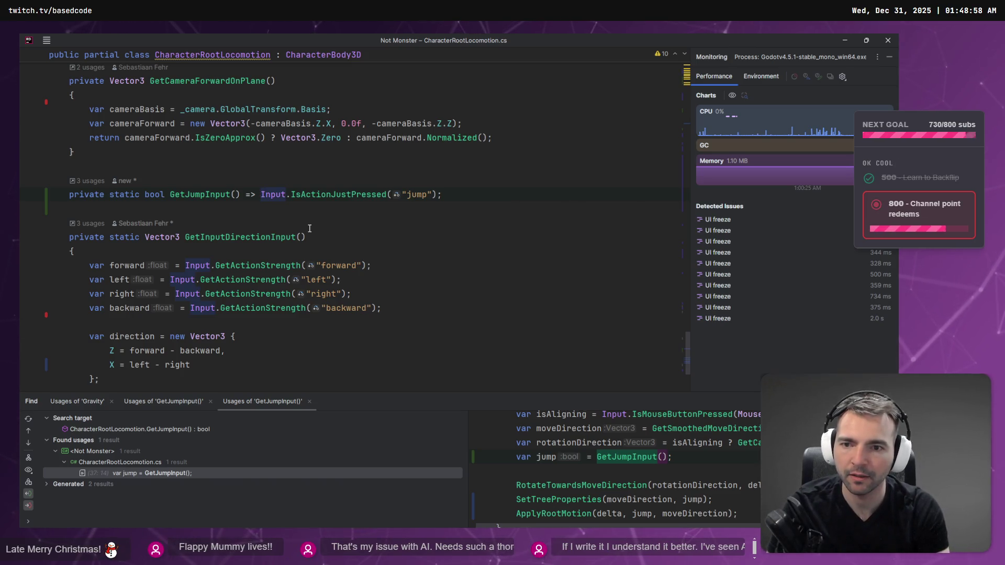
Step: Make GetJumpInput non-static and require IsOnFloor() before Input.IsActionJustPressed("jump")
type("IsOn")
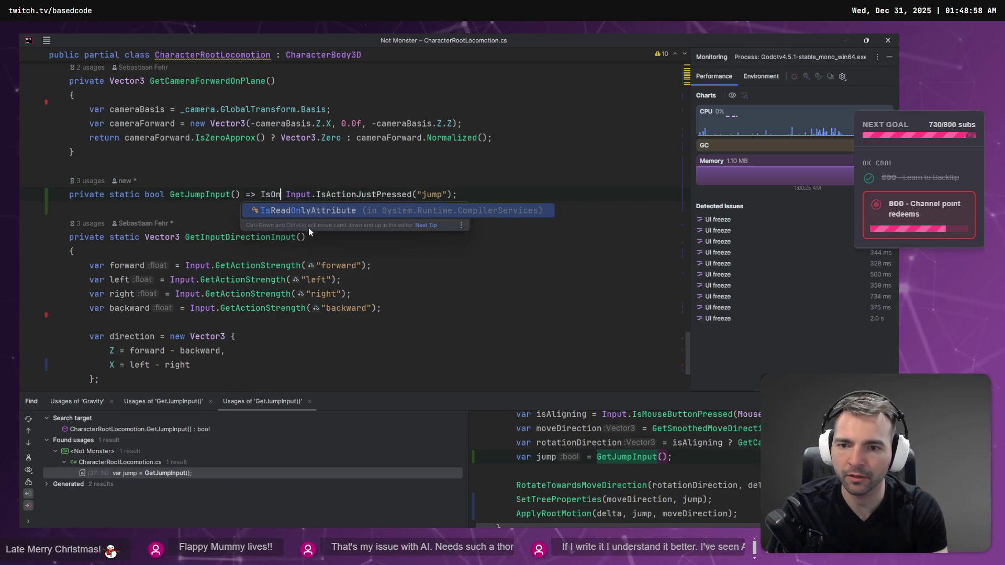
key("BackSpace")
key("BackSpace")
key("BackSpace")
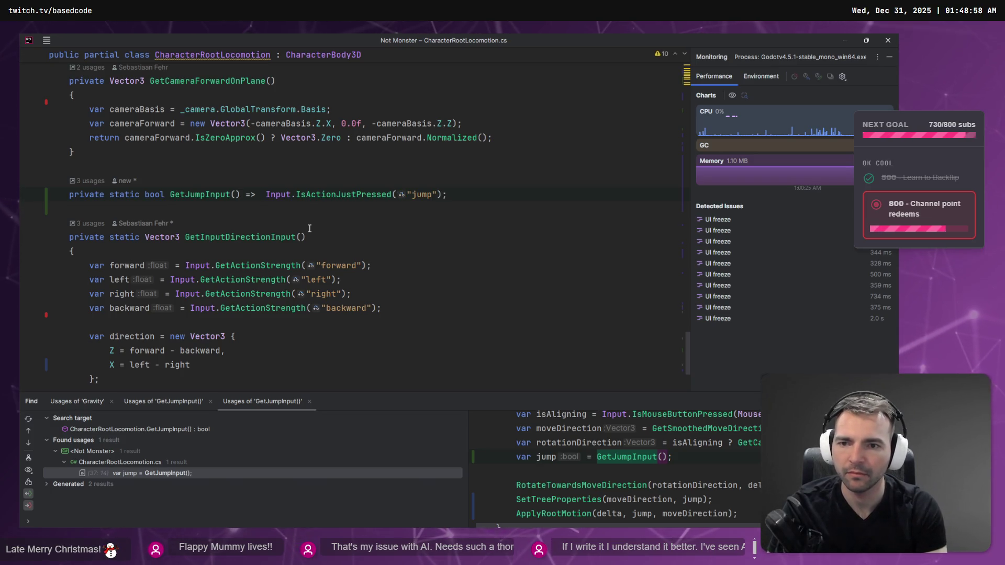
key("super+v")
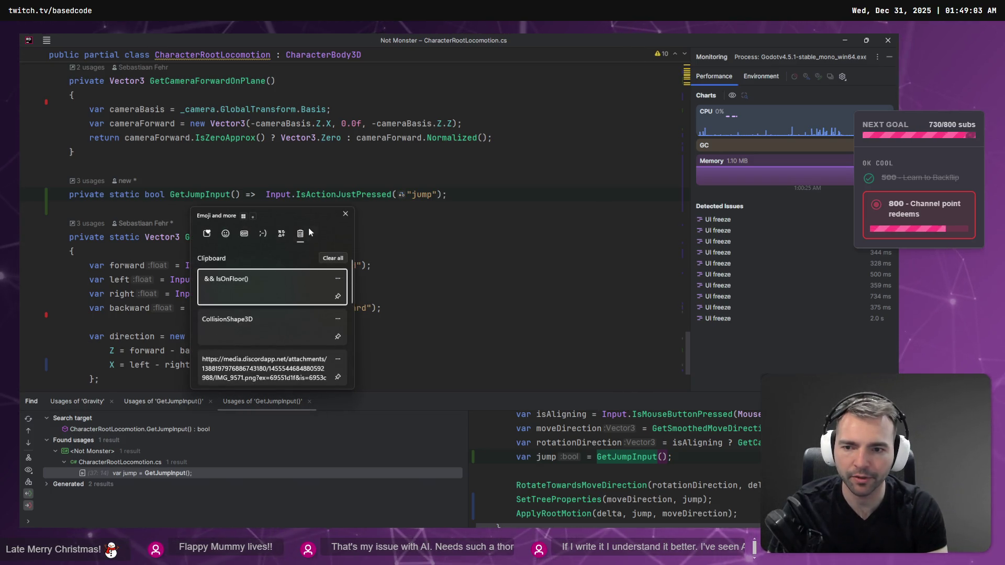
key("Escape")
type("InsOnF")
key("Return")
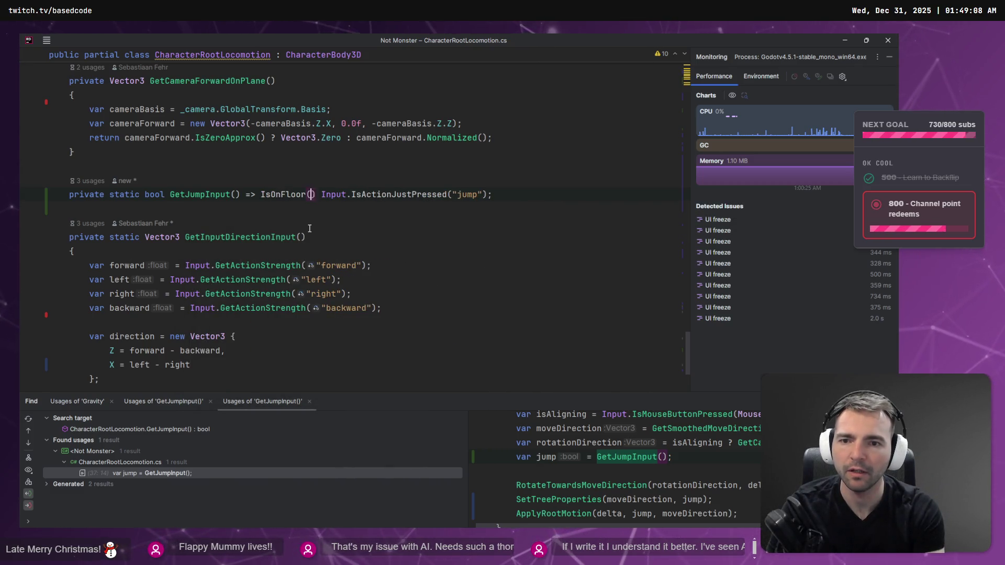
key("Right")
type("^^")
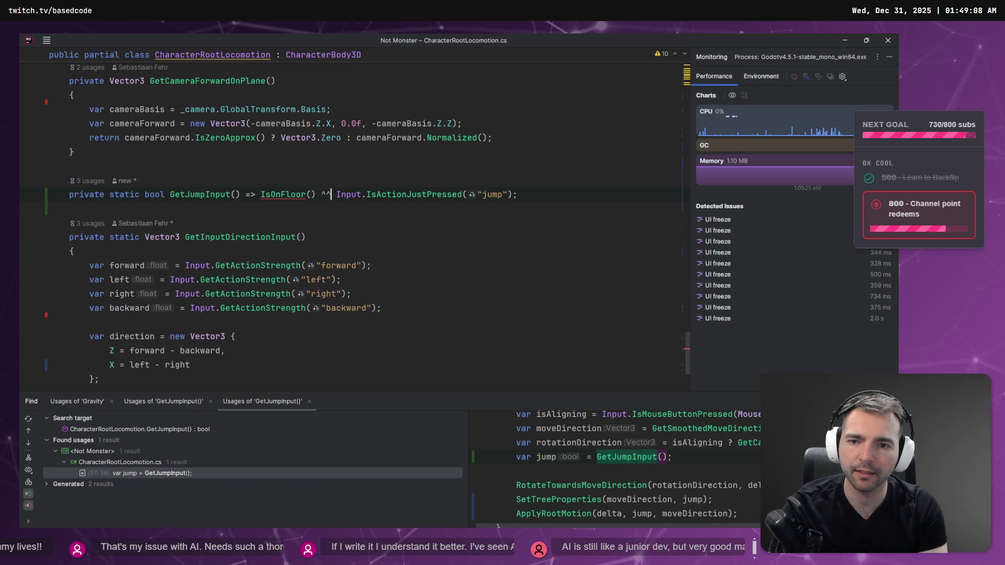
key("BackSpace")
key("BackSpace")
type("&&")
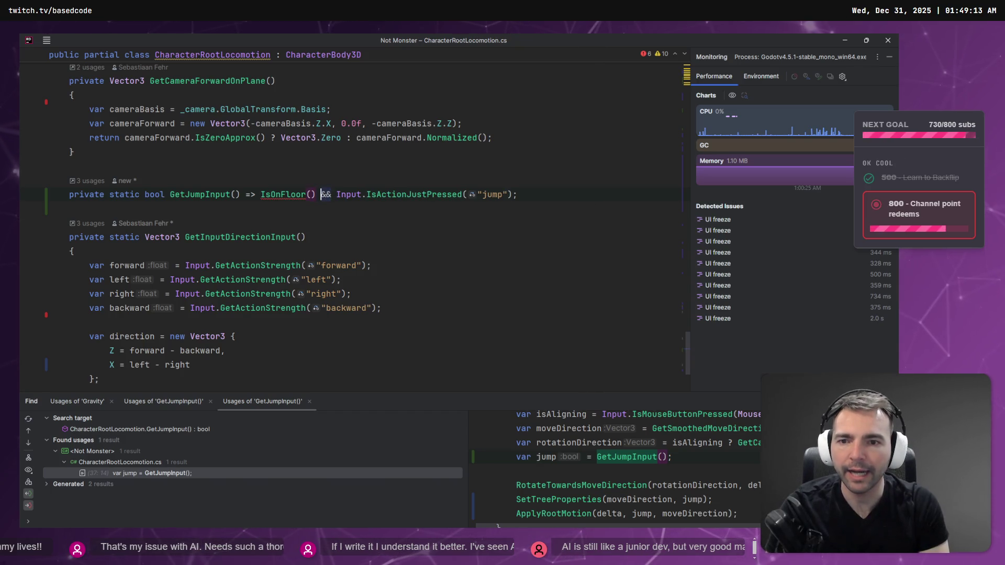
key("ctrl+Left")
key("ctrl+Left")
key("ctrl+Left")
key("ctrl+BackSpace")
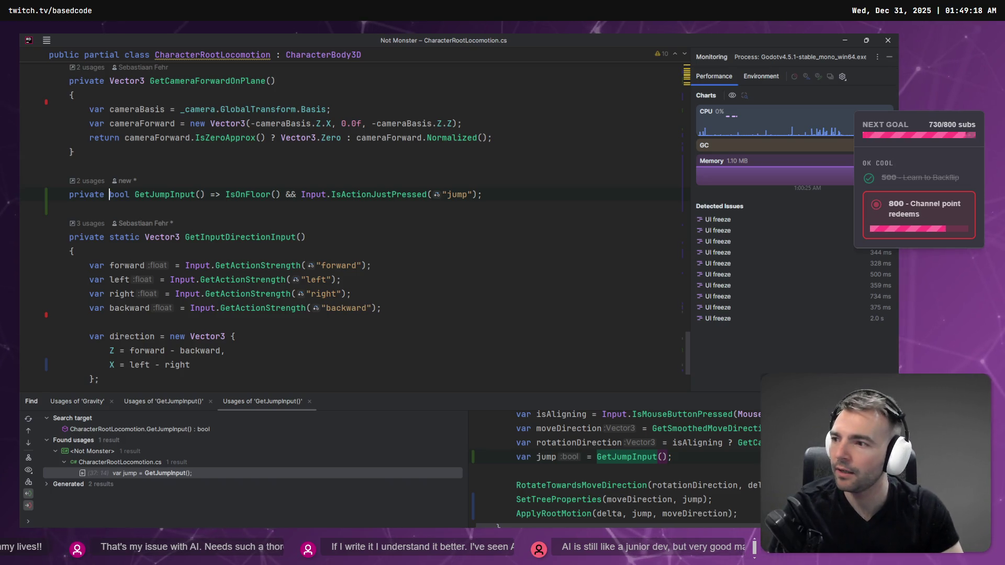
Step: Build and launch the game with F5 to playtest the change
key("alt+Tab")
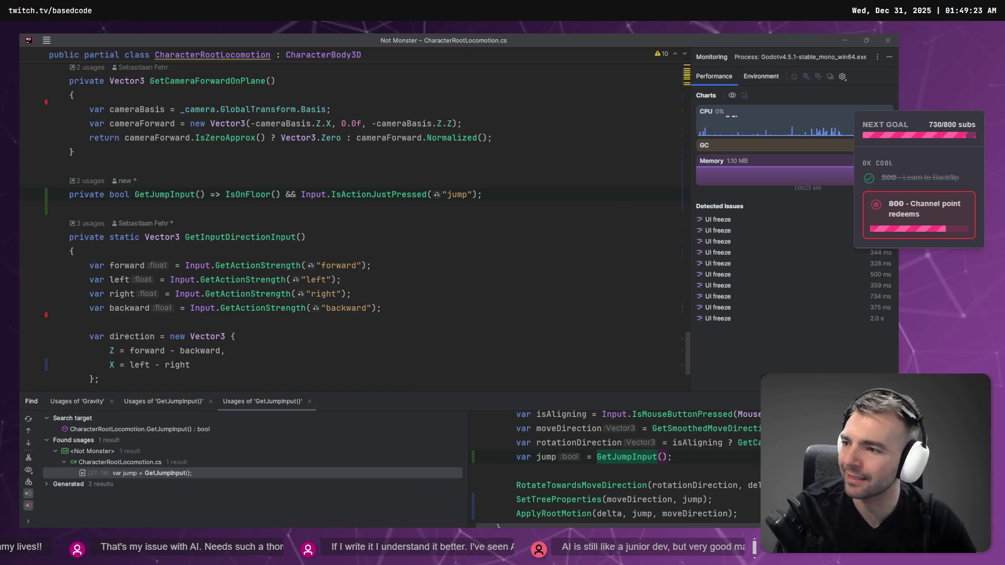
left_click(364, 217)
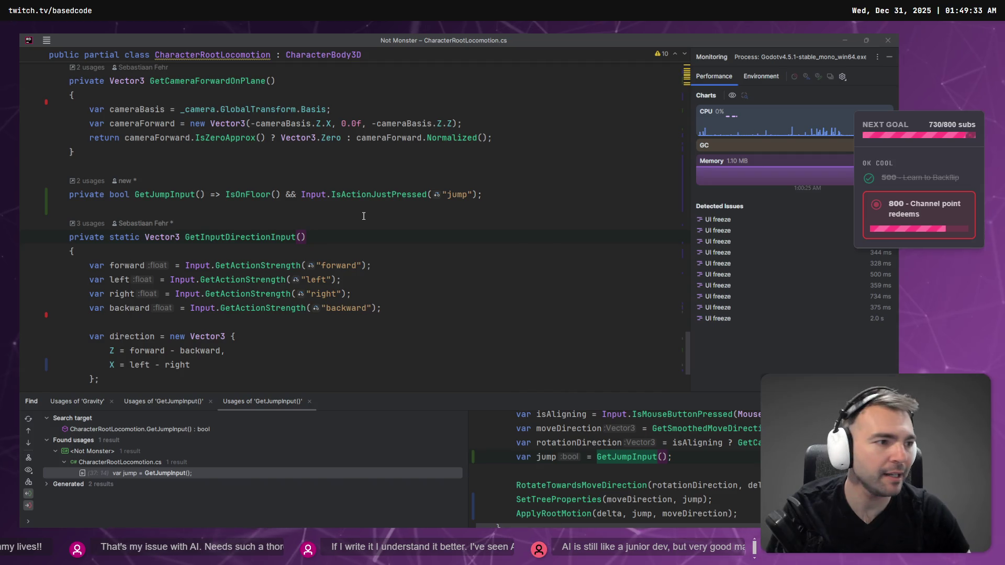
left_click(365, 216)
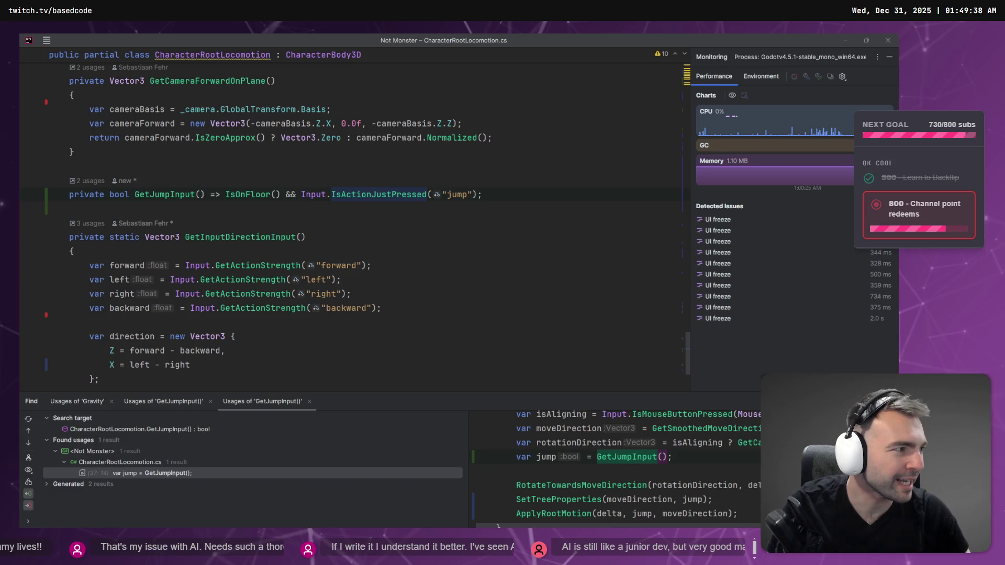
key("F5")
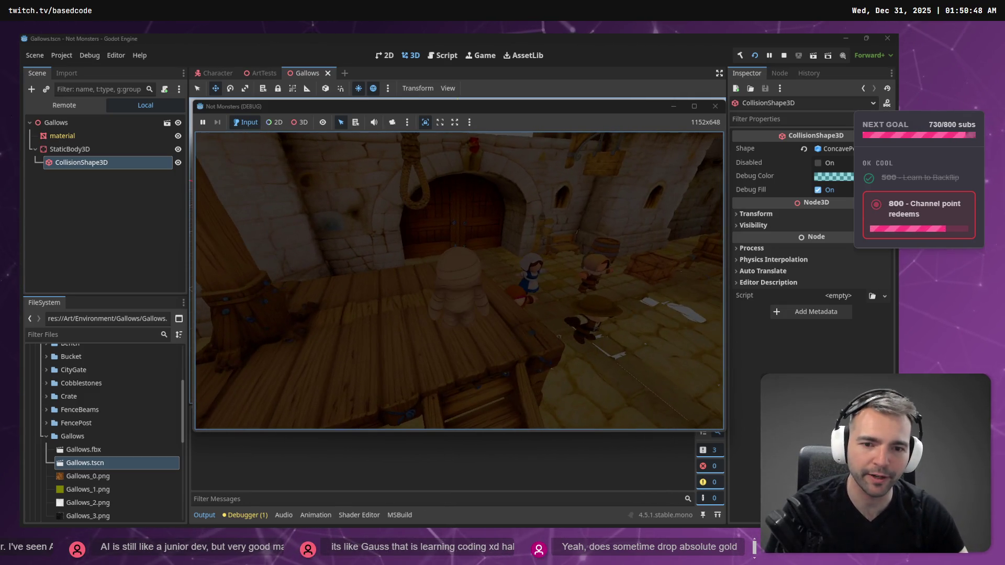
Step: Test jumping in the running Not Monsters build, then stop it with F8
key("F8")
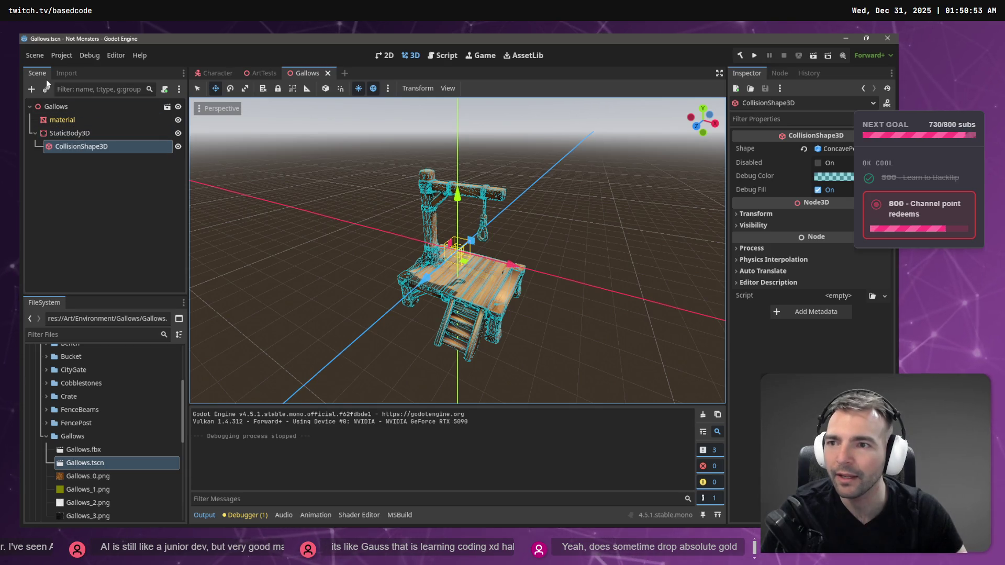
Step: In the ArtTests scene, rename the TownHouse asset folder to TownHouse1
left_click(261, 73)
left_click(267, 230)
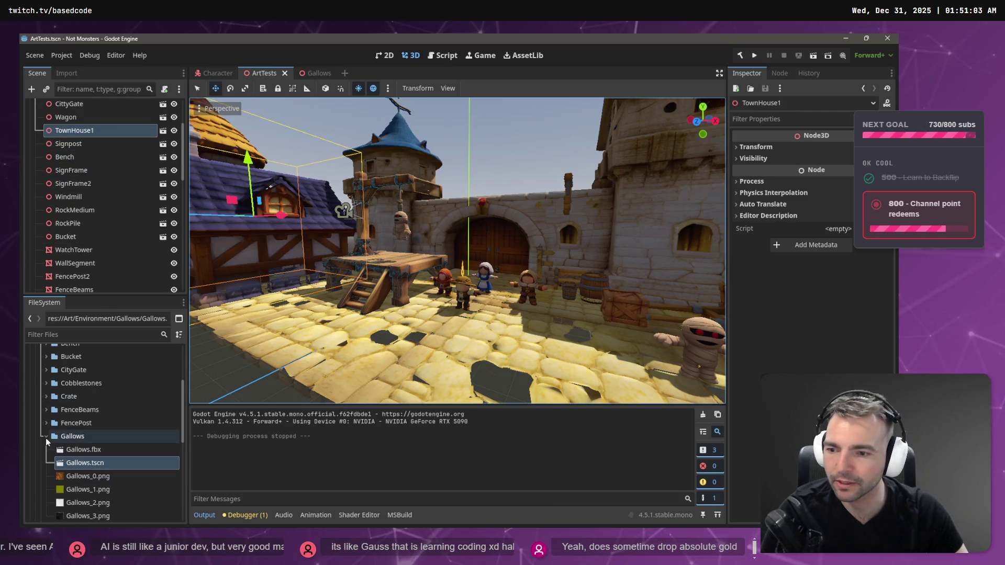
left_click(47, 436)
scroll(54, 443, "down", 5)
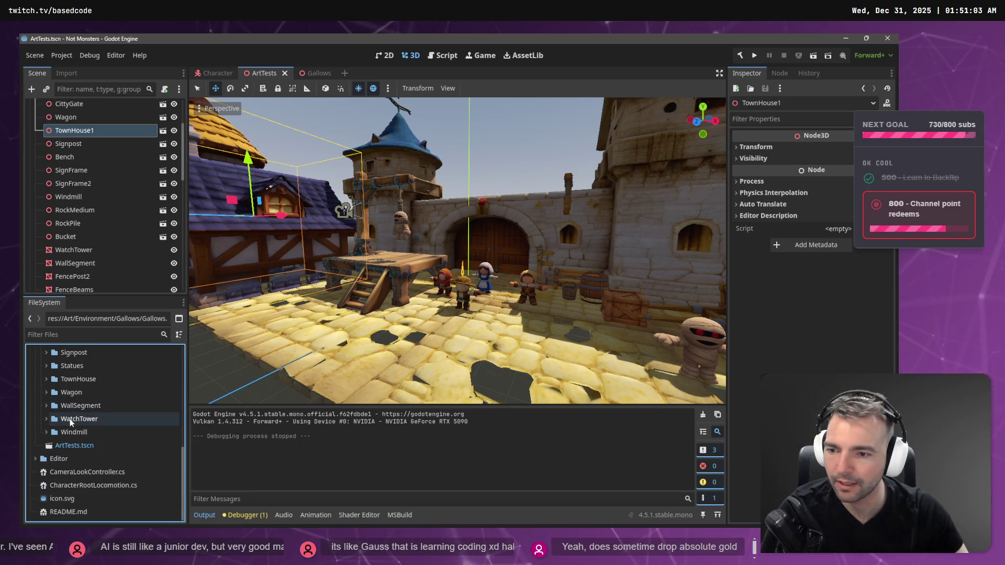
left_click(46, 399)
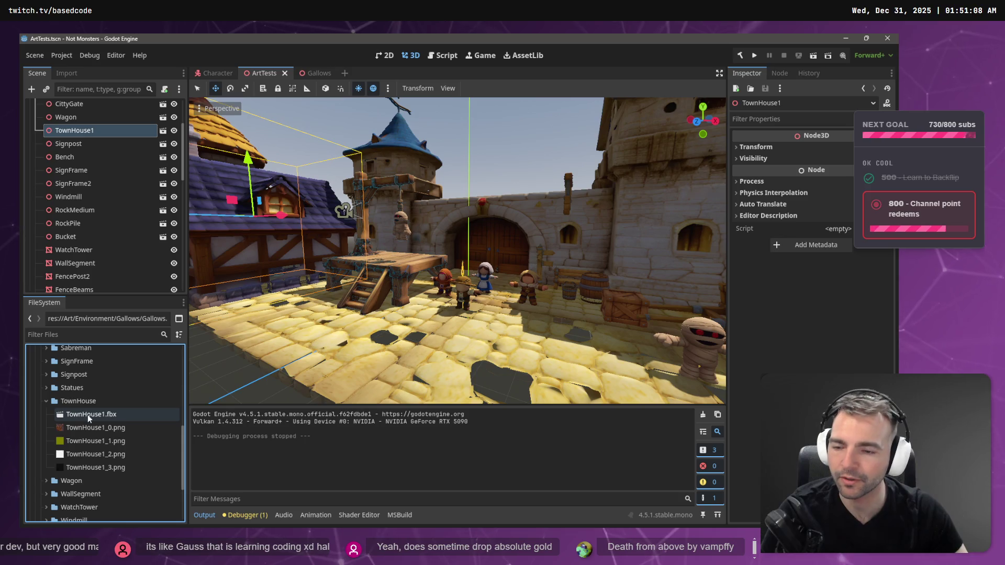
left_click(92, 403)
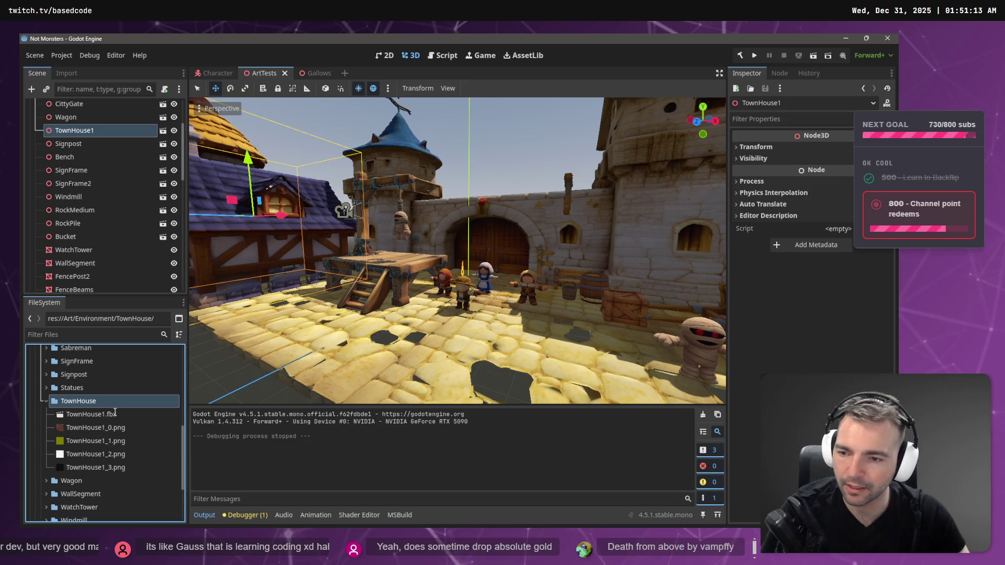
type("1")
key("Return")
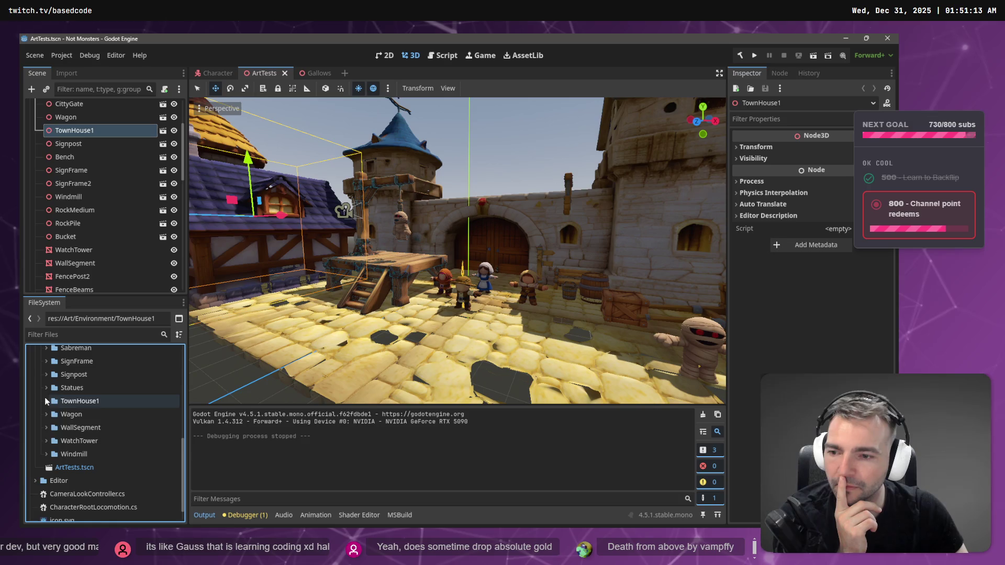
Step: Inspect TownHouse1.fbx's import settings, then create a new inherited scene from it
left_click(46, 401)
right_click(97, 413)
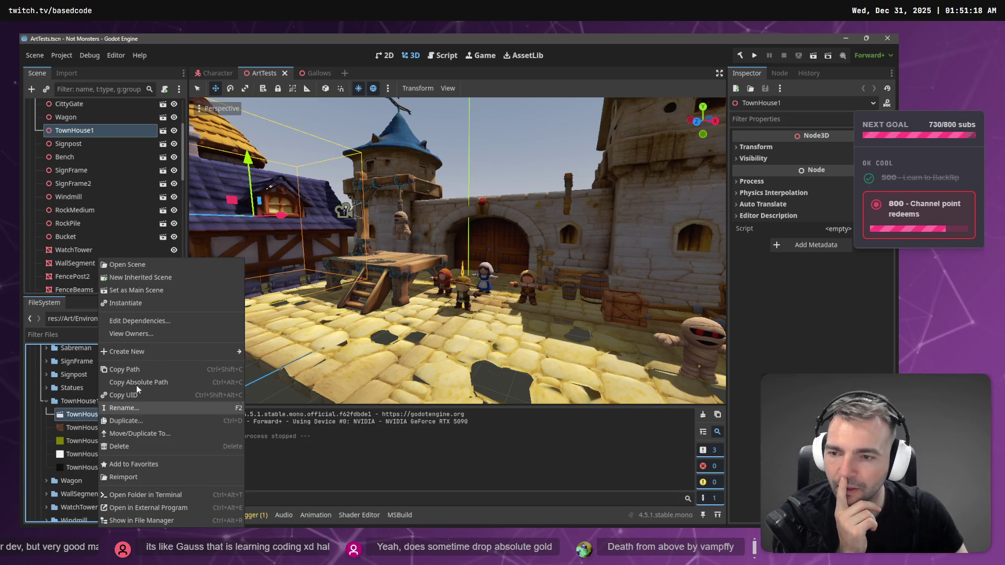
left_click(157, 278)
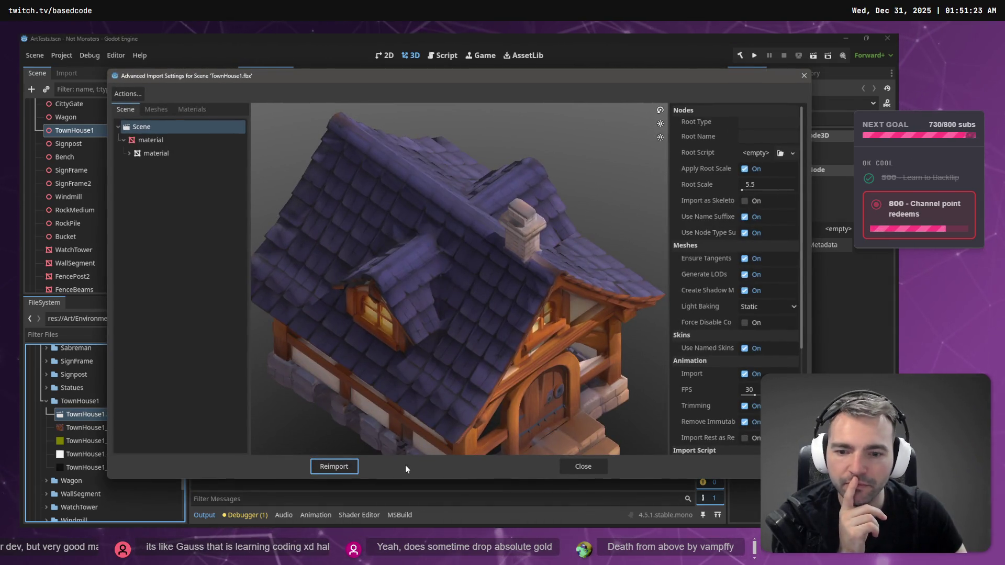
left_click(580, 471)
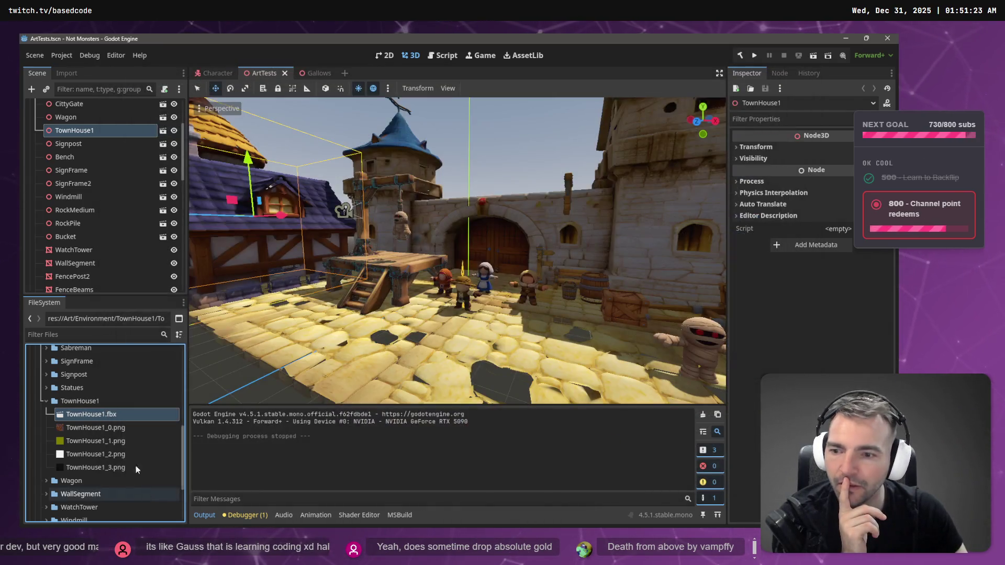
right_click(101, 414)
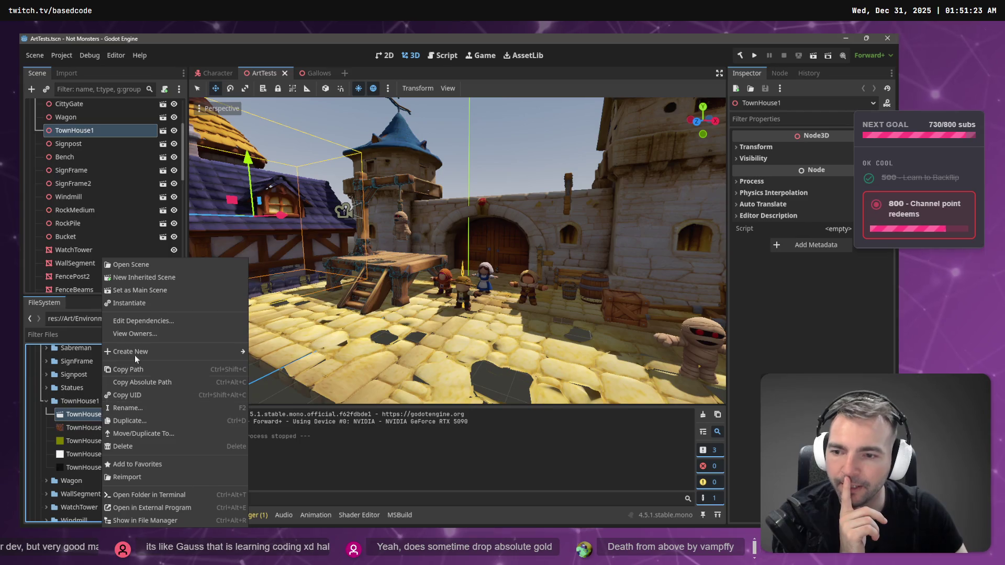
left_click(168, 278)
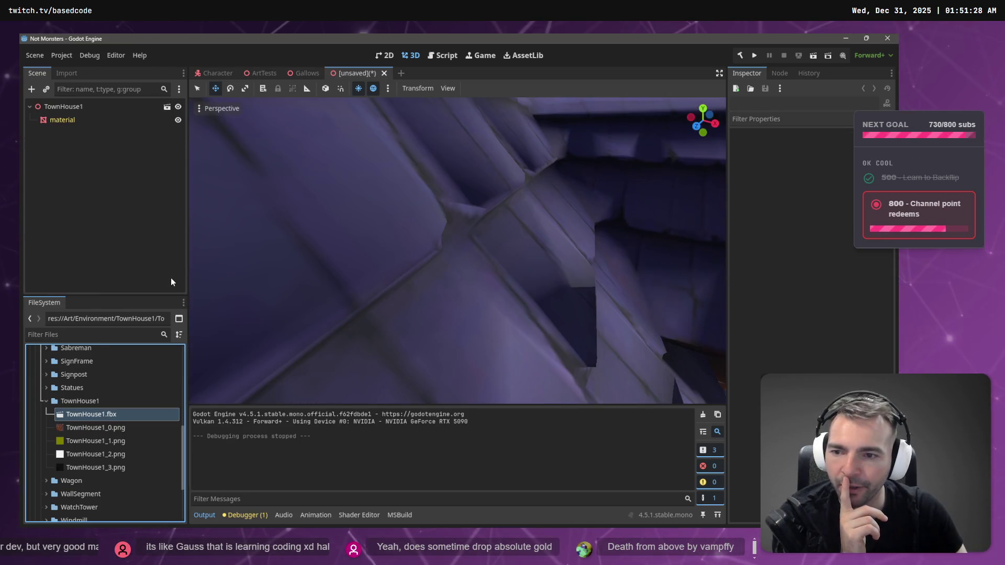
Step: Add a StaticBody3D child under the TownHouse1 root node
left_click(62, 106)
right_click(79, 163)
key("Escape")
key("ctrl+a")
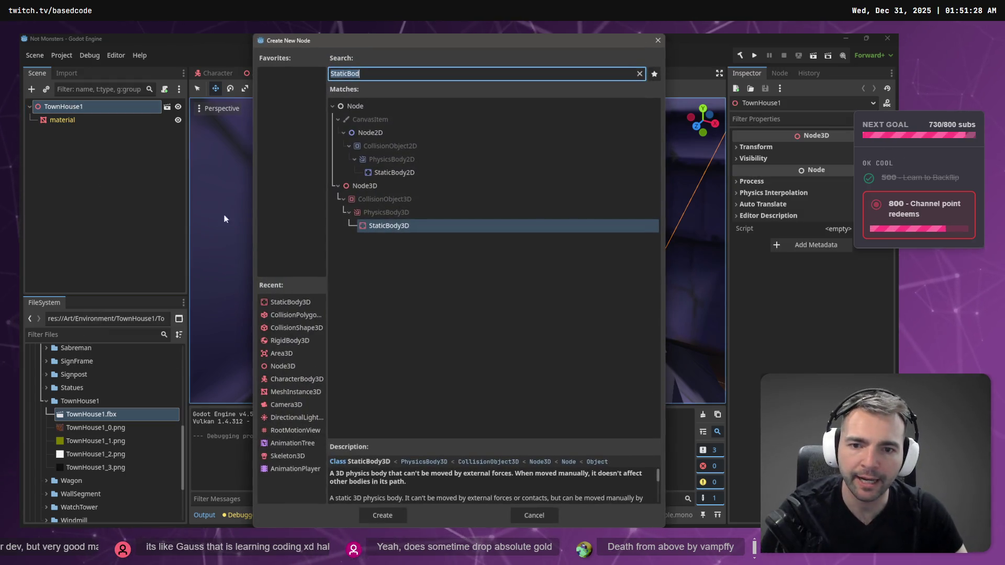
left_click(384, 514)
Step: Search for a collision node under StaticBody3D, then compare against the Gallows scene's collision setup
right_click(67, 139)
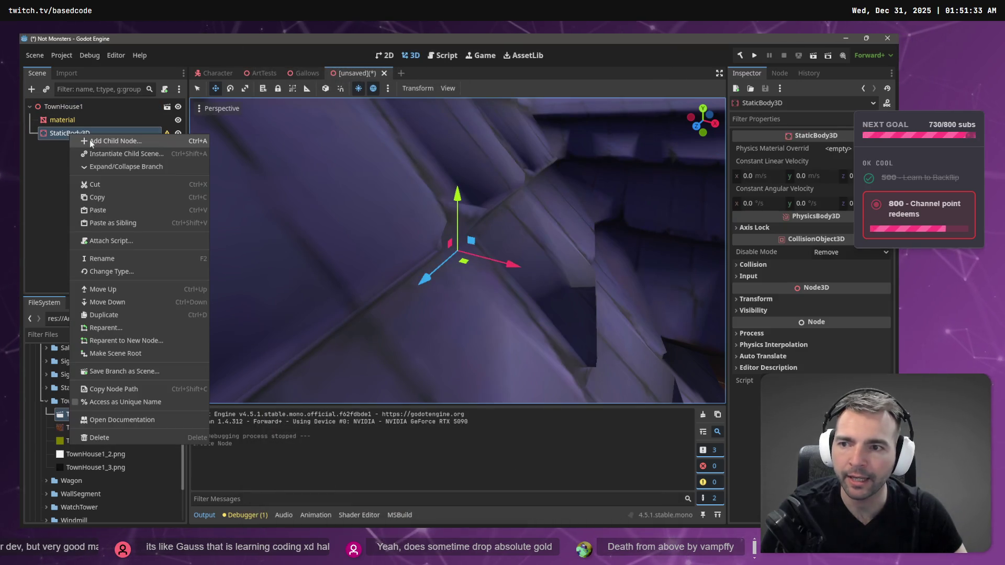
left_click(90, 140)
type("Mesh")
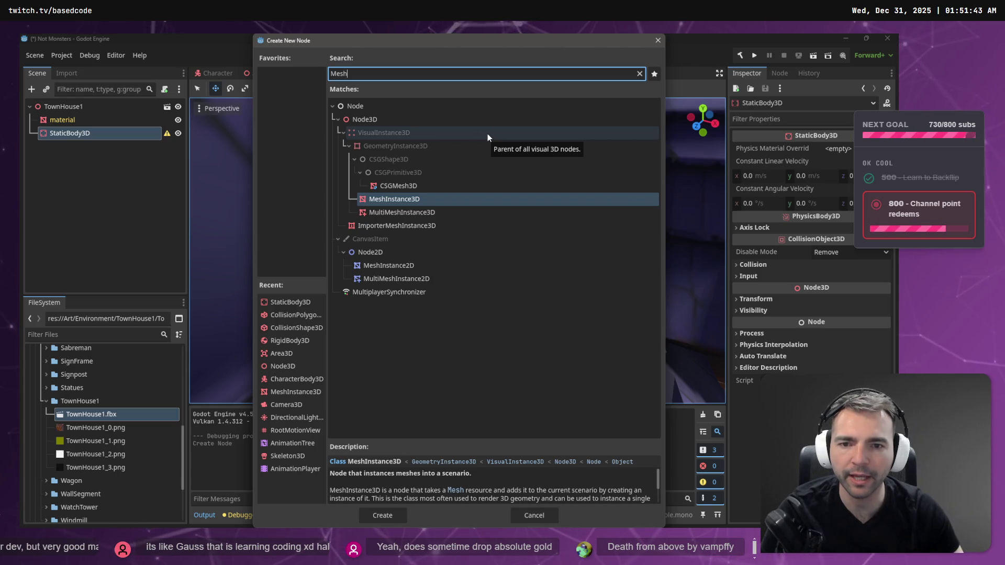
key("ctrl+a")
key("BackSpace")
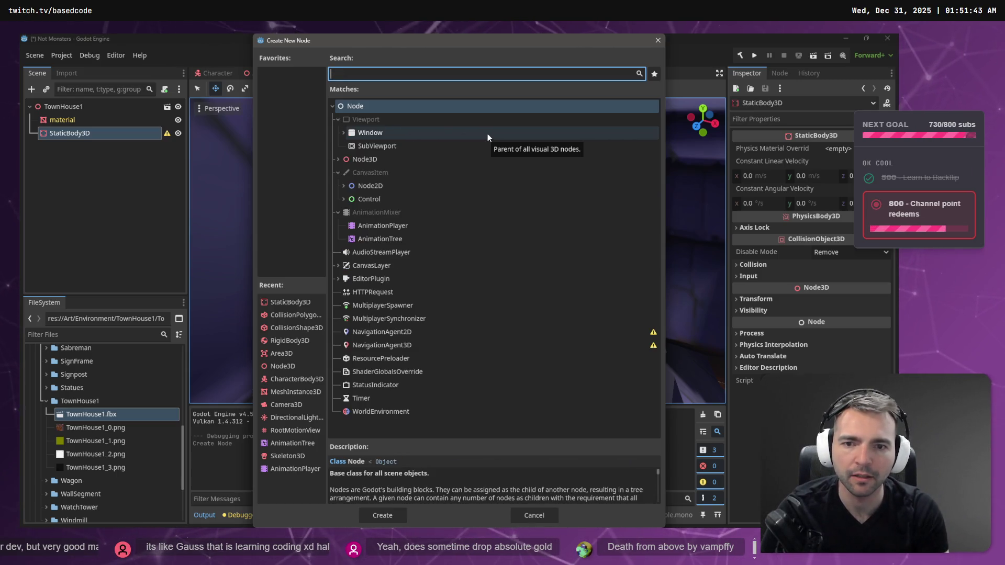
type("collide")
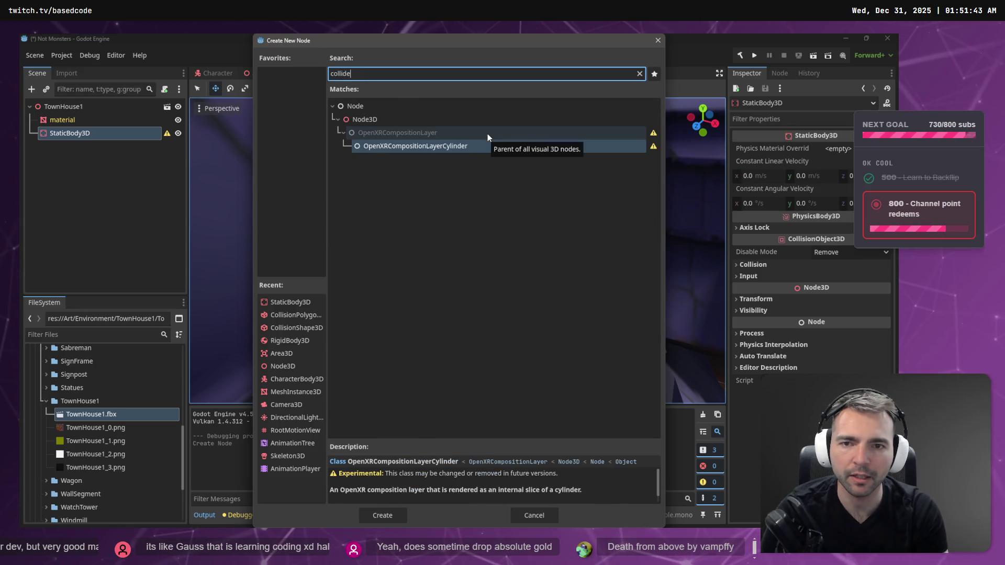
key("BackSpace")
key("BackSpace")
type("s")
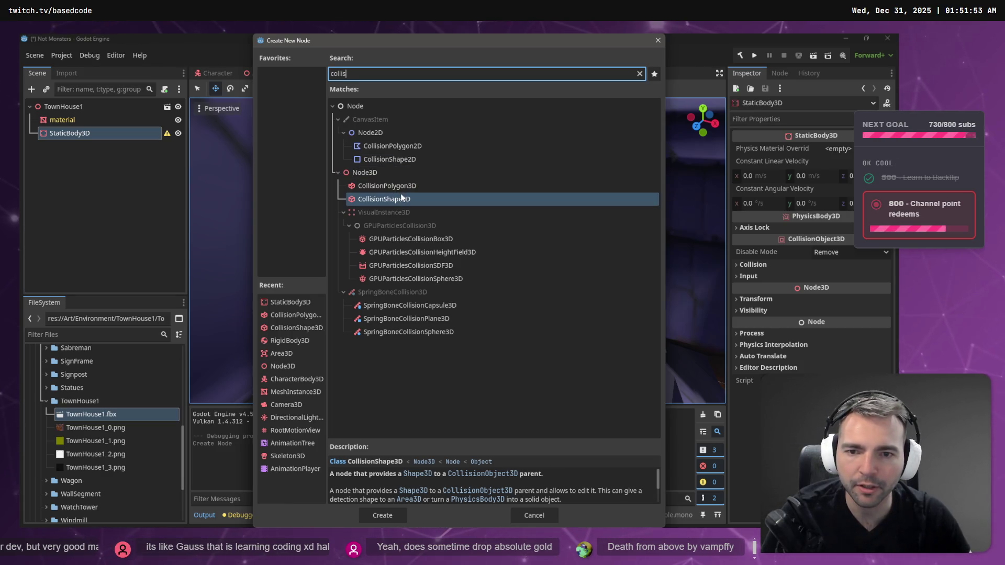
key("Escape")
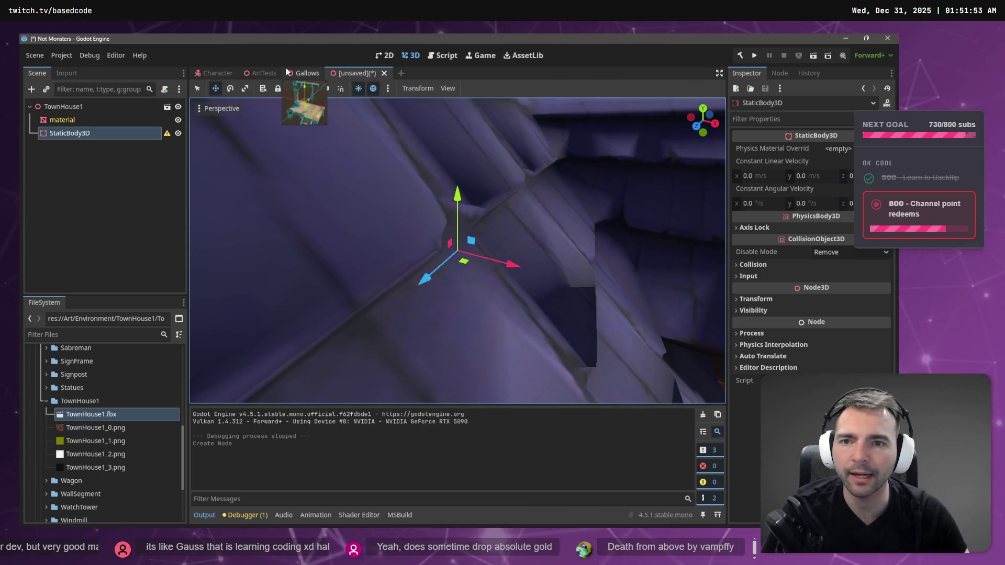
left_click(303, 73)
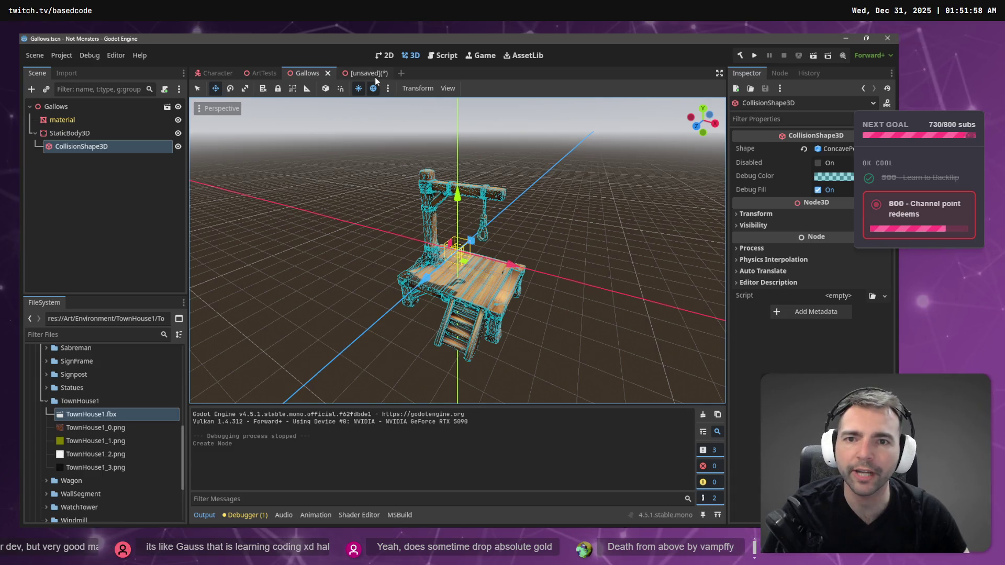
left_click(369, 73)
Step: Add a CollisionShape3D as a child of the StaticBody3D
right_click(95, 130)
left_click(128, 136)
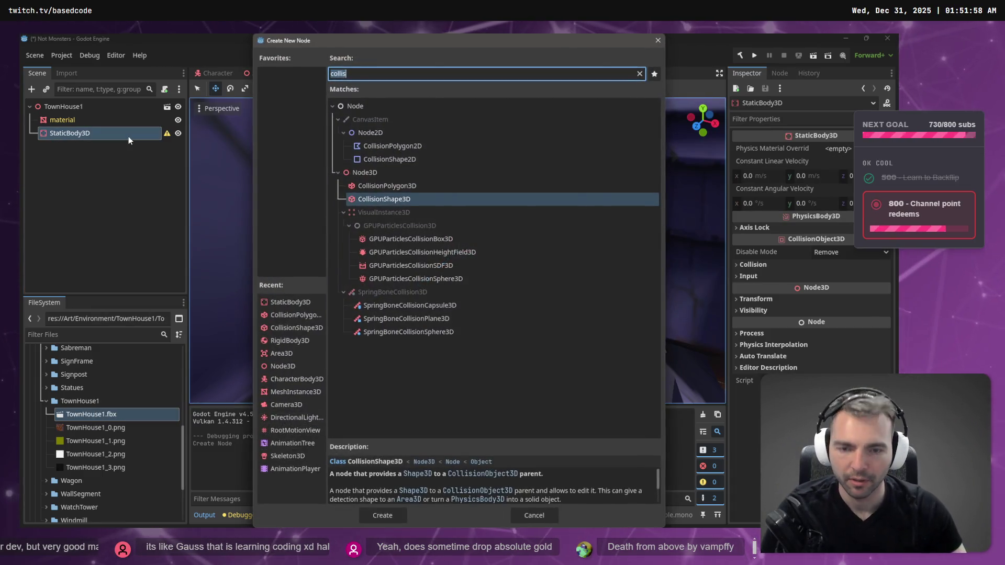
type("Collision")
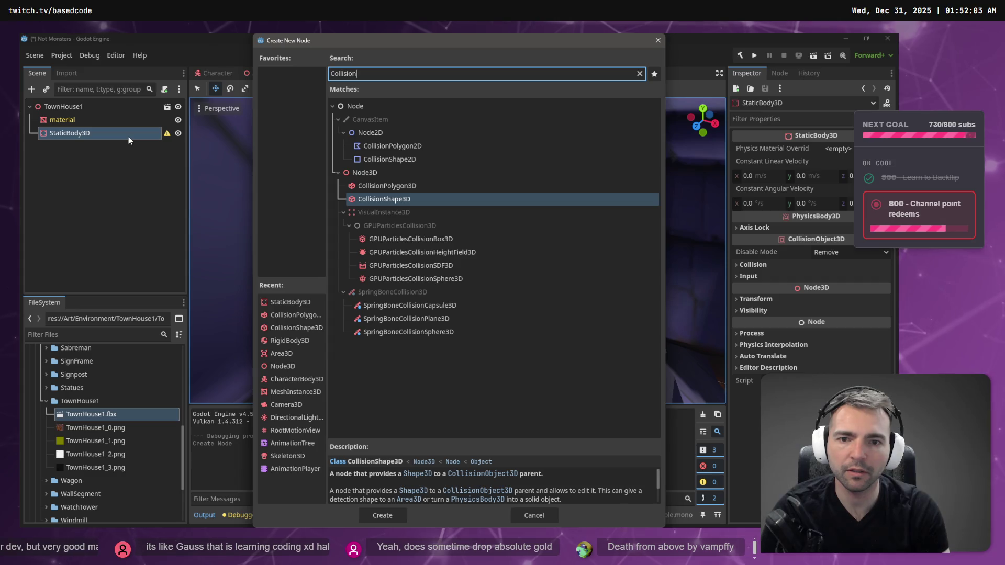
key("Return")
Step: Select the house's mesh node and look at its Mesh collision-generation options
scroll(460, 226, "down", 5)
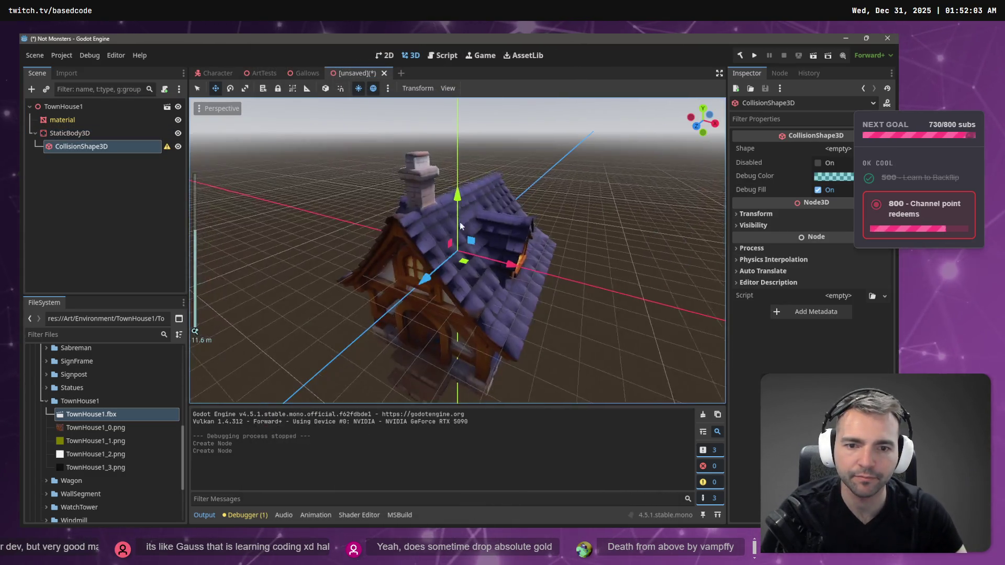
scroll(460, 227, "down", 2)
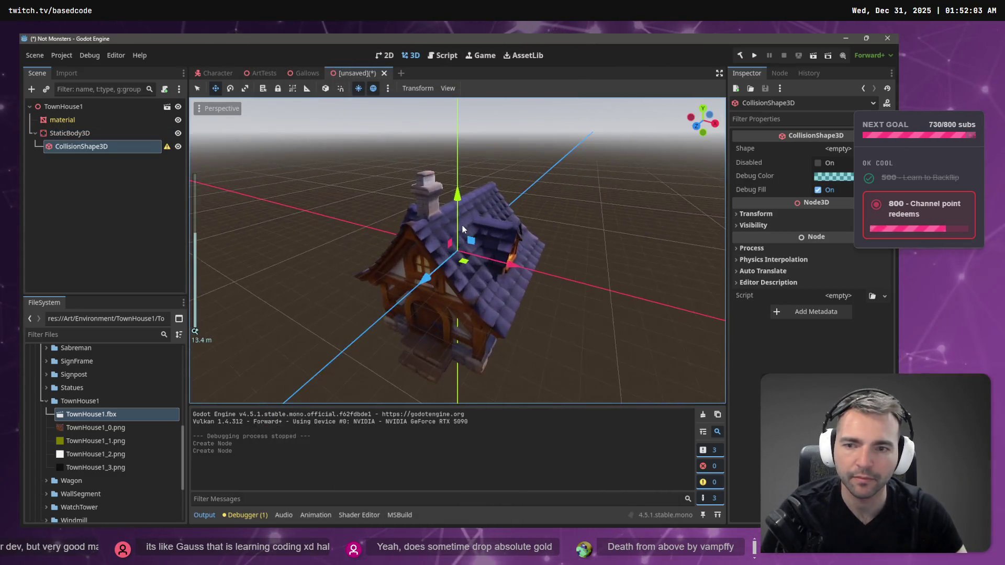
left_click(80, 108)
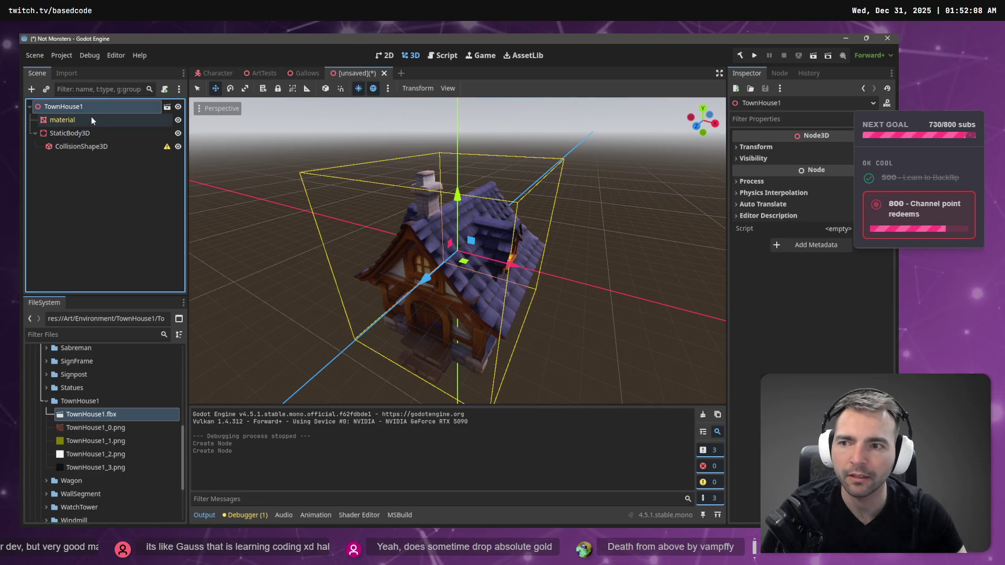
left_click(91, 118)
left_click(479, 88)
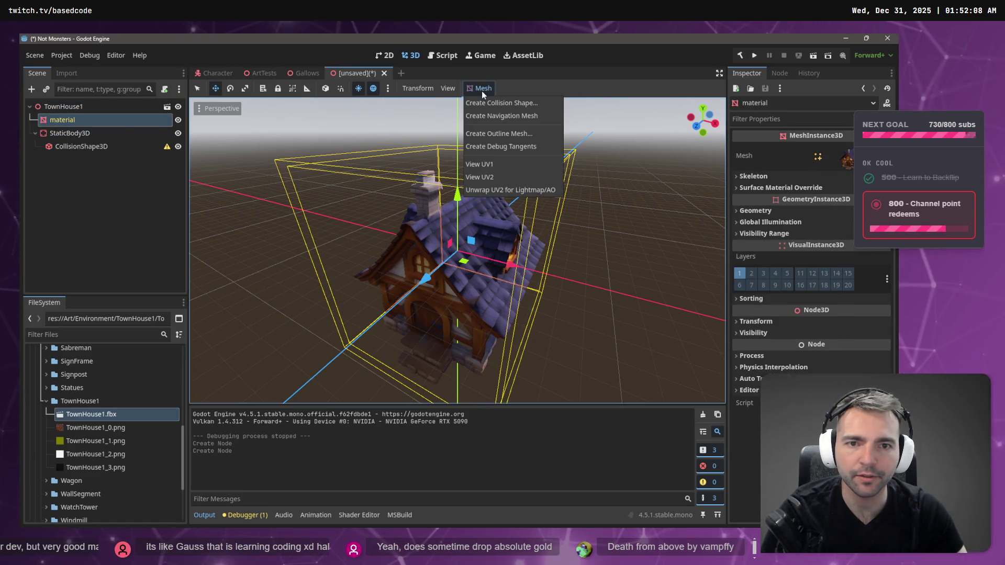
Step: Replace the empty CollisionShape3D with a trimesh sibling collision from the mesh, moved under StaticBody3D
left_click(100, 150)
left_click(97, 146)
key("Delete")
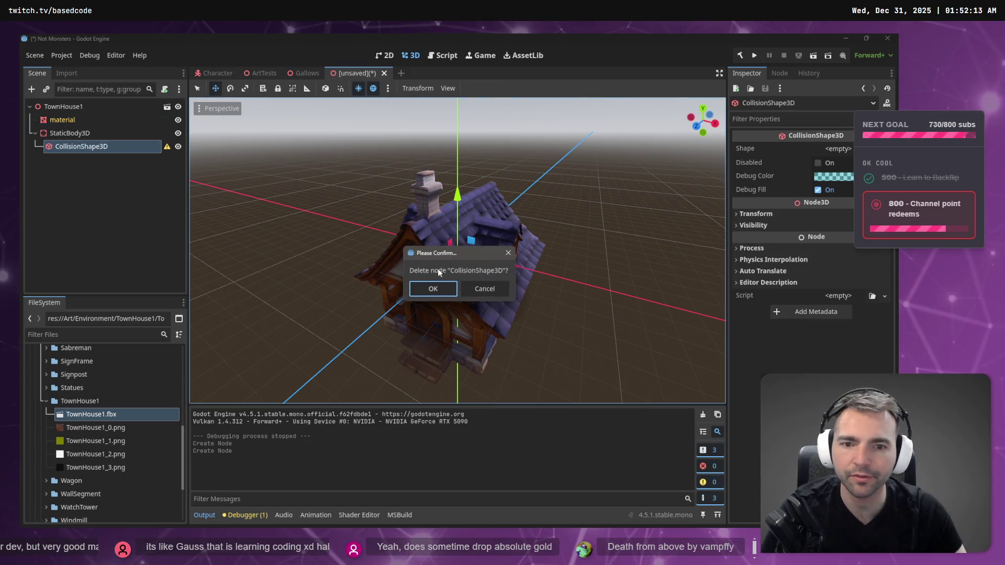
left_click(432, 288)
left_click(97, 120)
left_click(479, 88)
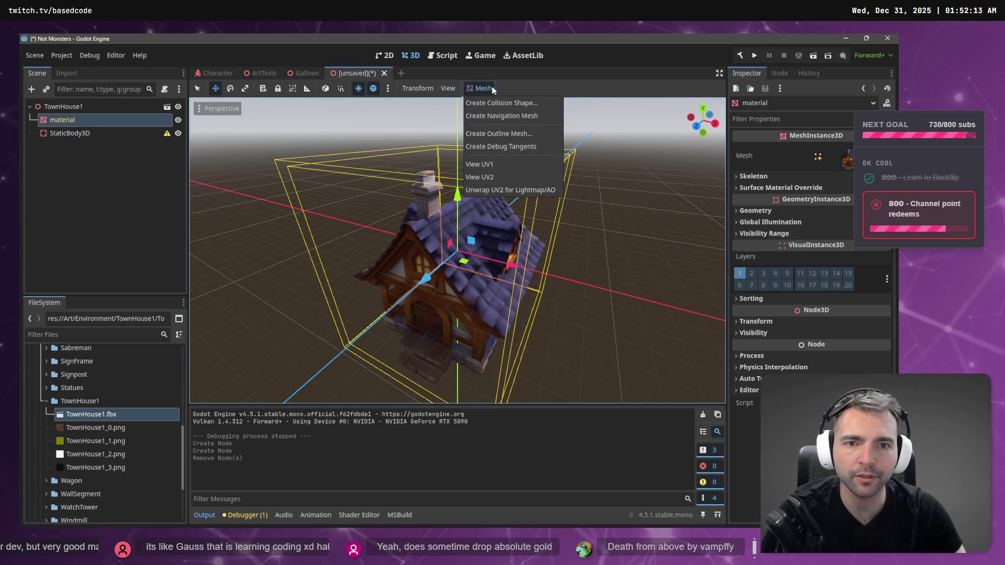
left_click(534, 103)
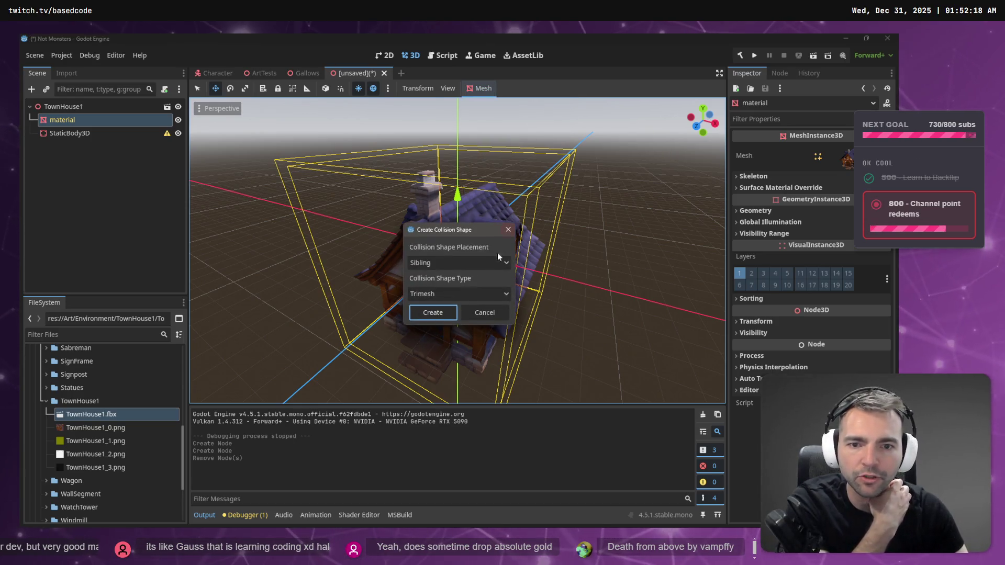
left_click(437, 316)
left_click_drag(78, 133, 84, 146)
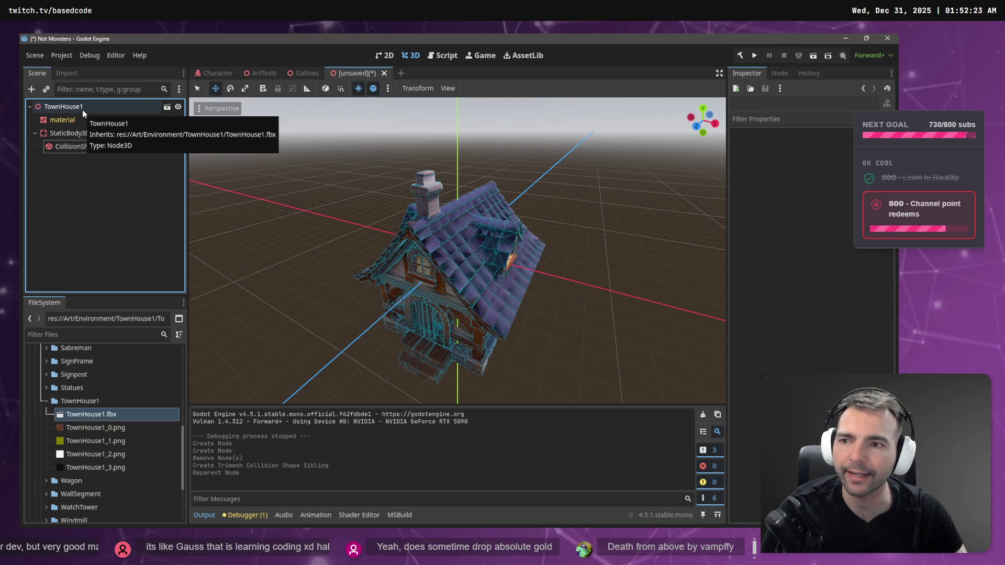
Step: Save the scene as TownHouse1.tscn in a TownHouse1 folder and return to ArtTests
key("ctrl+s")
double_click(522, 126)
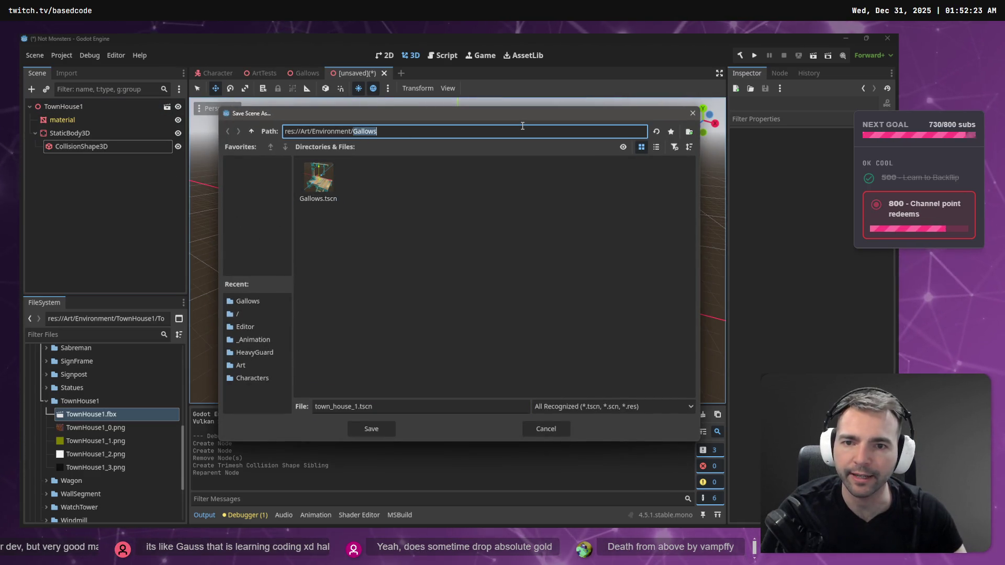
type("TownHouse1")
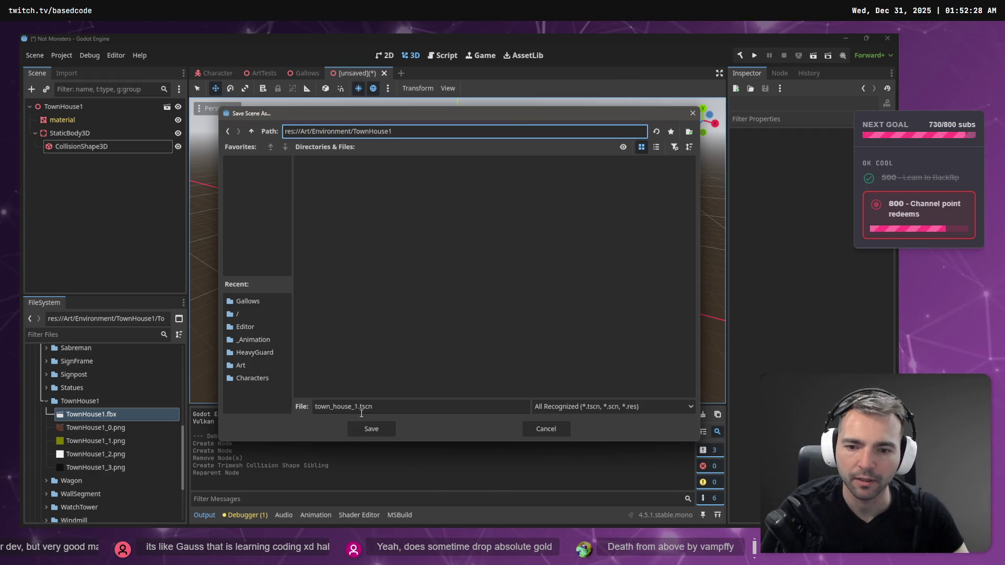
double_click(361, 408)
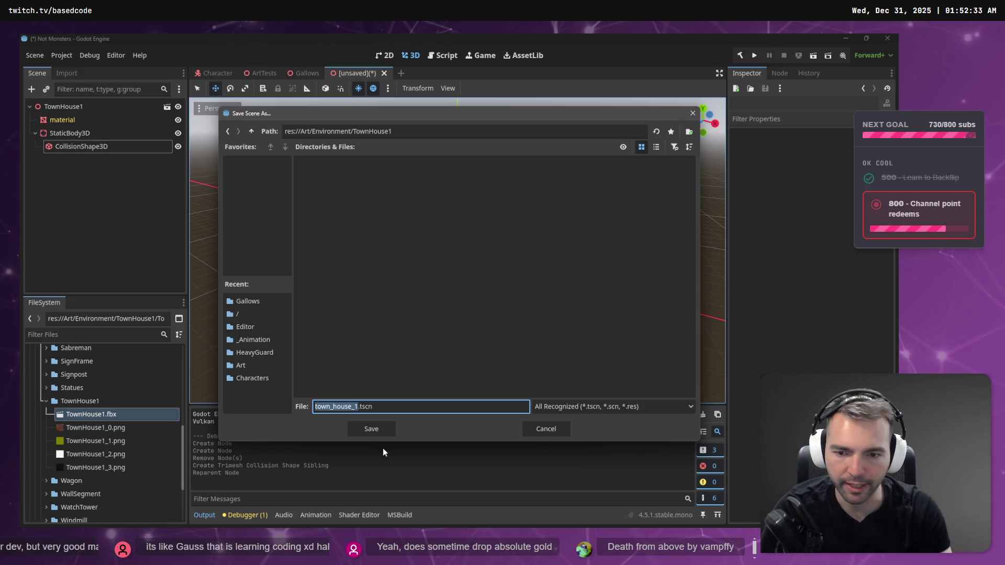
type("TownHouse")
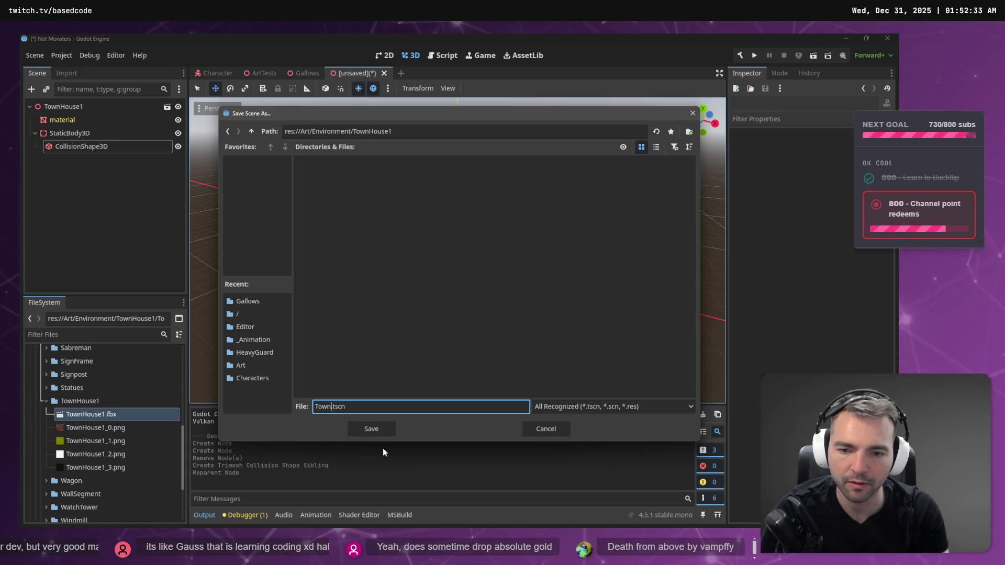
type("1")
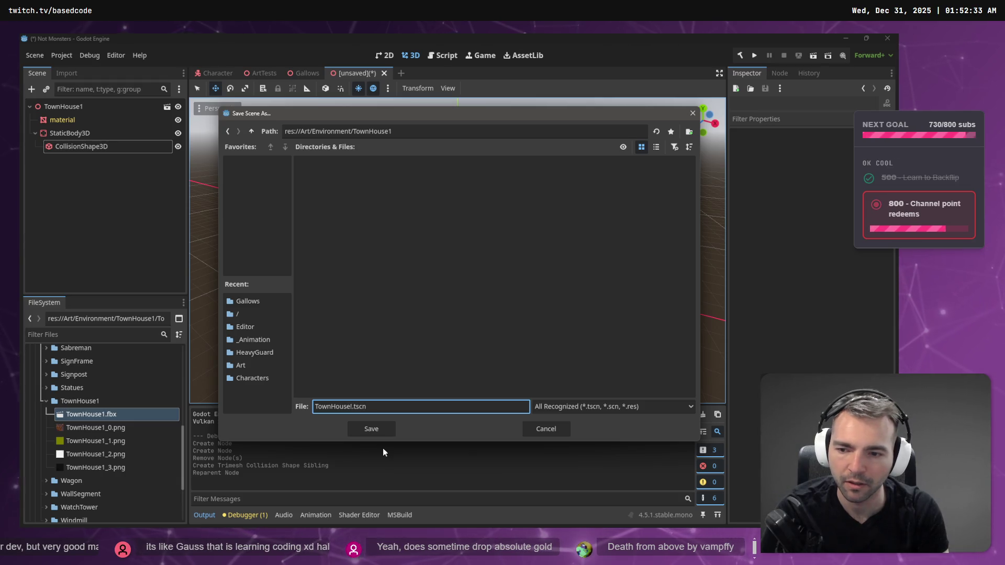
key("Return")
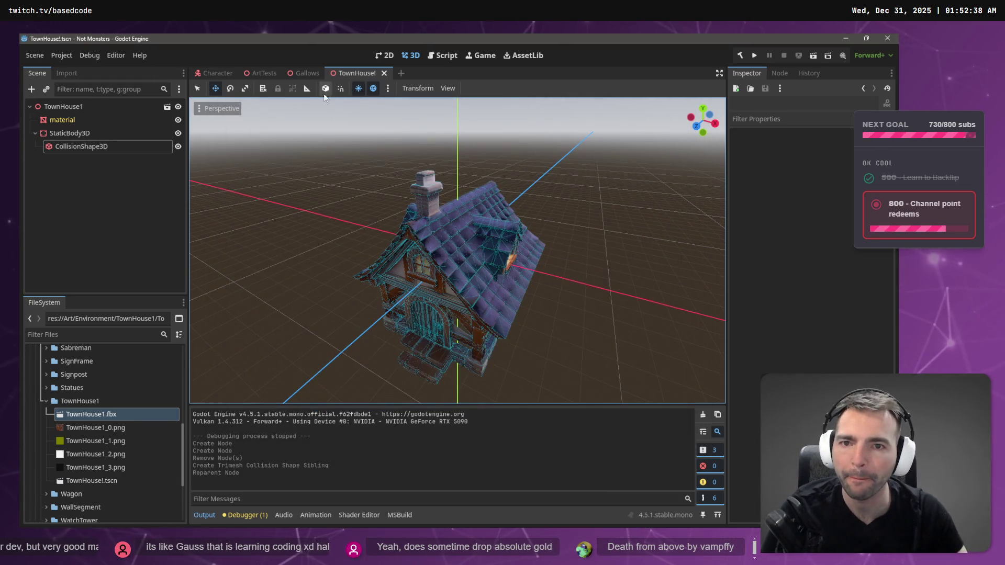
left_click(256, 77)
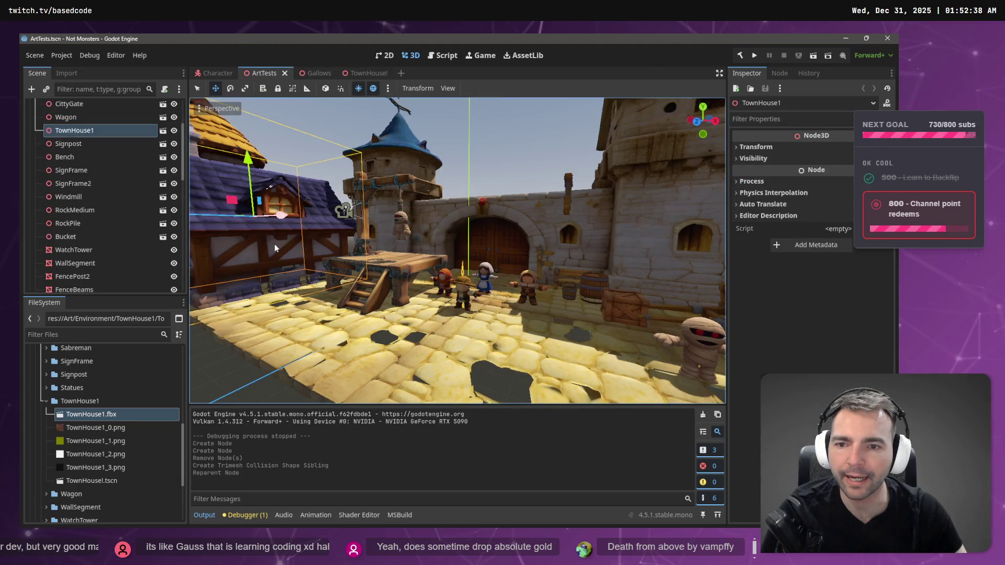
Step: Delete the old TownHouse1 node from the ArtTests scene
left_click_drag(78, 117, 85, 134)
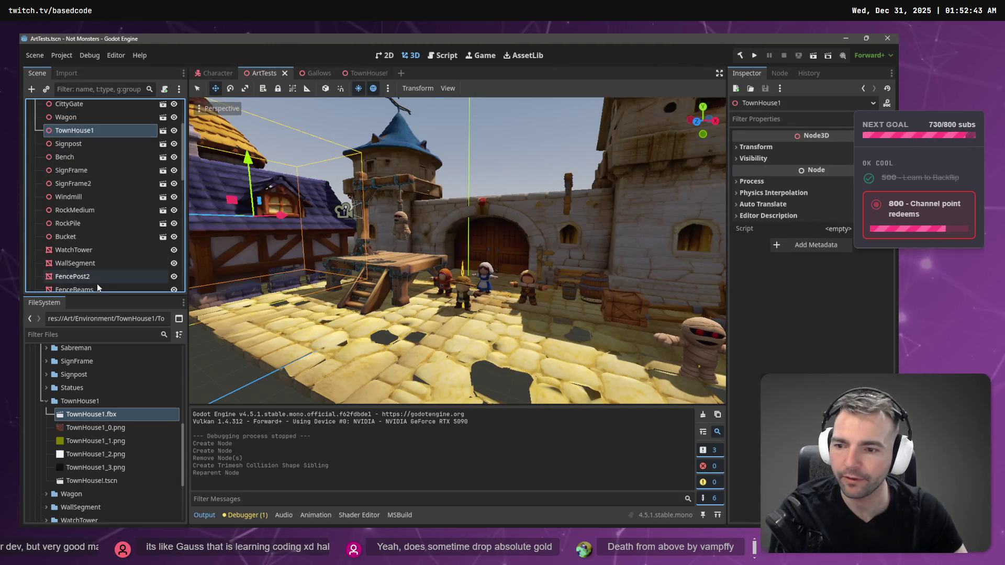
key("Delete")
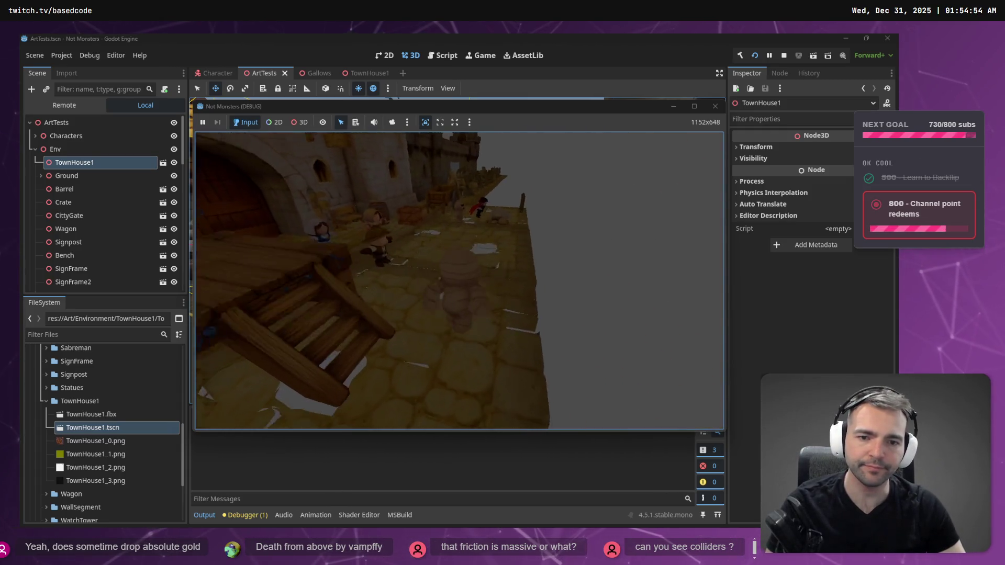
Step: Stop the running playtest with F8
key("F8")
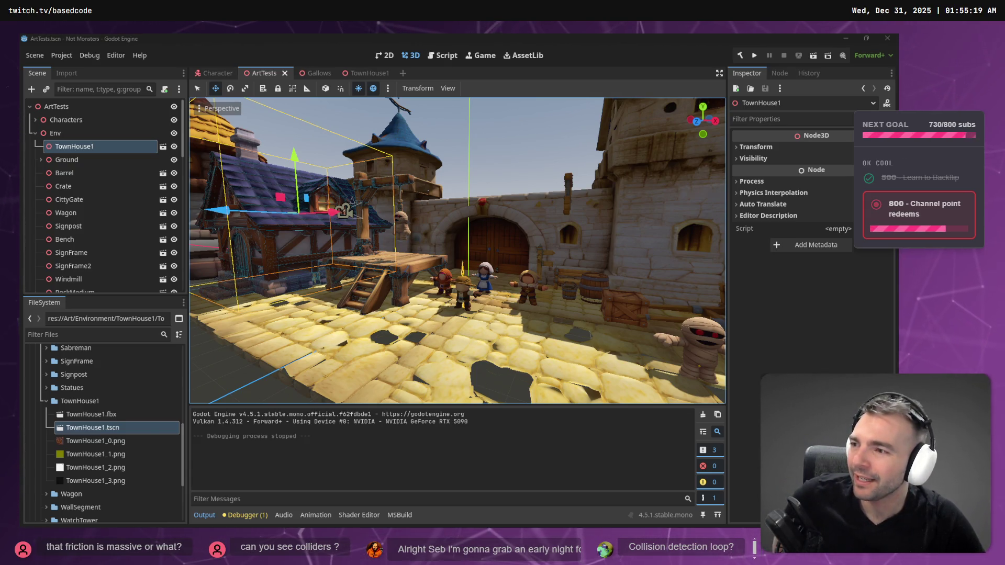
Step: Fly the editor view around the gallows table, then playtest the scene and stop it
key("w")
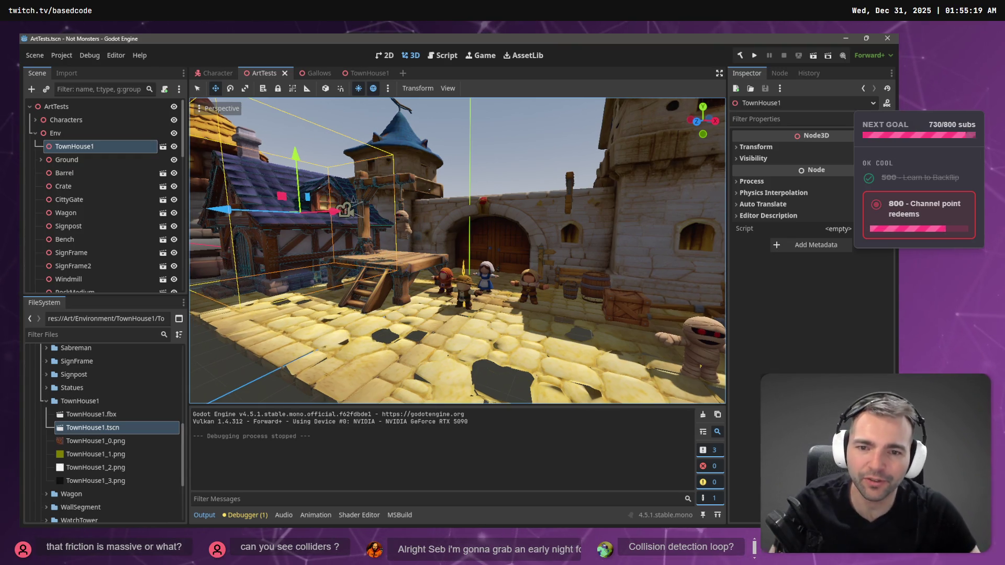
key("e")
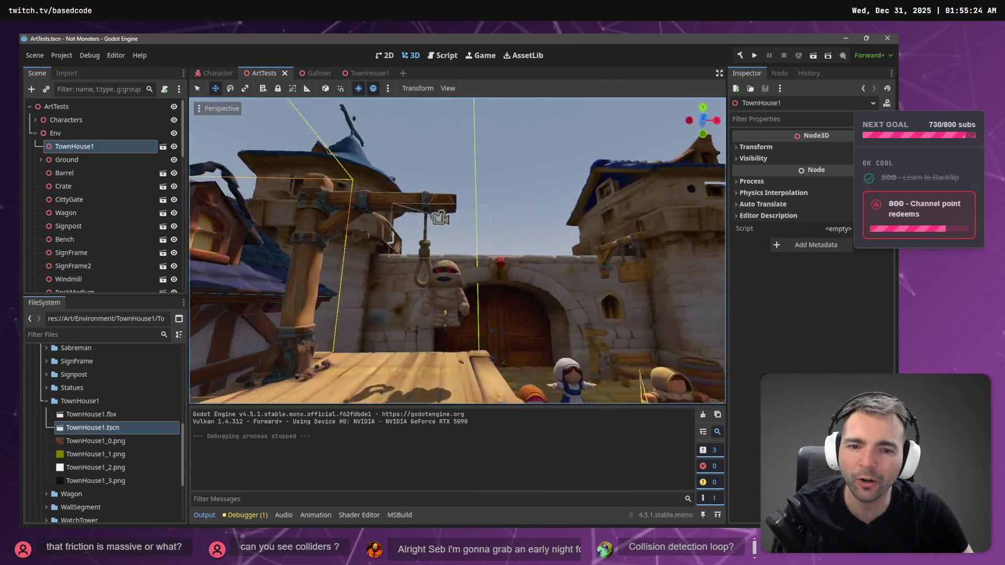
key("q")
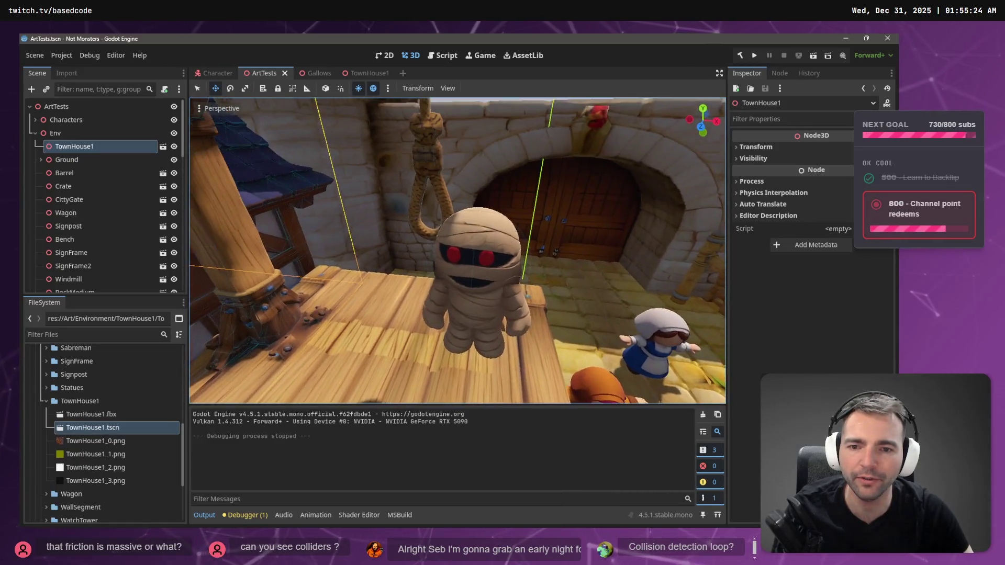
key("s")
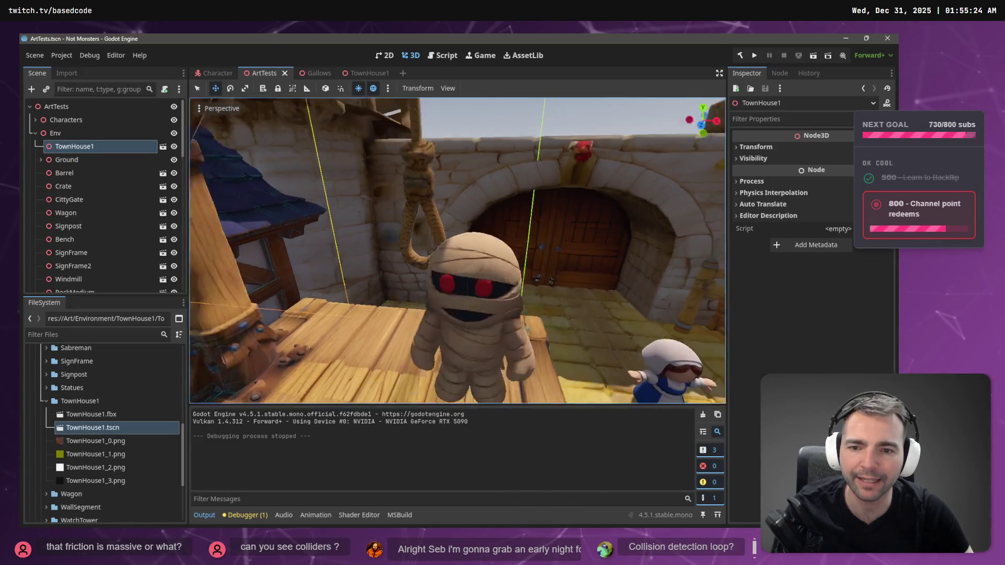
key("F6")
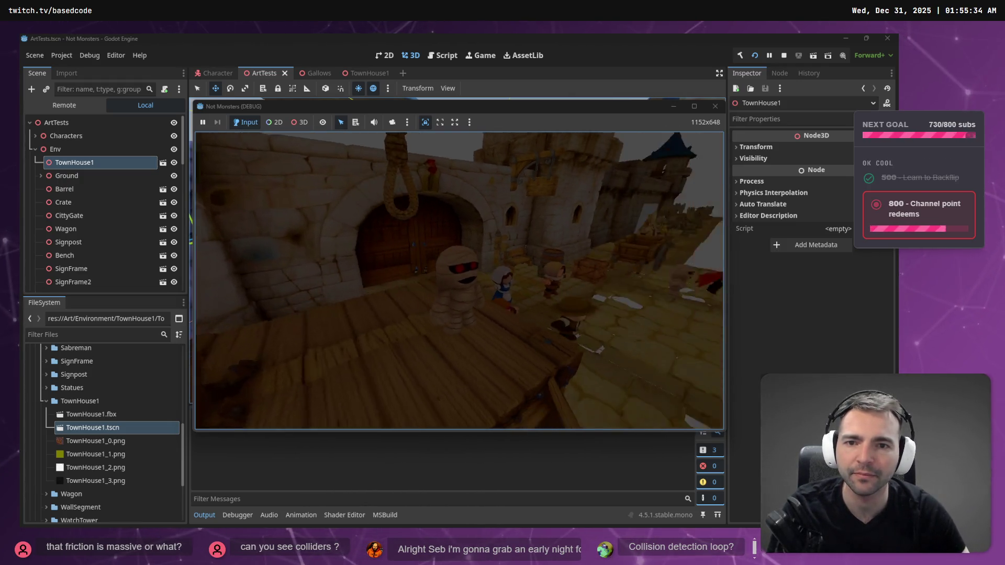
key("w")
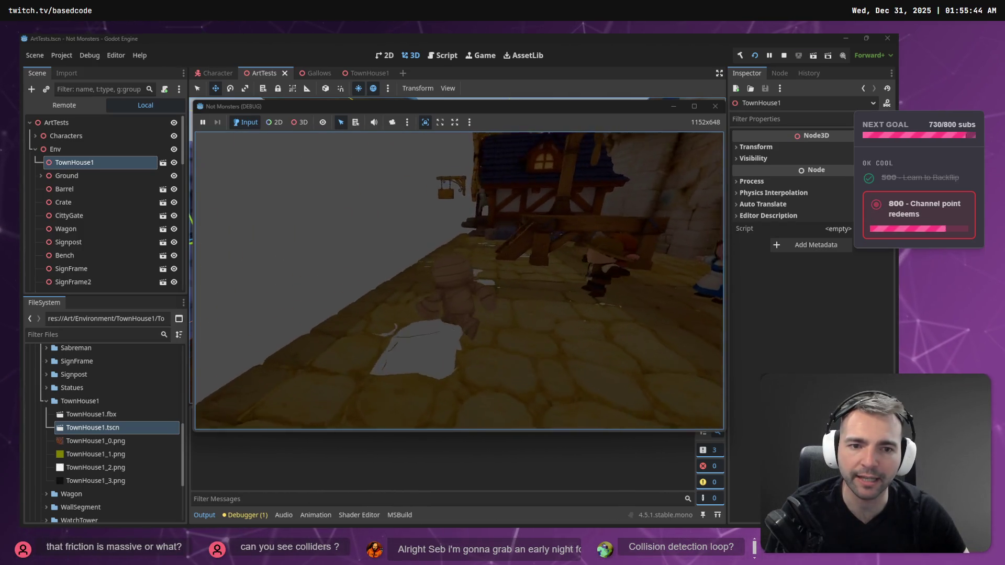
key("F8")
Step: Move the Character about 0.5 units along negative X, then save and playtest again
left_click(458, 265)
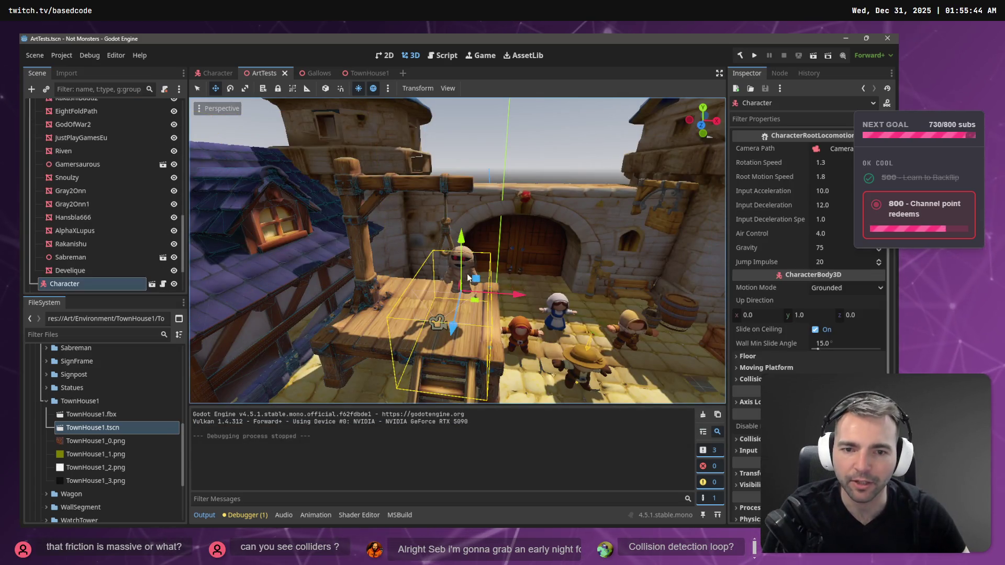
mouse_move(519, 291)
left_mouse_down()
mouse_move(444, 302)
mouse_move(494, 285)
left_mouse_up()
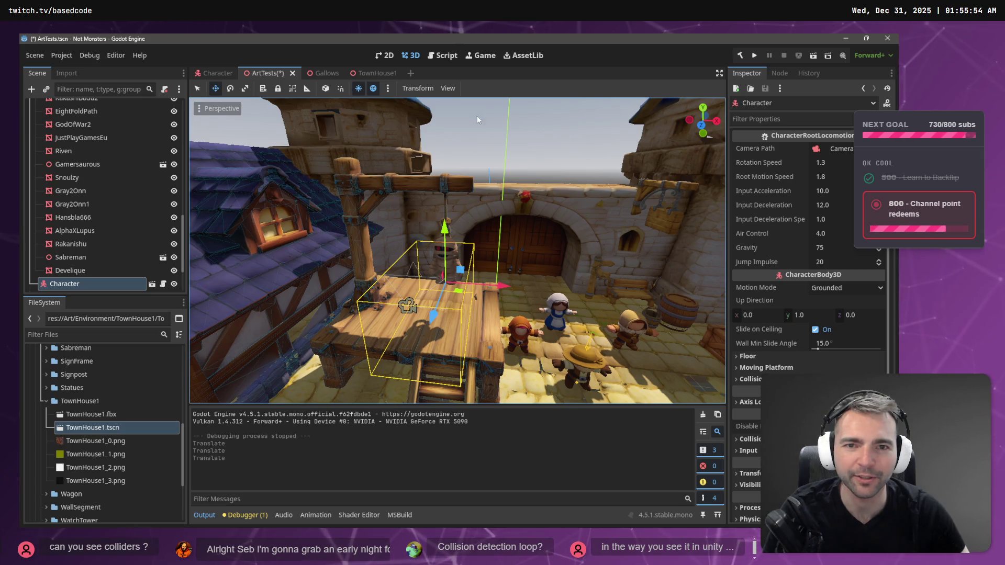
key("F5")
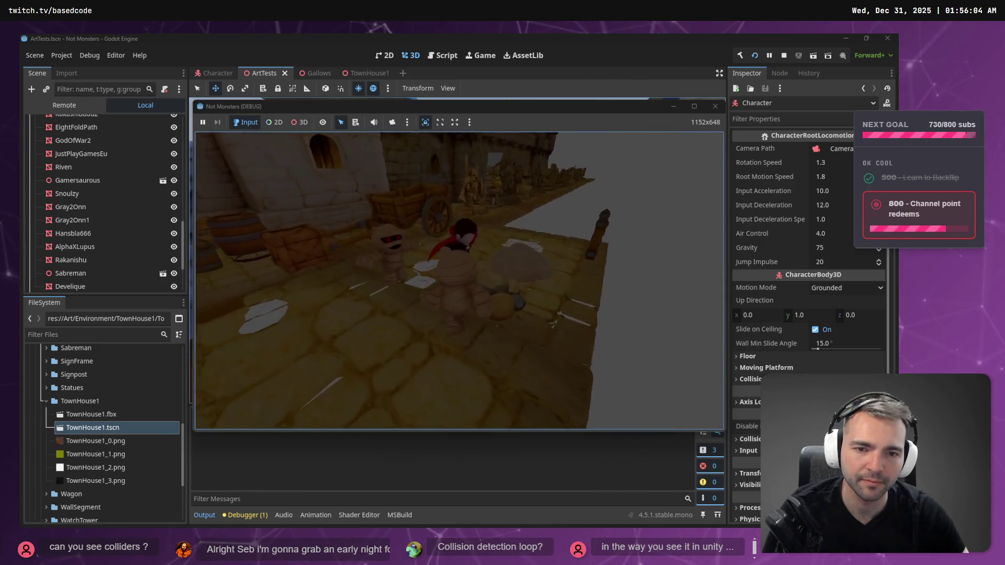
key("F8")
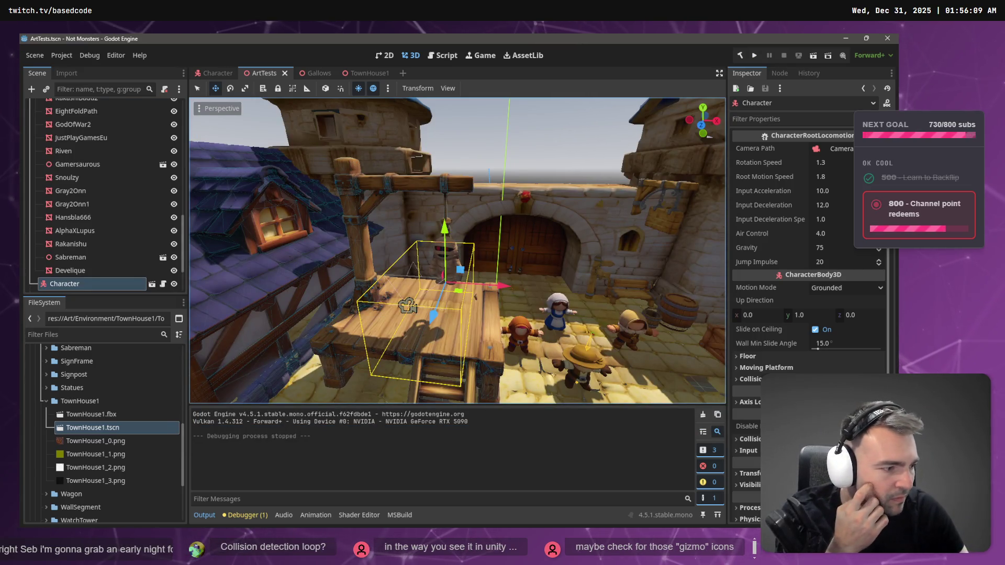
key("alt+Tab")
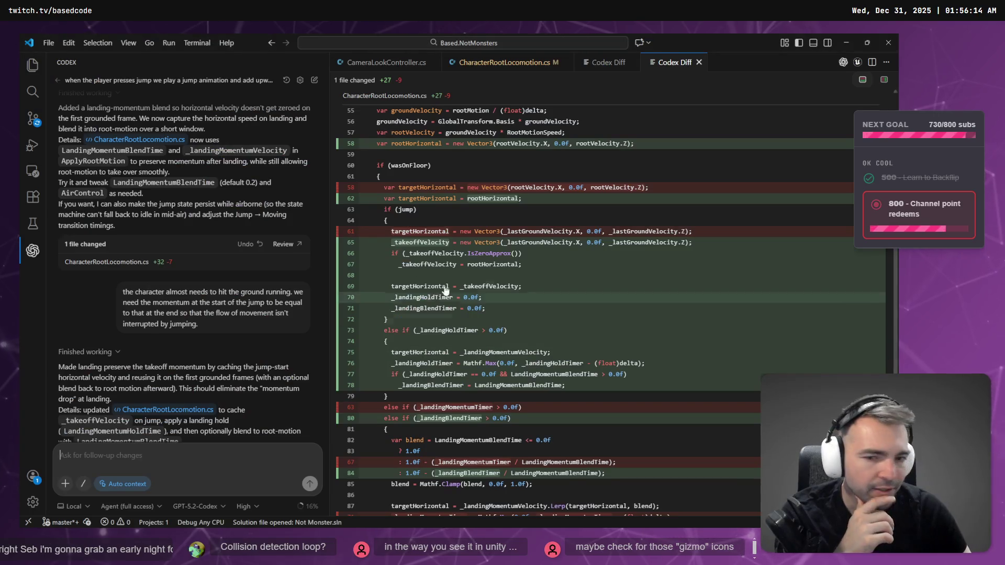
Step: Start a new Codex chat, close the Codex Diff view, and browse CameraLookController.cs
left_click(313, 81)
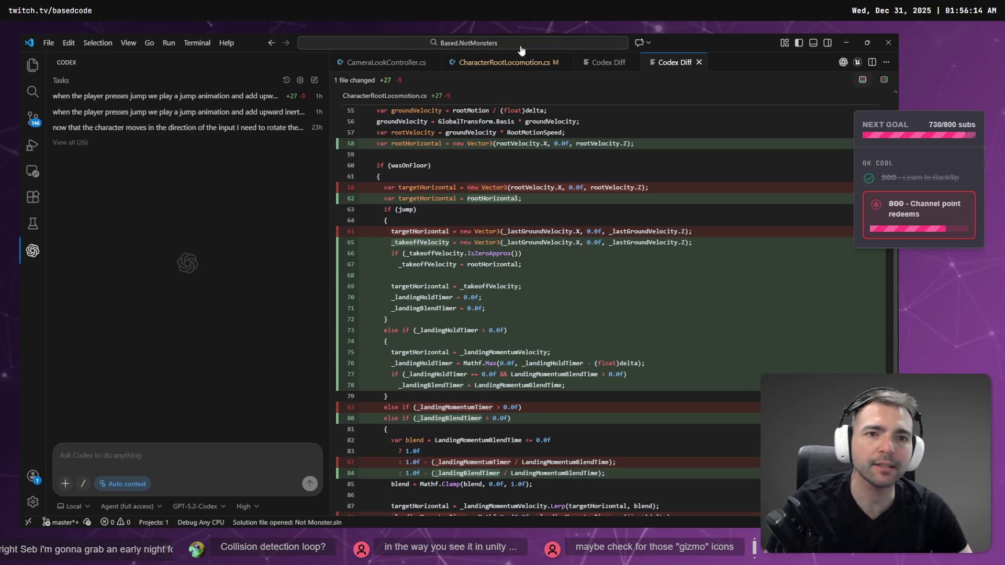
middle_click(675, 67)
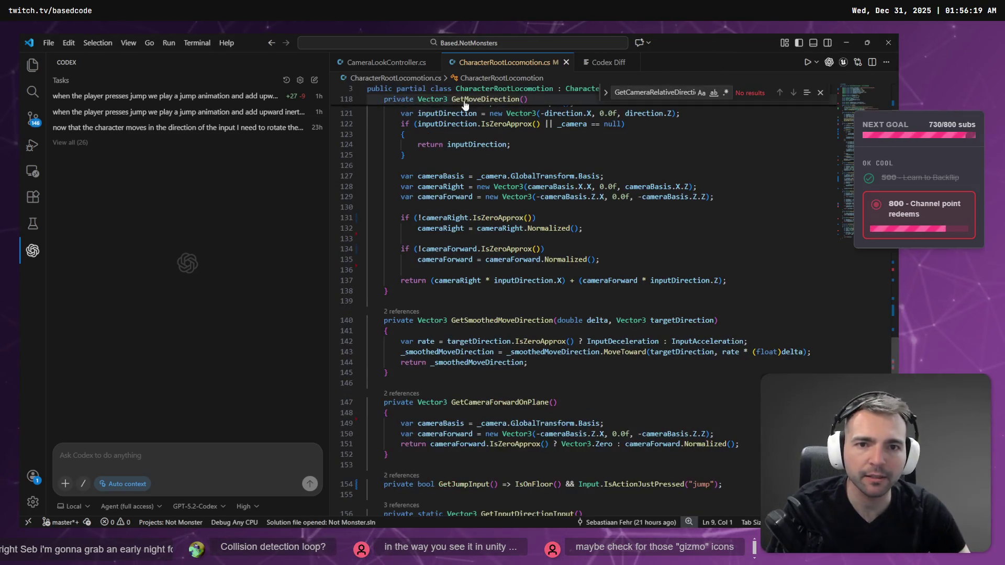
scroll(566, 278, "down", 5)
scroll(567, 278, "up", 3)
left_click(376, 63)
scroll(521, 290, "down", 5)
scroll(521, 291, "up", 8)
scroll(521, 291, "up", 3)
scroll(529, 280, "down", 4)
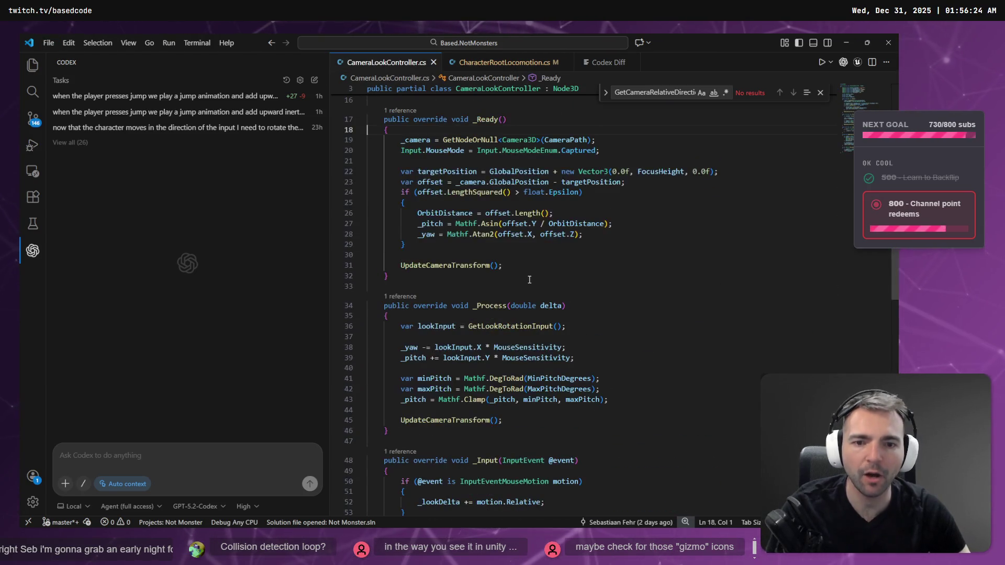
scroll(529, 277, "down", 6)
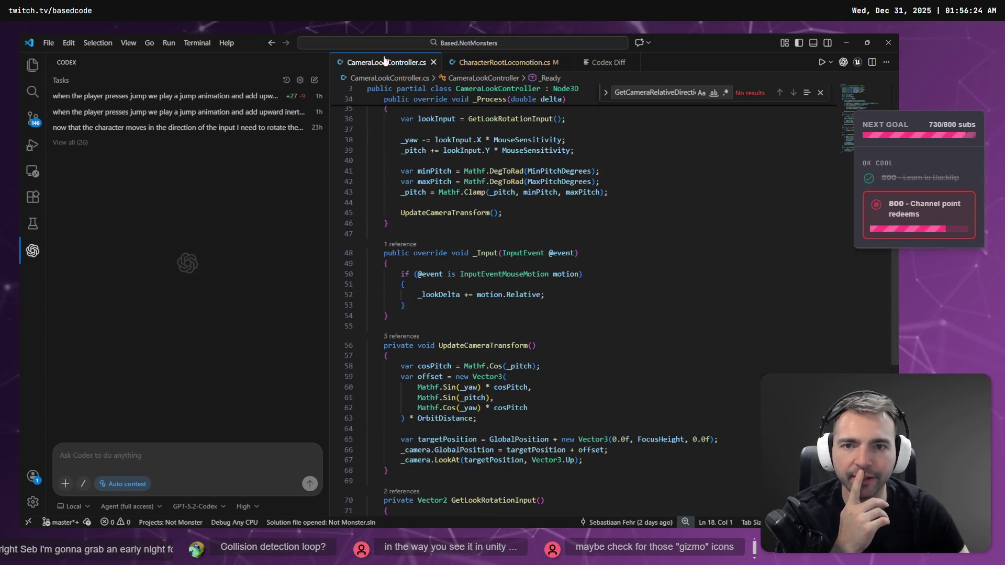
Step: Review the early return in GetMoveDirection of CharacterRootLocomotion.cs, then view it in Rider
key("ctrl+Tab")
scroll(476, 250, "down", 3)
scroll(476, 250, "up", 3)
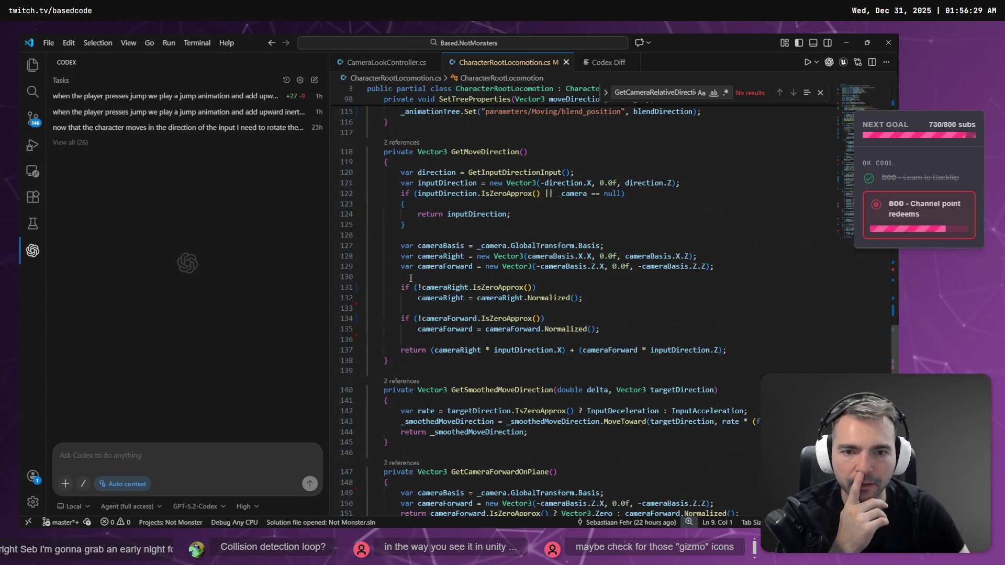
left_click(582, 214)
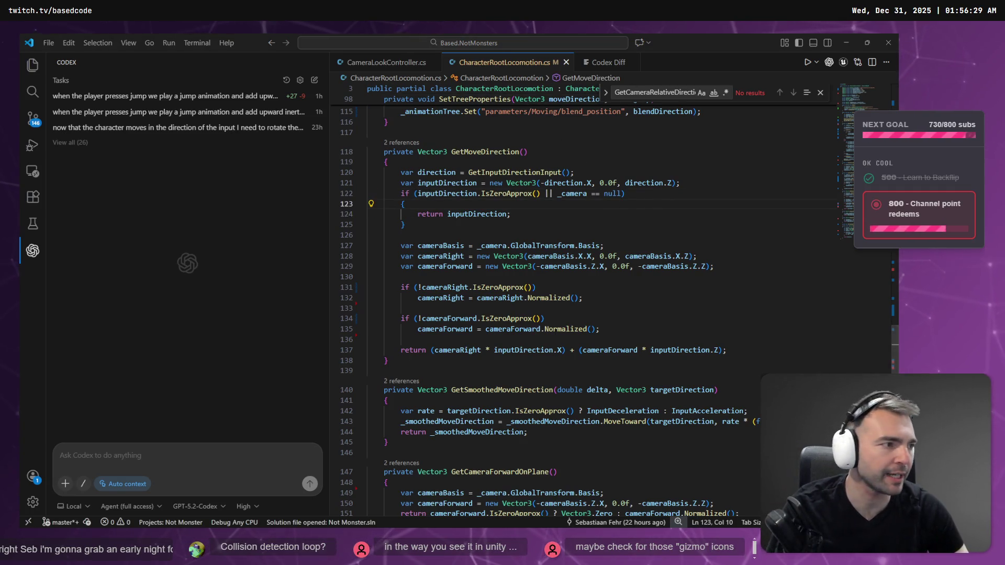
key("alt+Tab")
scroll(242, 249, "up", 5)
scroll(242, 248, "up", 8)
scroll(232, 253, "down", 1)
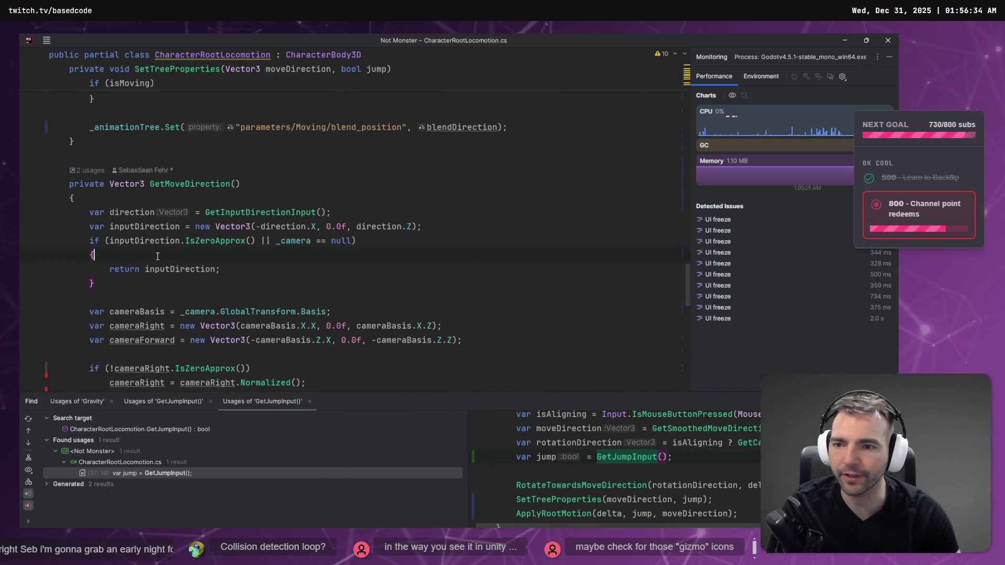
Step: Delete the { and } lines around 'return inputDirection;' in GetMoveDirection
double_click(131, 212)
left_click(118, 226)
left_click(126, 237)
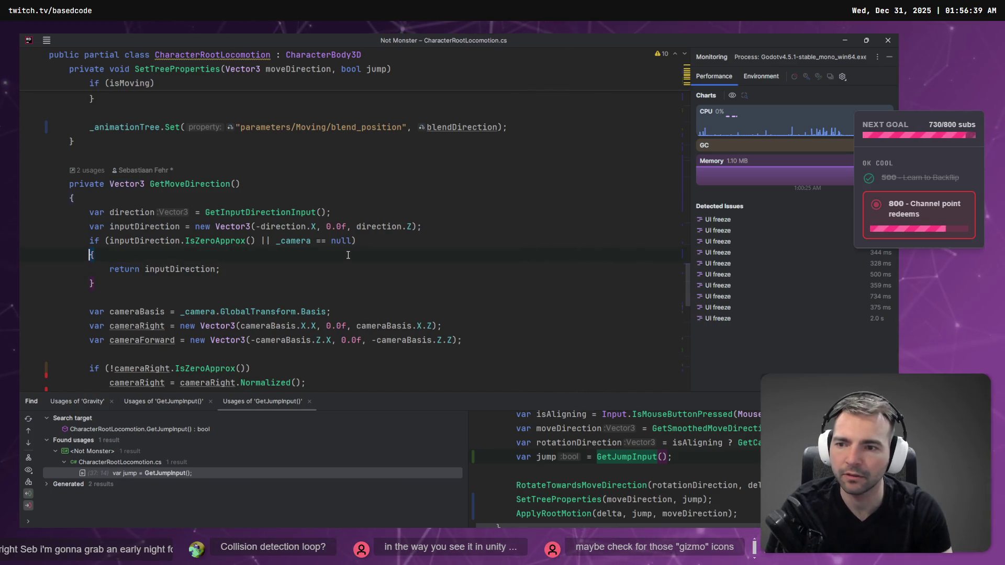
key("BackSpace")
key("BackSpace")
left_click(92, 268)
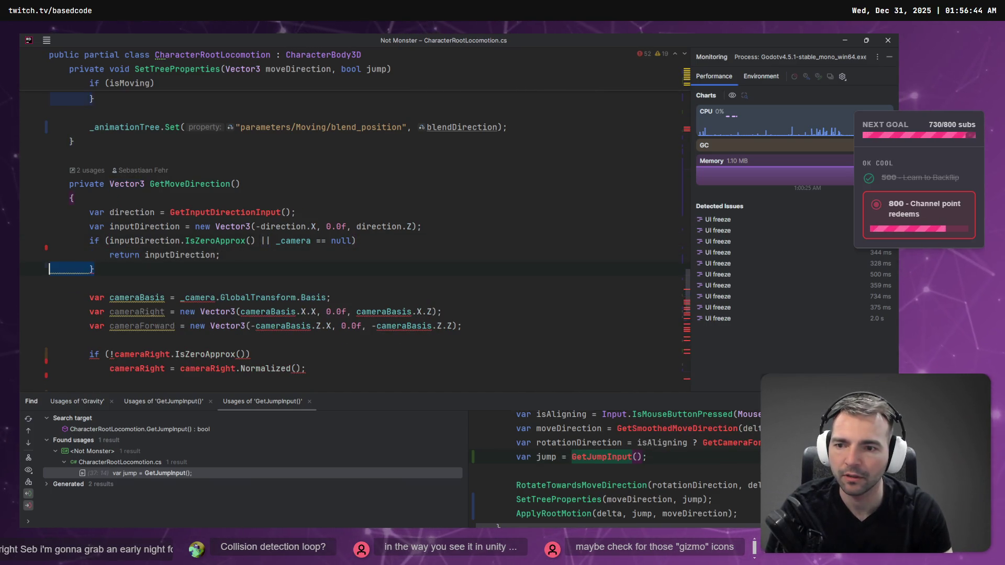
key("BackSpace")
key("BackSpace")
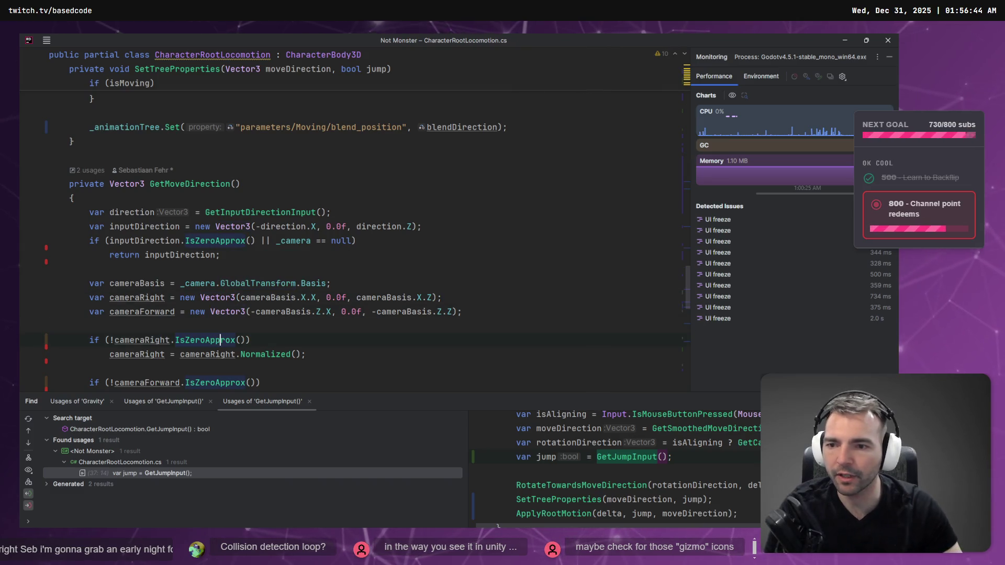
scroll(245, 236, "down", 3)
scroll(309, 258, "up", 2)
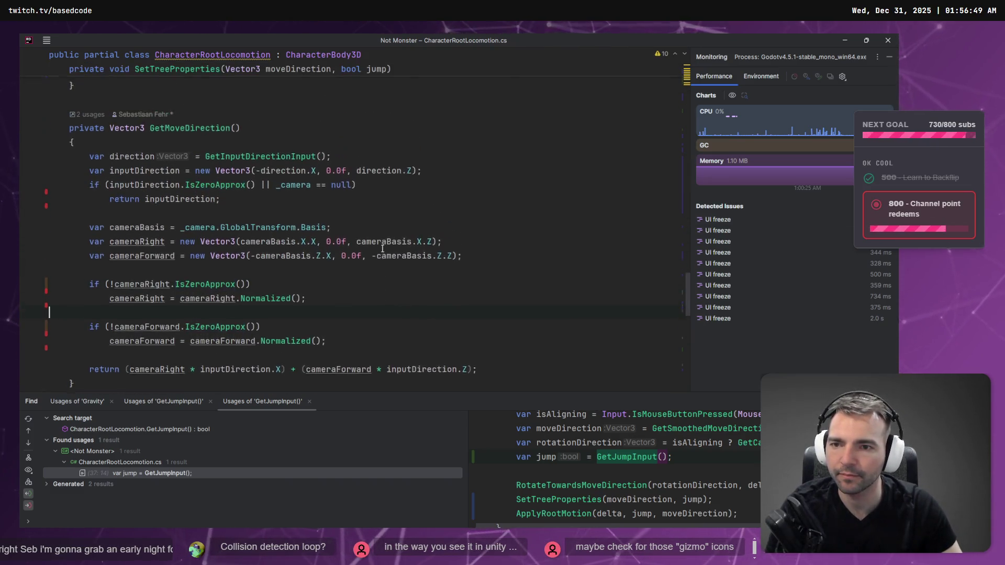
left_click(366, 225)
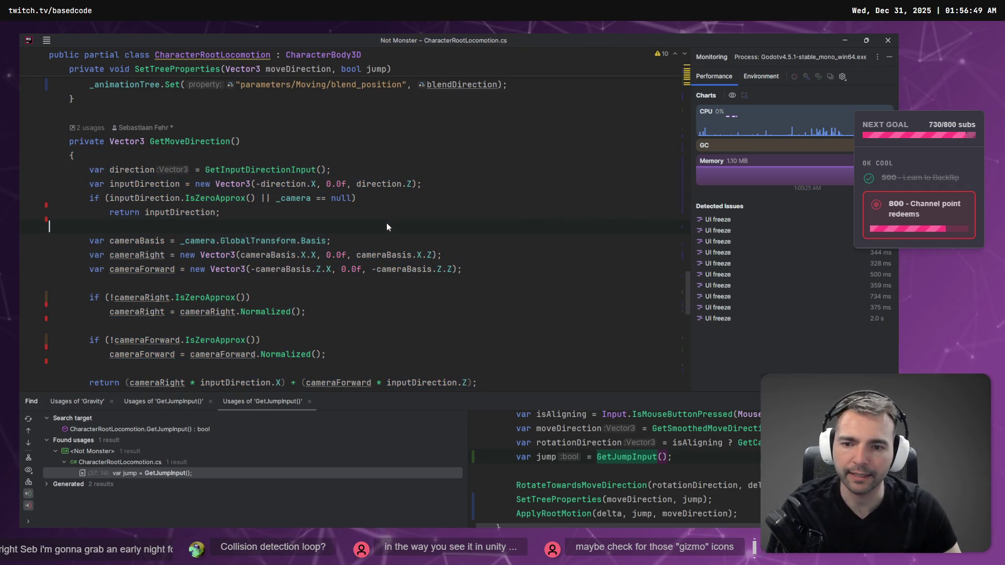
key("alt+Tab")
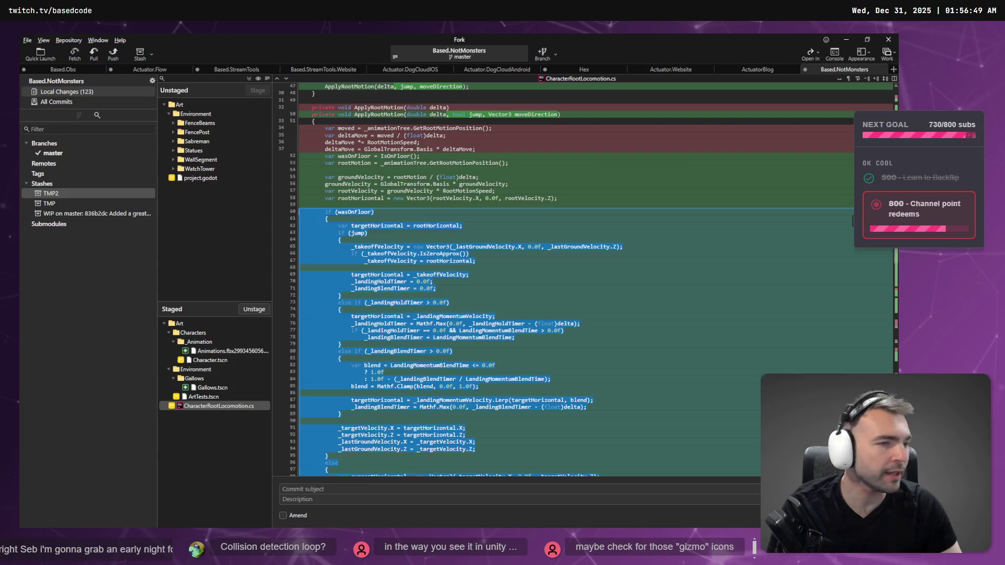
Step: Stage the CharacterRootLocomotion.cs and ArtTests.tscn changes
left_click_drag(268, 150, 270, 265)
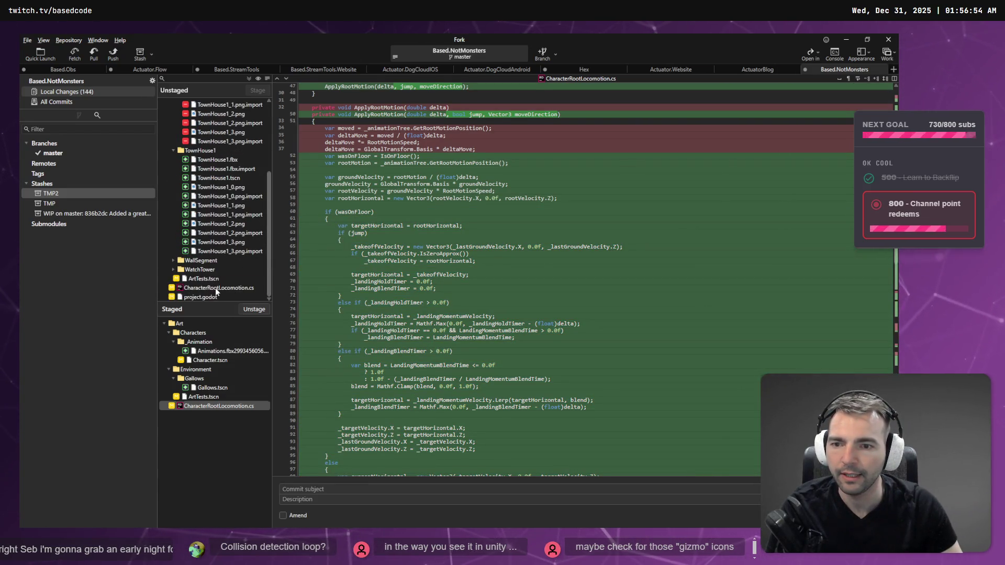
left_click(215, 287)
left_click(258, 90)
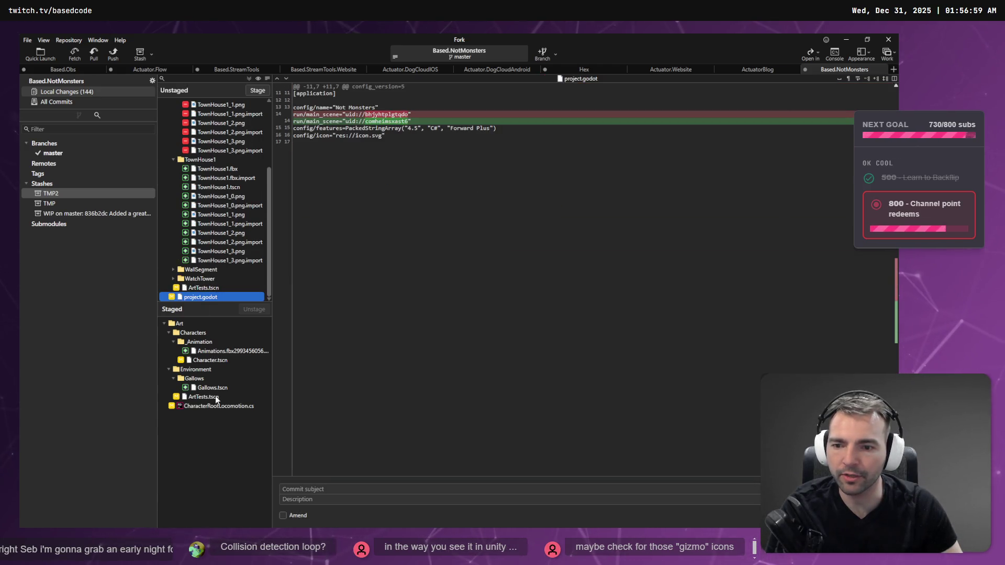
left_click(230, 408)
left_click(202, 289)
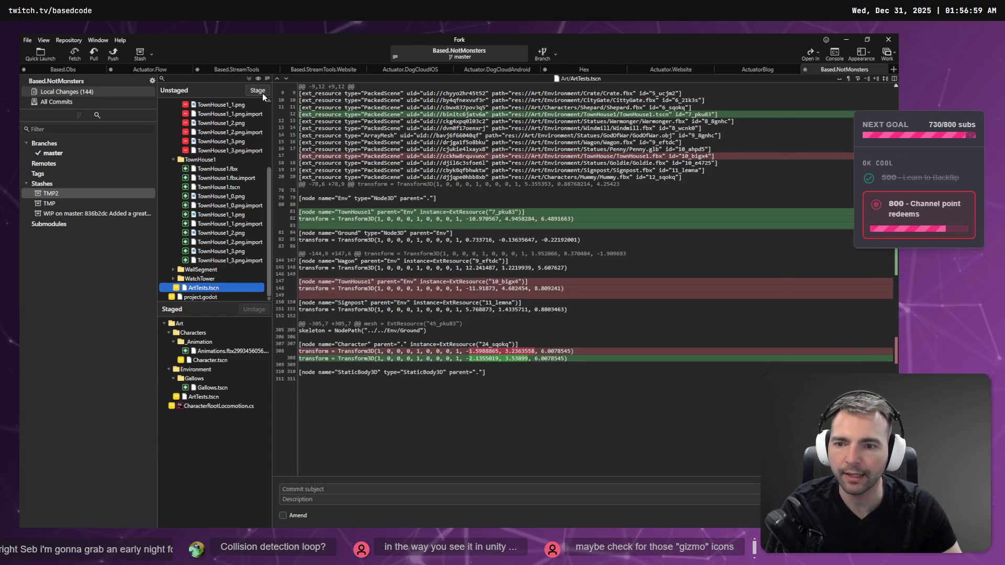
left_click(257, 91)
Step: Stage the TownHouse and TownHouse1 folders, collapsing the staged Gallows and TownHouse1 folders
scroll(211, 242, "up", 3)
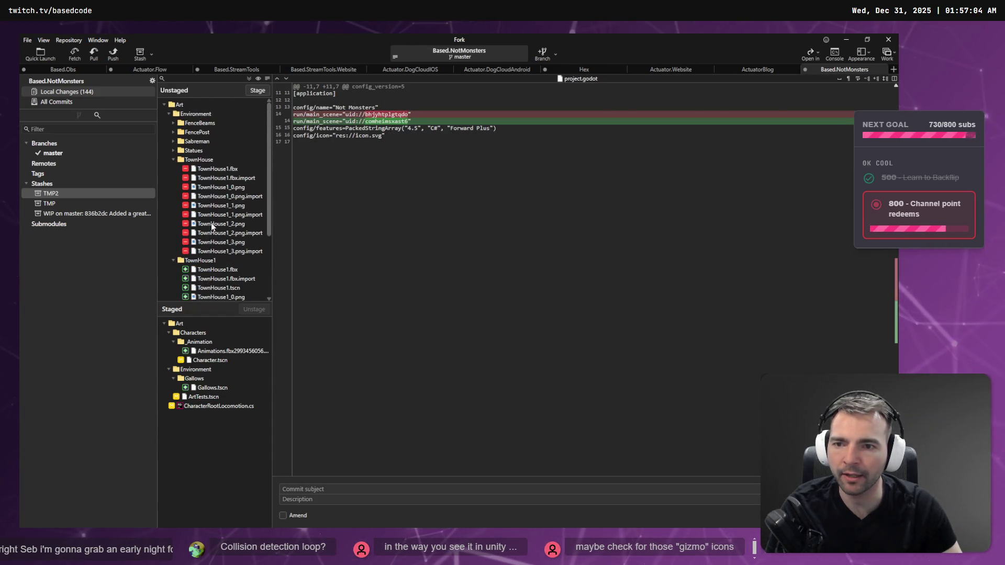
left_click(199, 160)
left_click(207, 261, "ctrl")
left_click(257, 91)
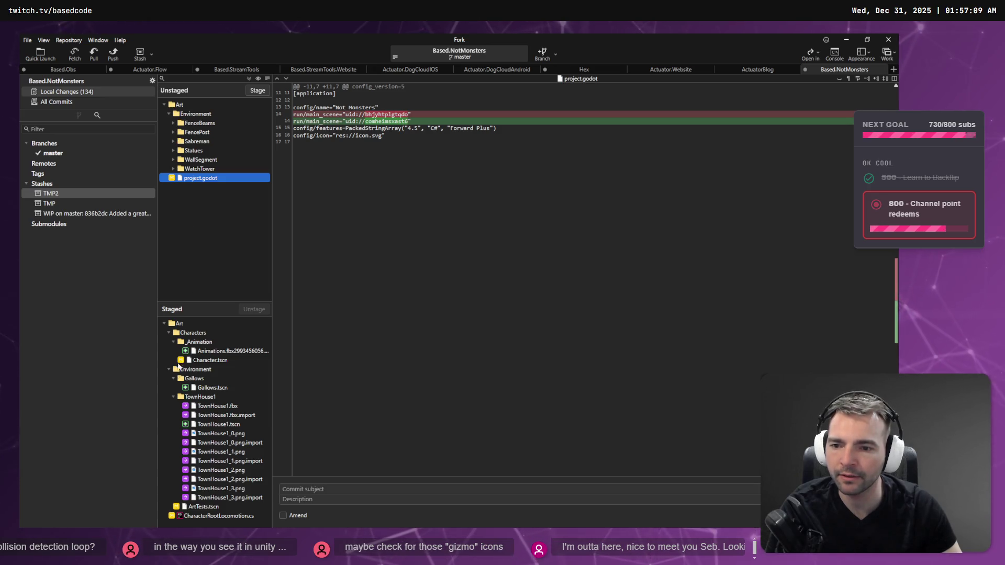
left_click(173, 379)
left_click(174, 388)
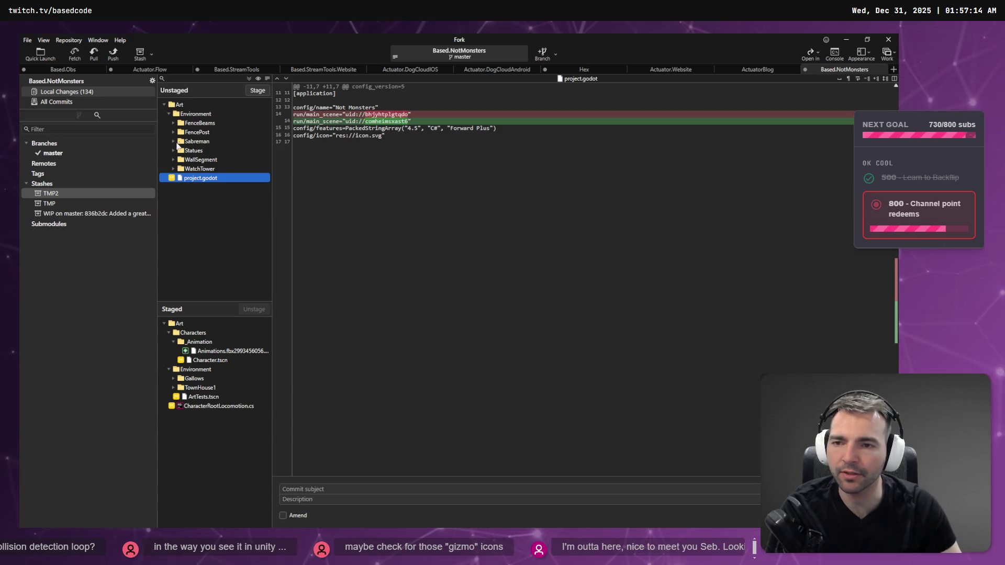
Step: Unstage the animations FBX file
left_click(306, 491)
left_click(221, 351)
left_click(258, 307)
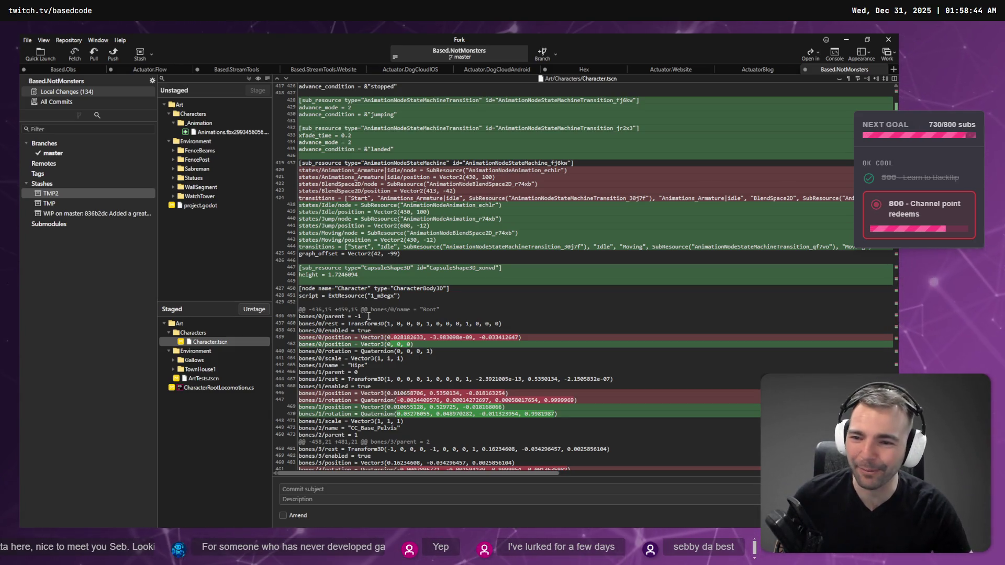
Step: Stage the project.godot change and focus the commit subject field
left_click(196, 206)
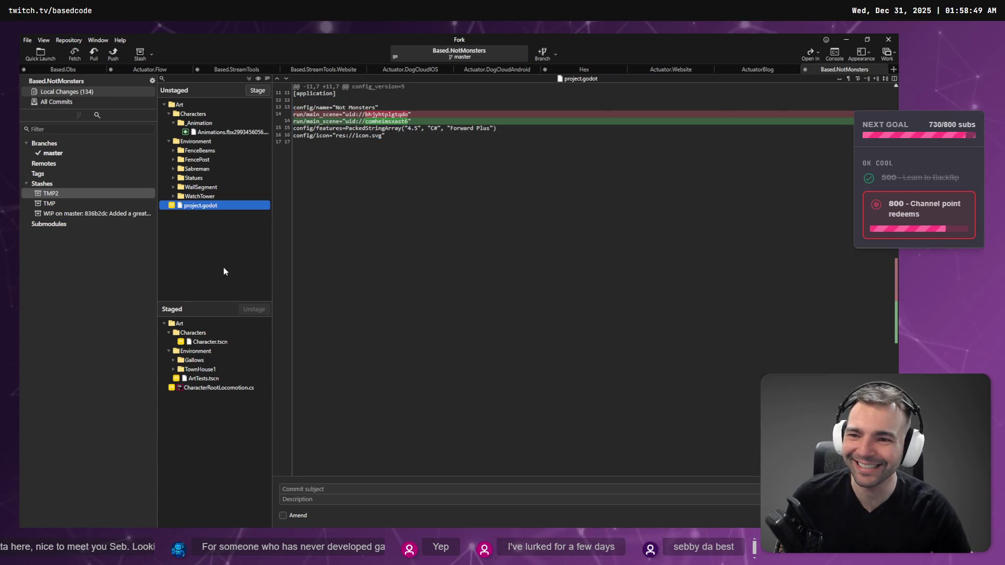
left_click(258, 92)
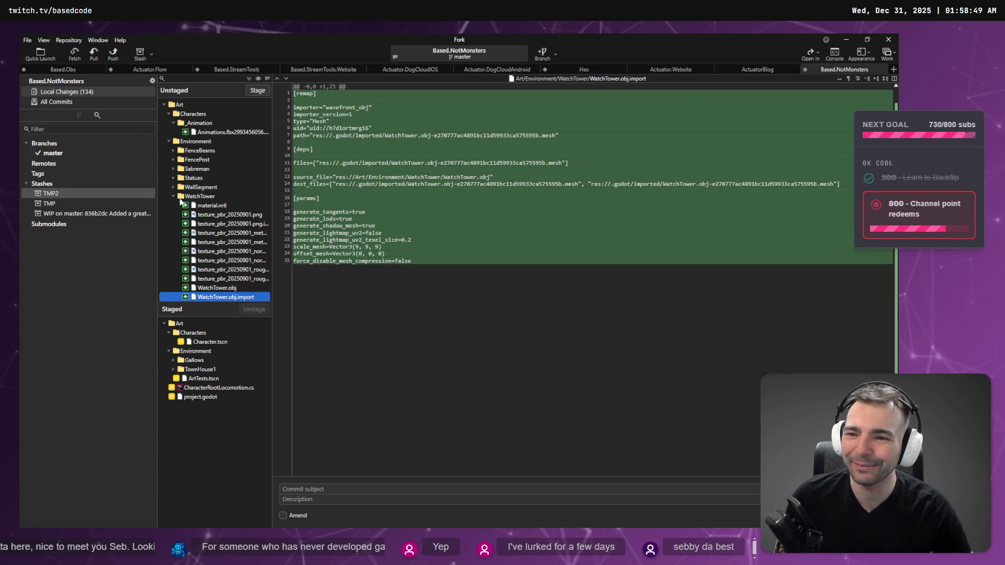
left_click(173, 196)
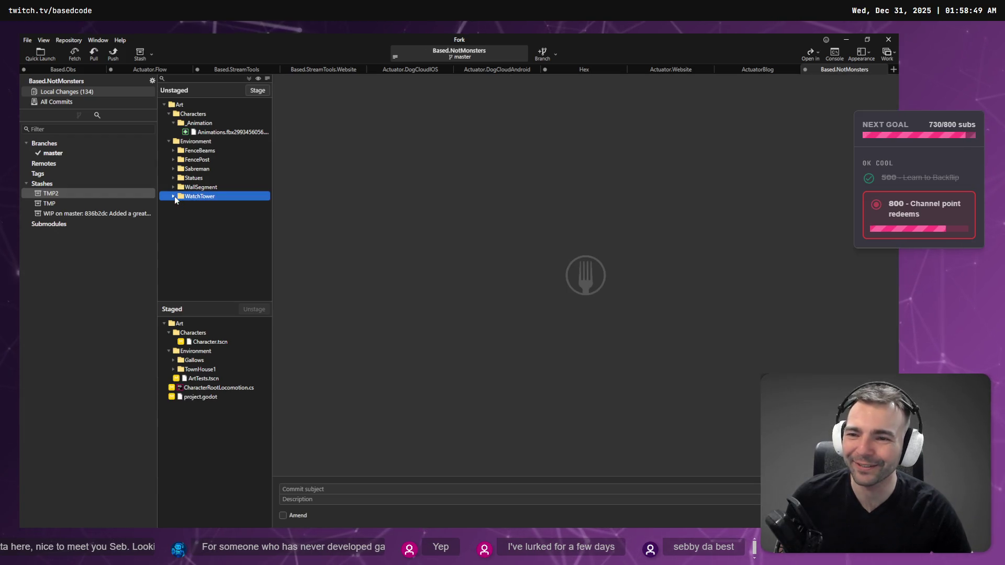
left_click(317, 488)
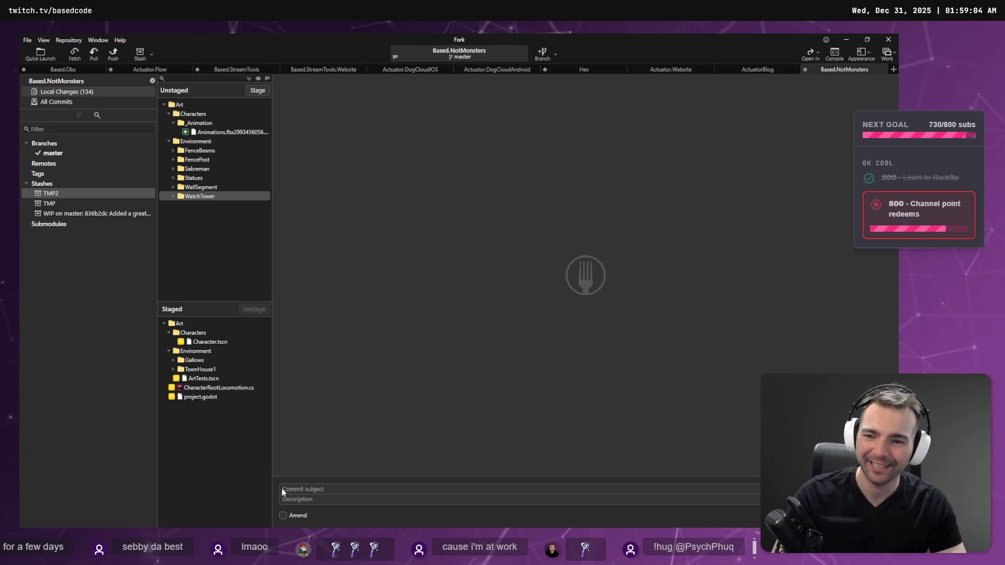
left_click(315, 489)
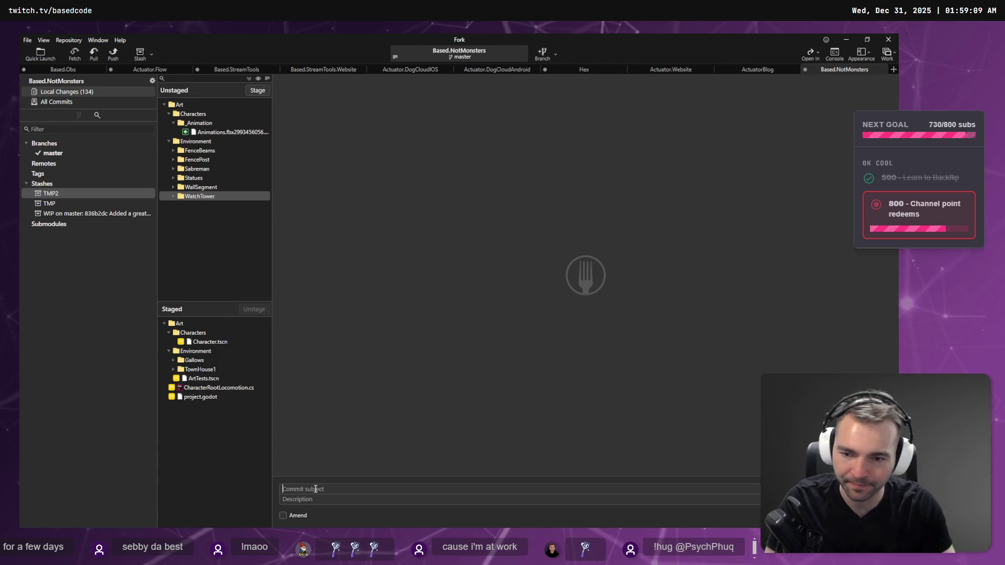
Step: Review the staged CharacterRootLocomotion.cs diff, then return to Rider
left_click(219, 387)
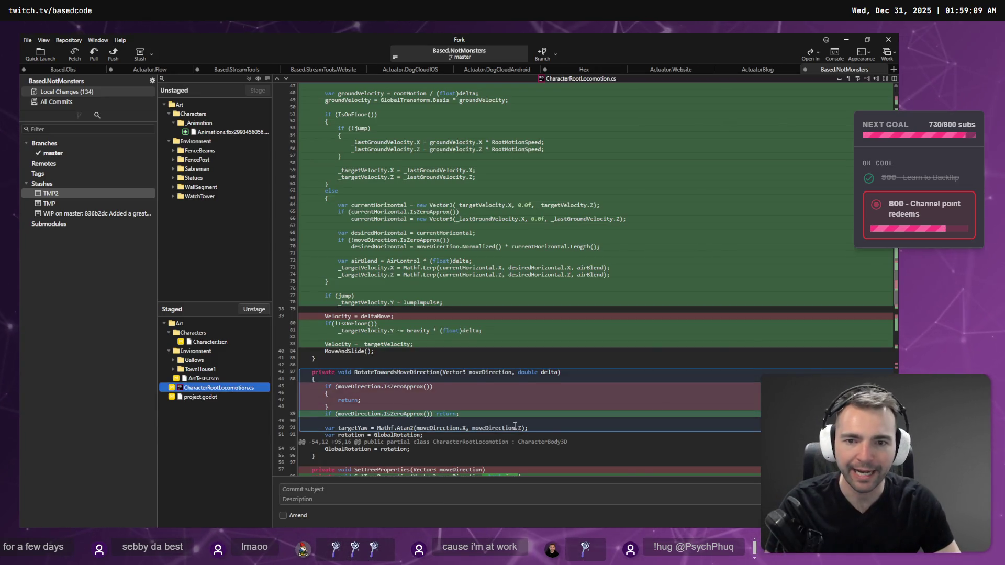
scroll(415, 255, "up", 3)
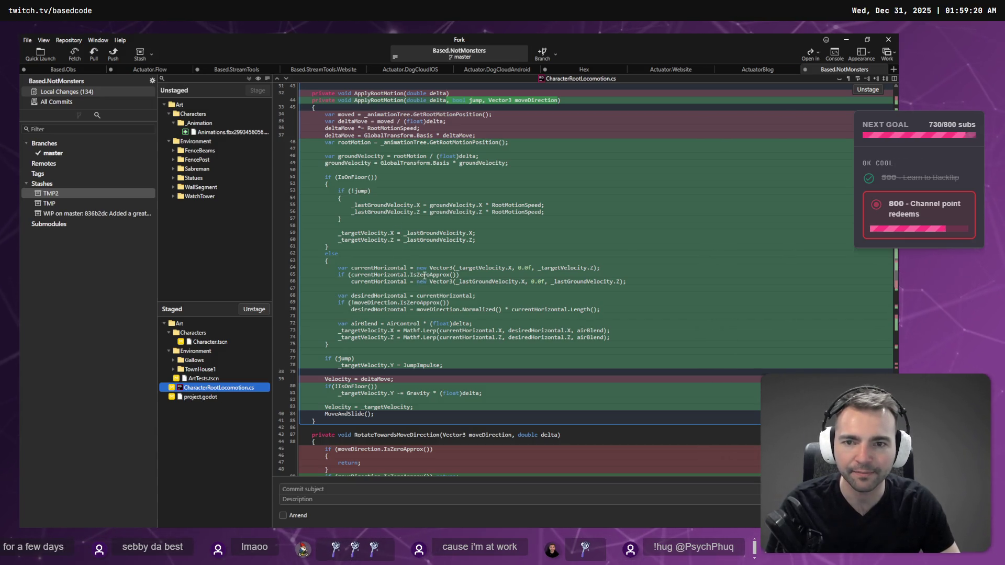
key("alt")
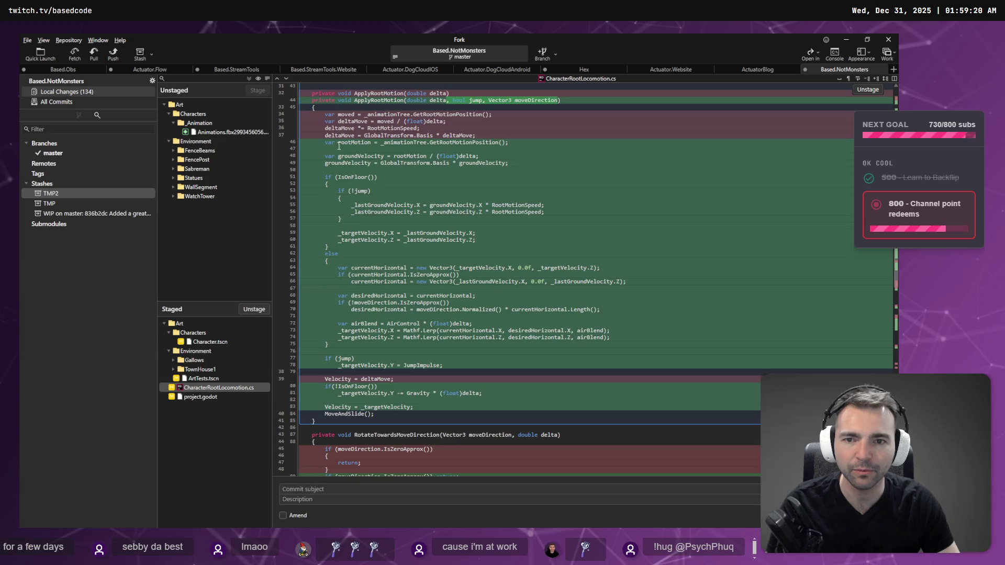
scroll(412, 142, "up", 1)
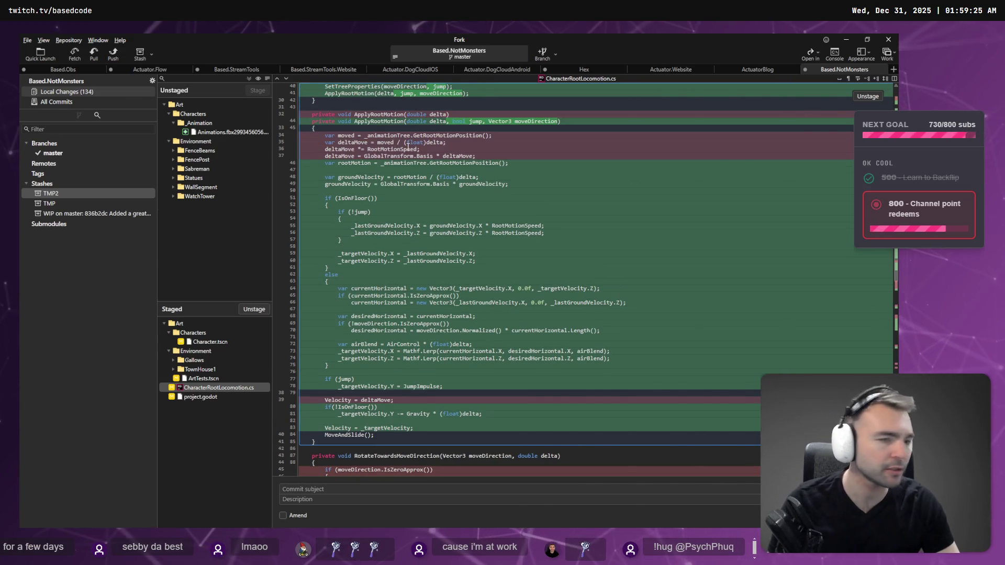
key("alt+Tab")
scroll(294, 239, "down", 5)
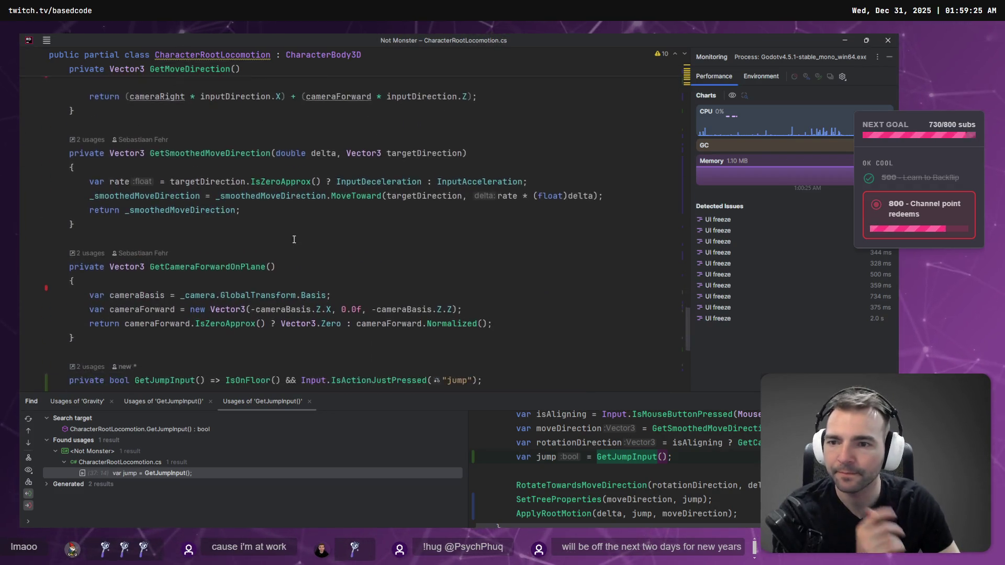
Step: Maximize the editor and select the '_targetVelocity.Y = JumpImpulse;' line under 'if (jump)' in ApplyRootMotion
scroll(294, 239, "up", 15)
scroll(298, 226, "up", 10)
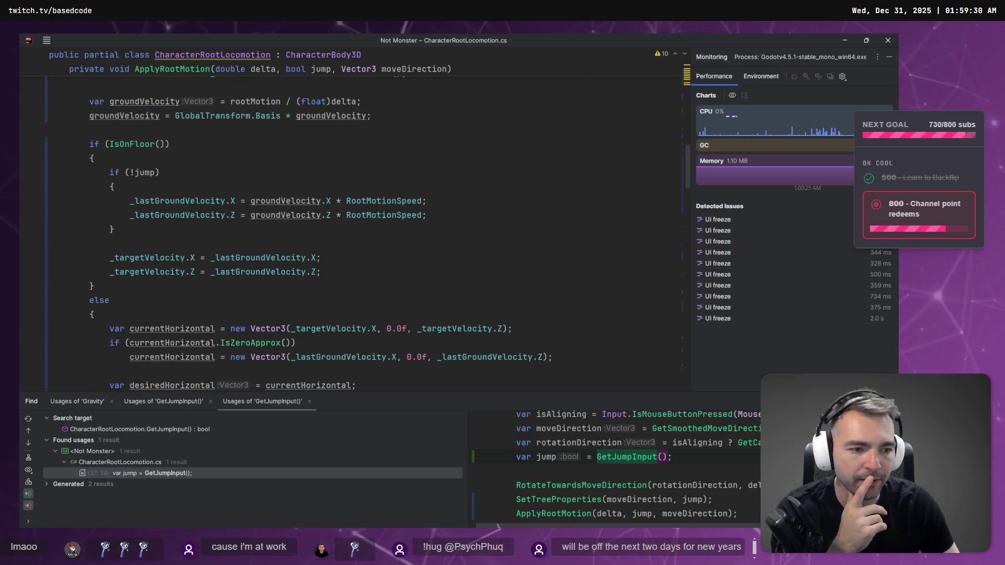
key("shift+Escape")
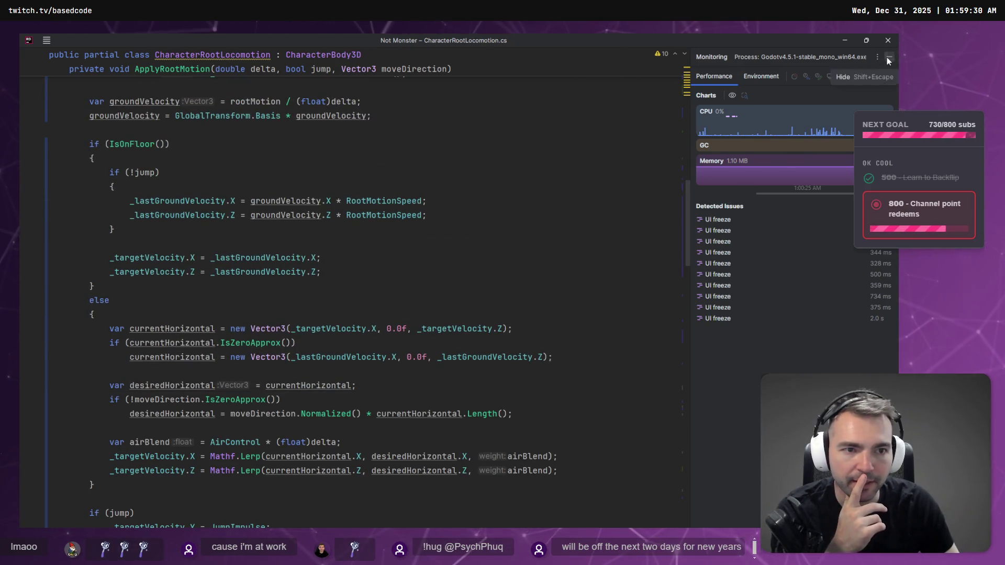
left_click(888, 58)
left_click(236, 141)
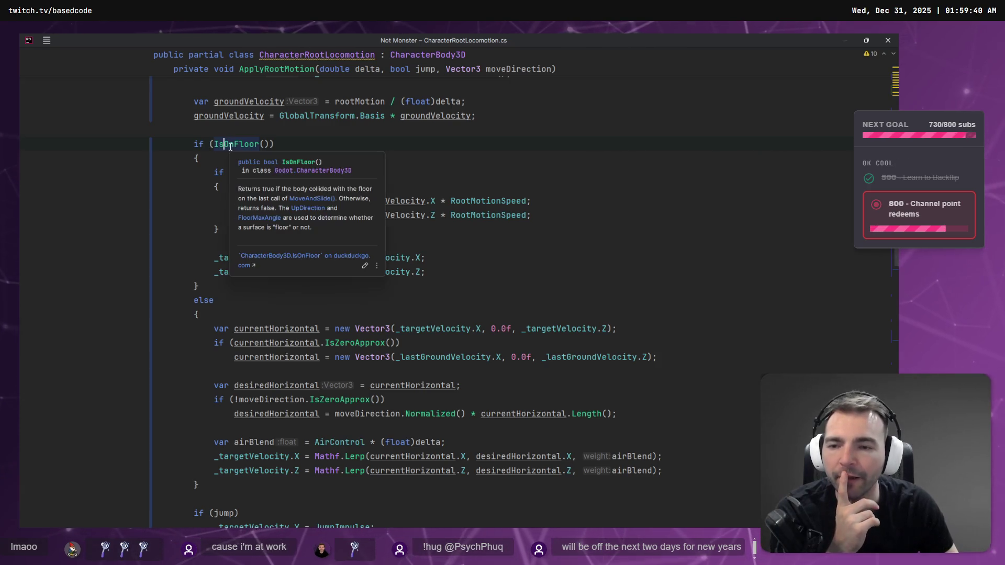
key("Down")
key("Down")
key("Down")
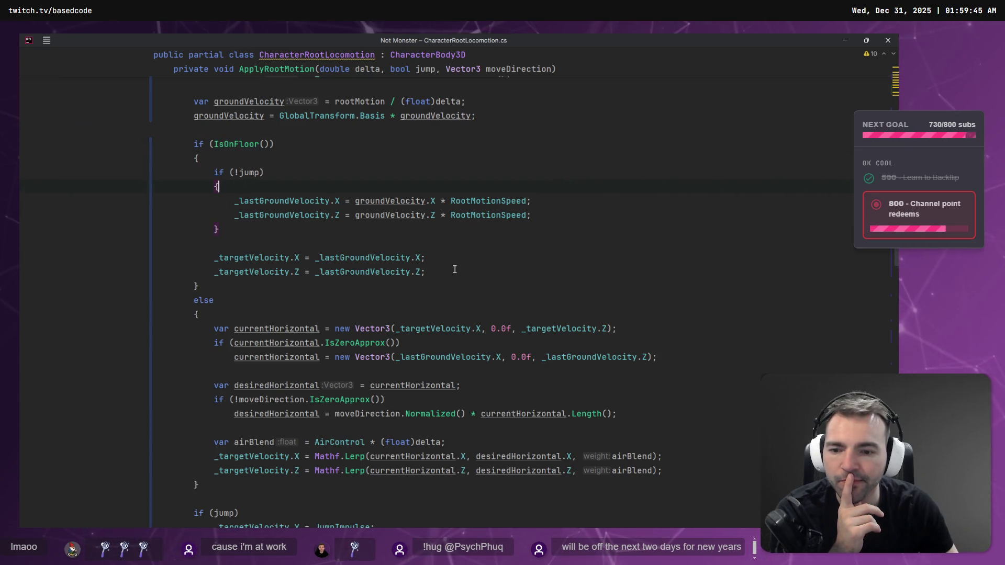
scroll(455, 270, "down", 1)
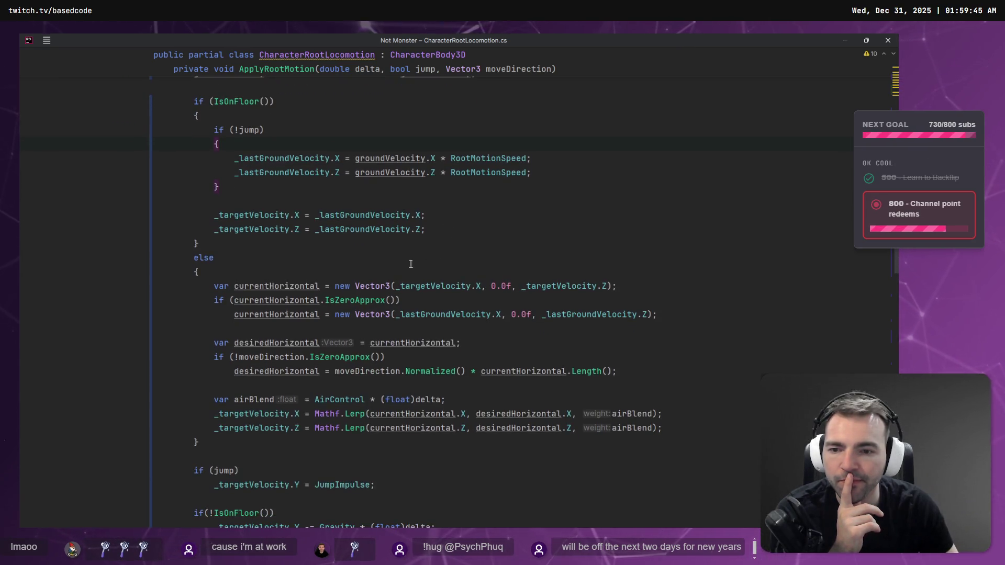
left_click(249, 129)
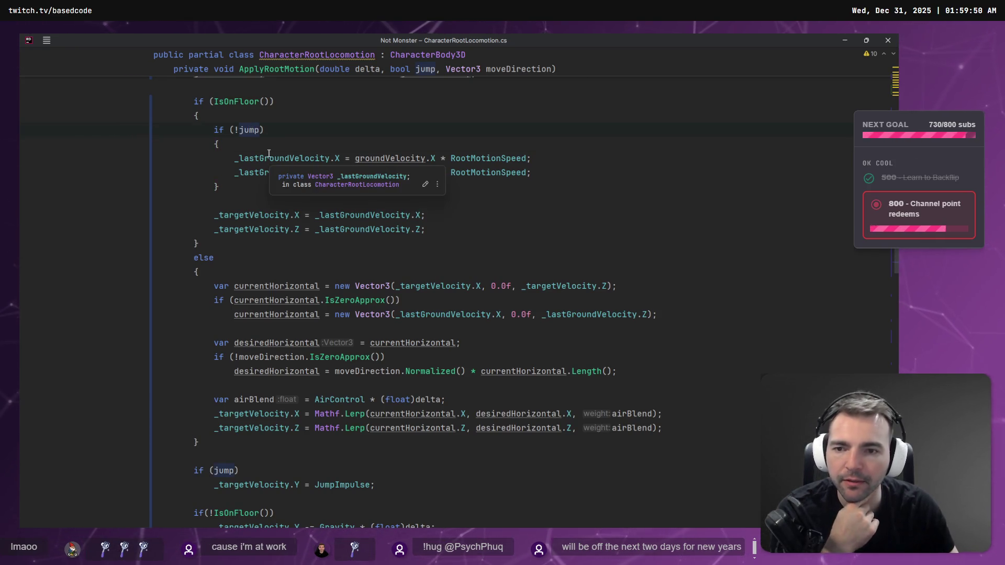
scroll(271, 305, "down", 1)
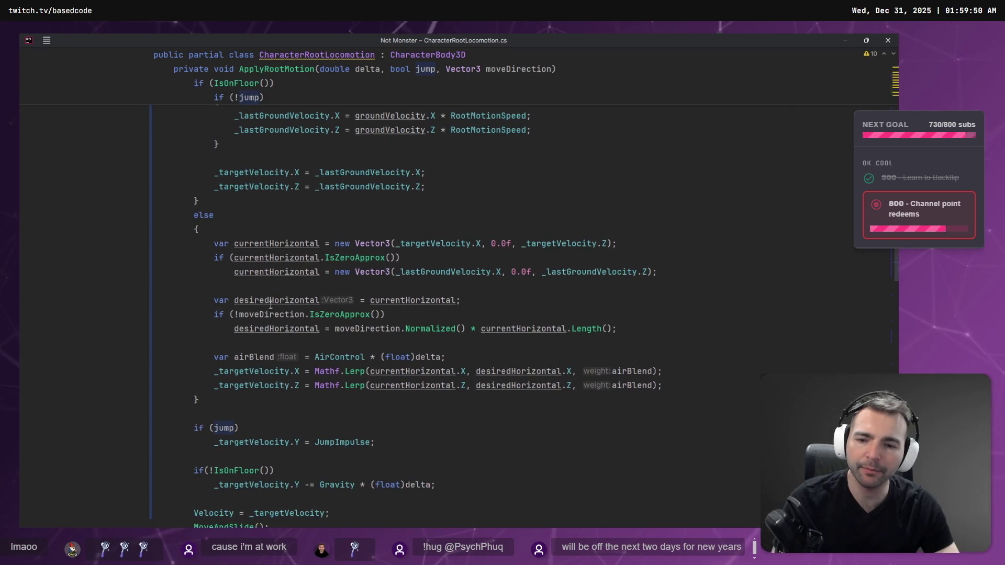
scroll(259, 448, "up", 1)
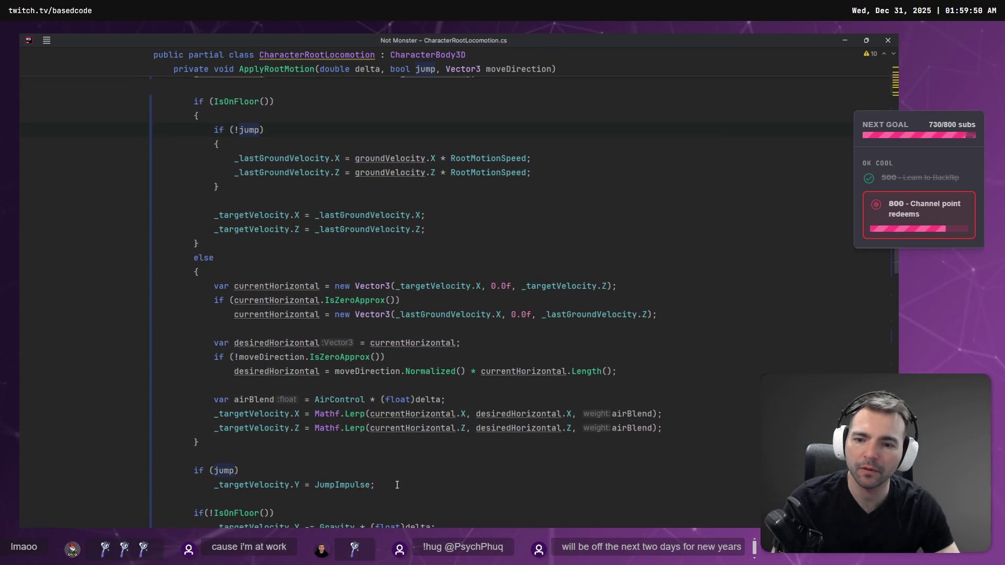
left_click_drag(401, 490, 118, 492)
key("ctrl+c")
Step: Move _targetVelocity.Y = JumpImpulse under the _lastGroundVelocity lines, delete if (jump), and playtest the game
key("BackSpace")
left_click_drag(229, 481, 105, 464)
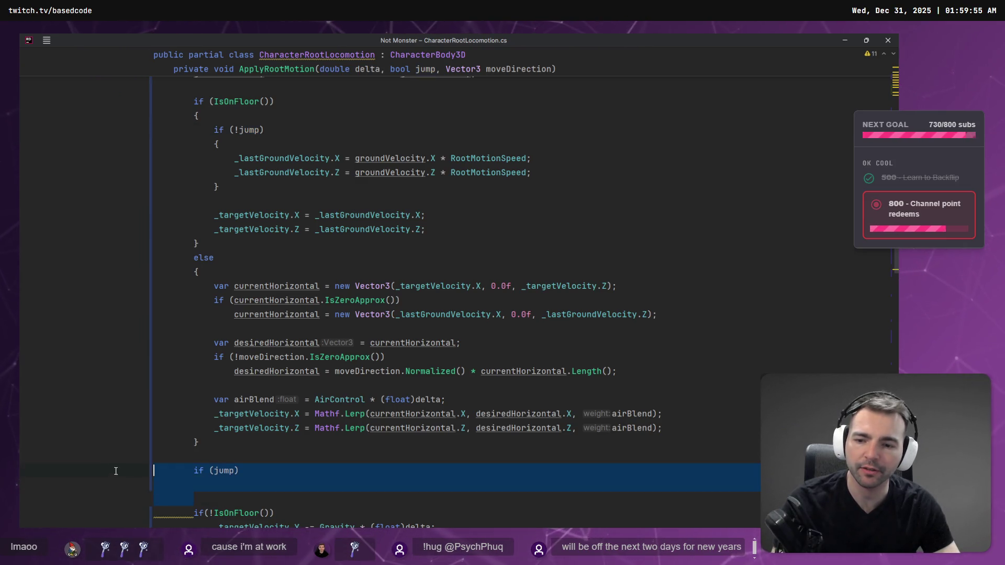
key("BackSpace")
key("BackSpace")
key("BackSpace")
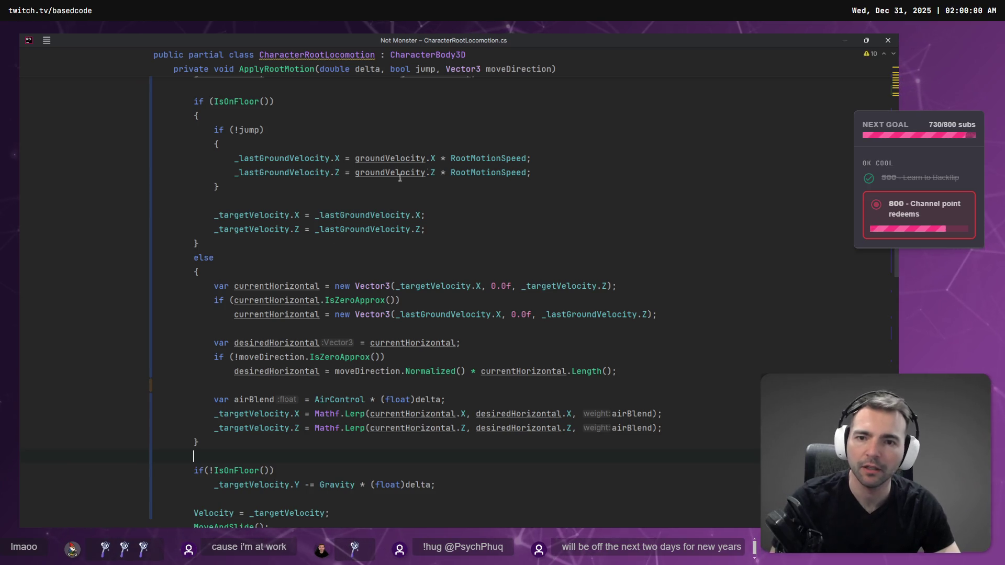
key("Return")
key("ctrl+v")
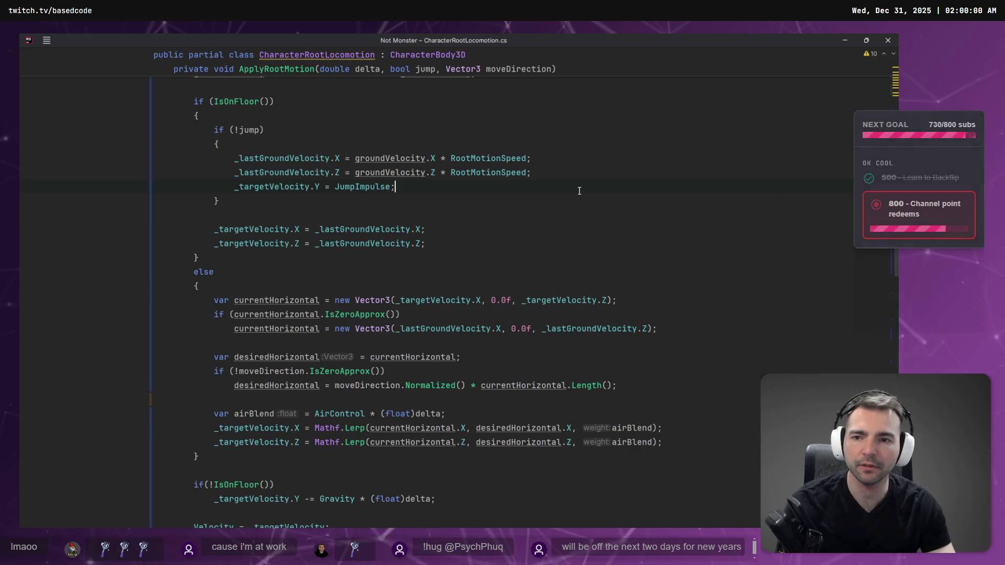
key("shift+F9")
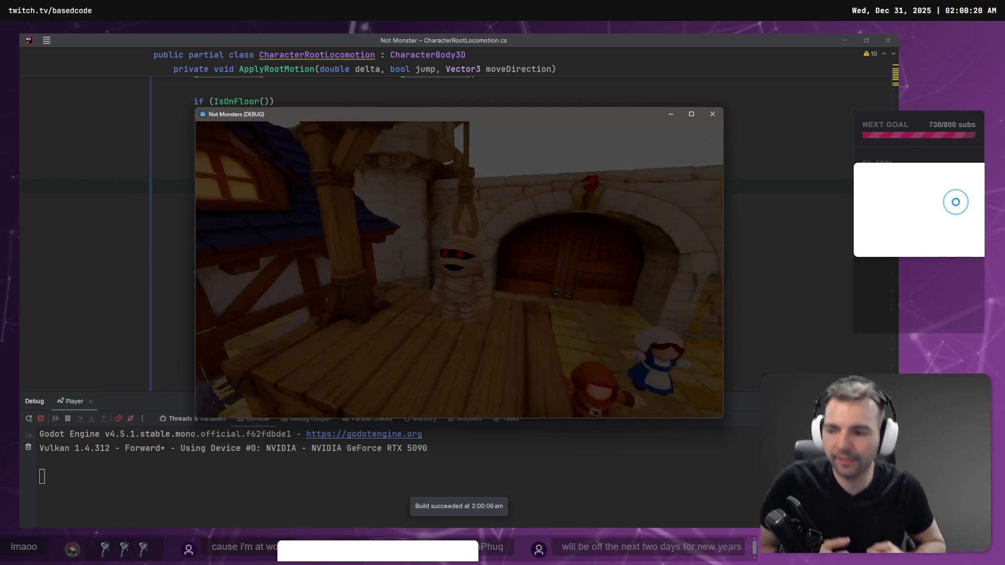
left_click(712, 114)
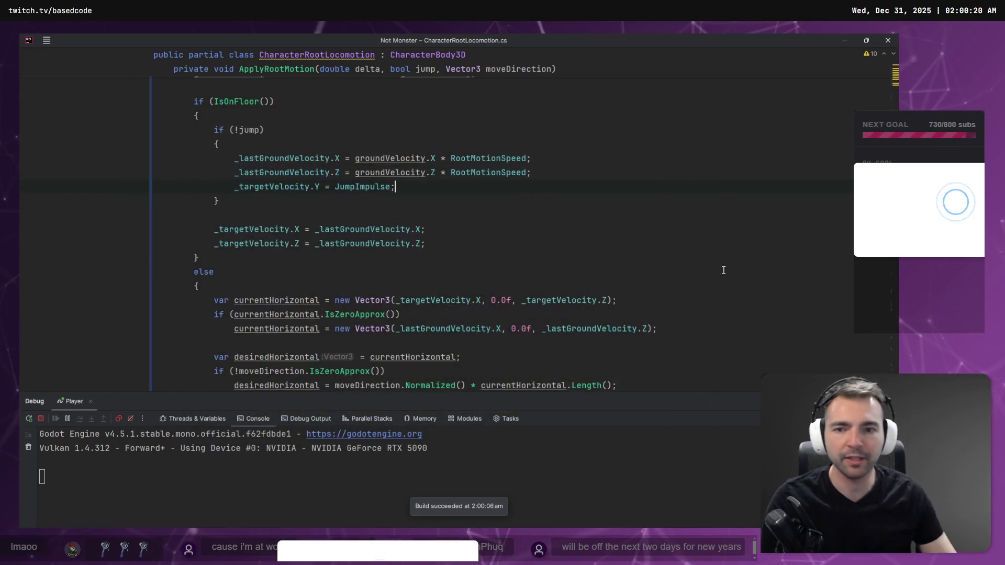
Step: Move the JumpImpulse line into a new else block after the !jump branch and tidy blank lines
left_click(392, 187)
left_click_drag(395, 188, 82, 182)
key("BackSpace")
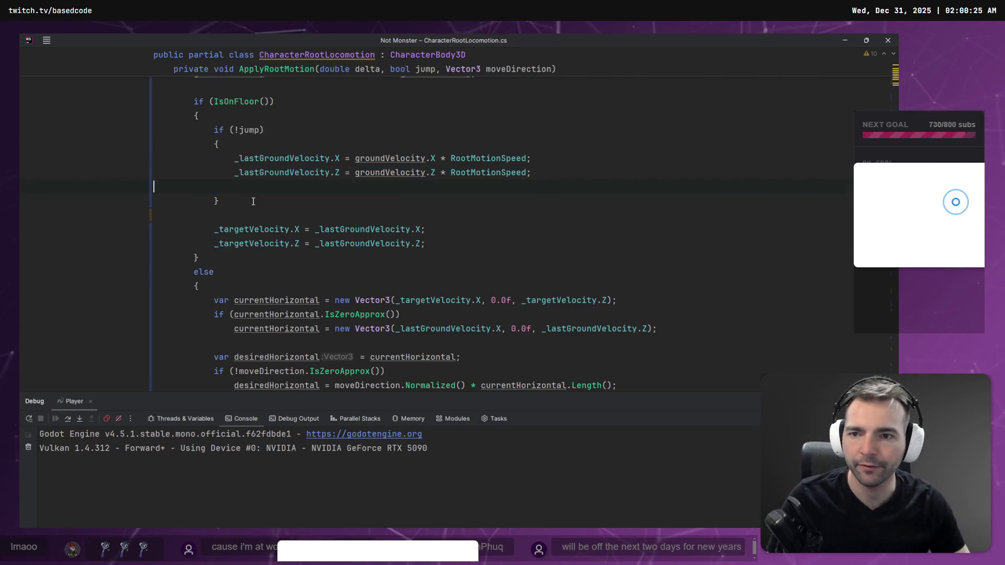
type(" else {")
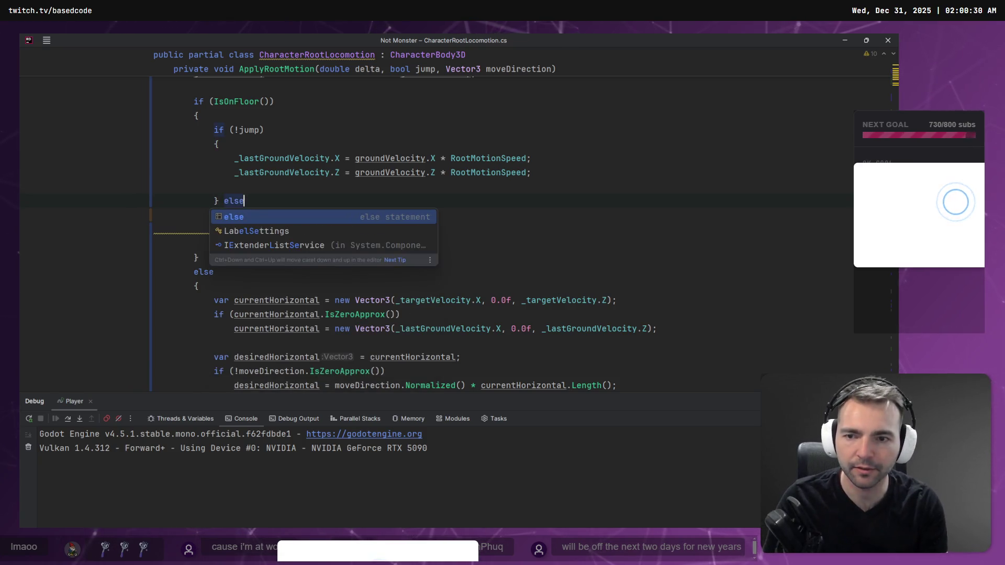
key("Return")
key("ctrl+v")
left_click(214, 214)
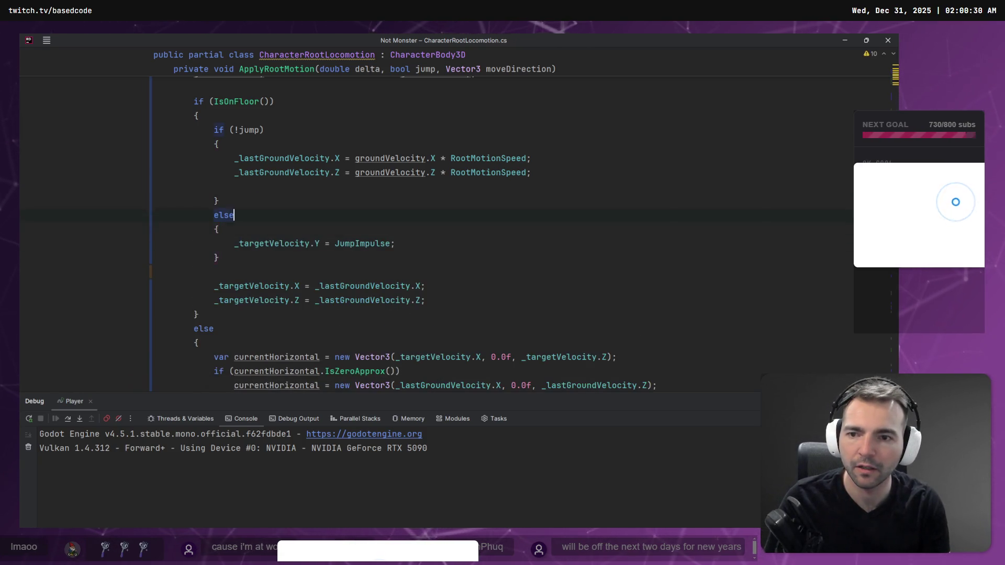
key("BackSpace")
key("Return")
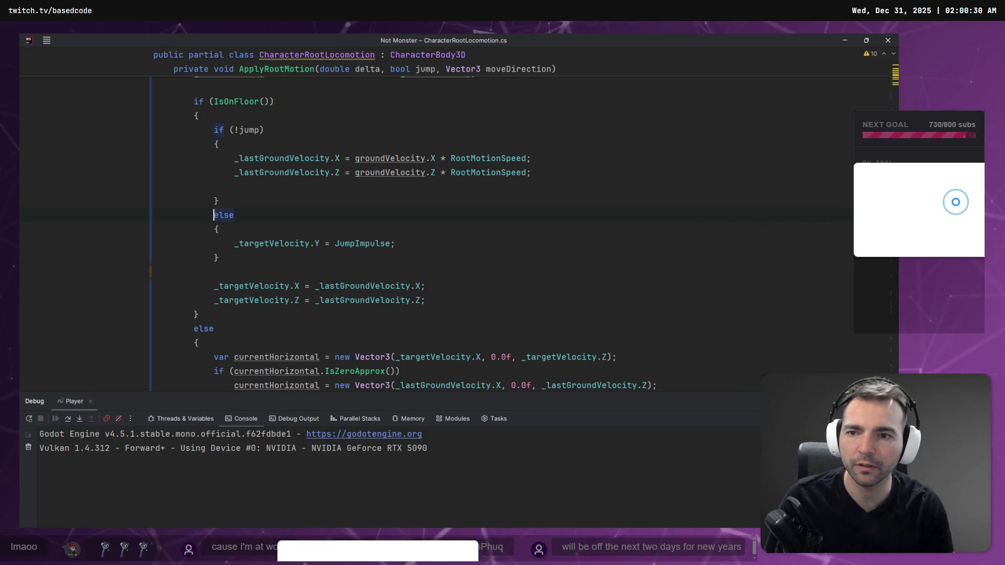
key("Up")
key("Up")
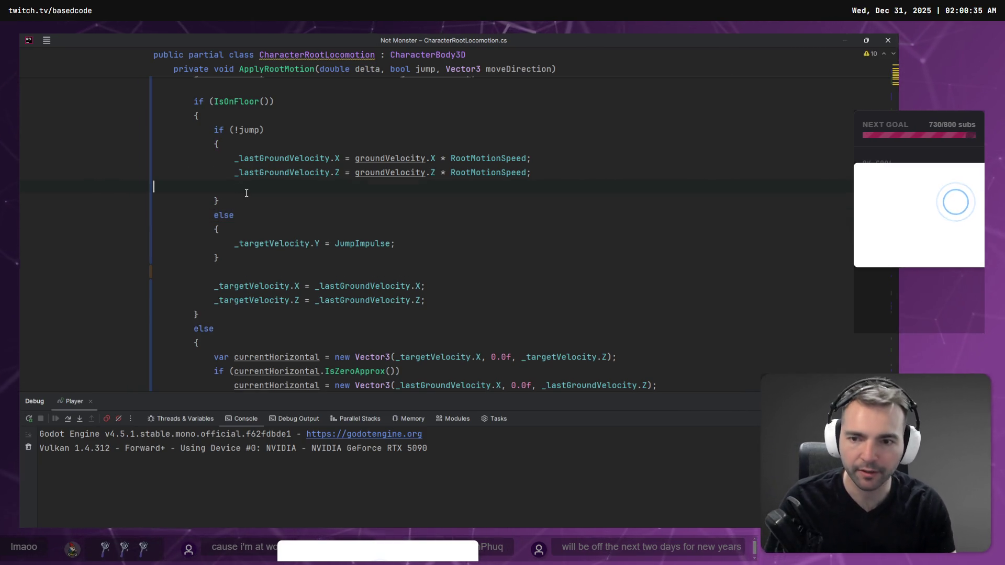
key("BackSpace")
key("Up")
key("Up")
Step: Invert the if (!jump) condition to if (jump) and relaunch the game to playtest
key("alt+Return")
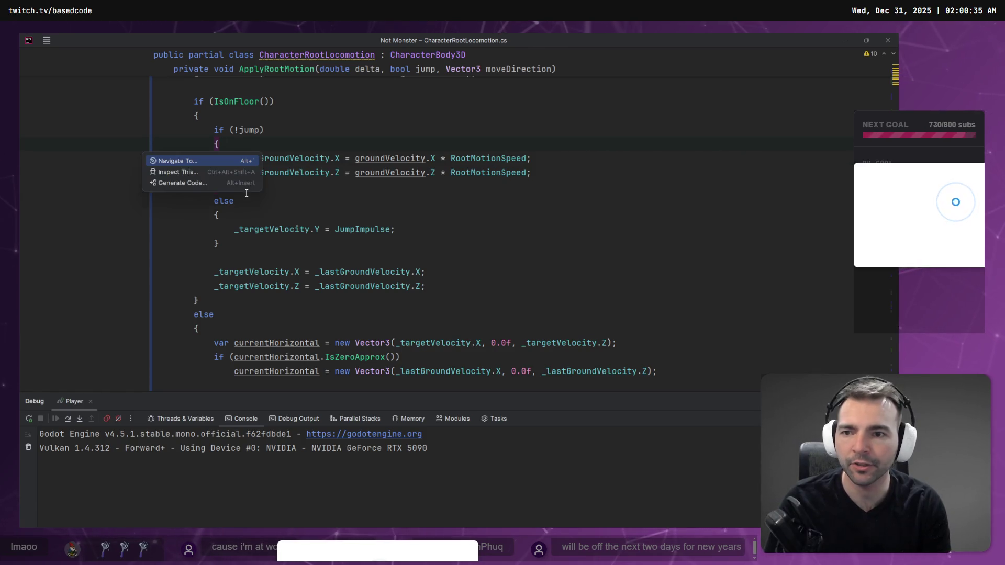
key("Escape")
key("Up")
key("alt+Return")
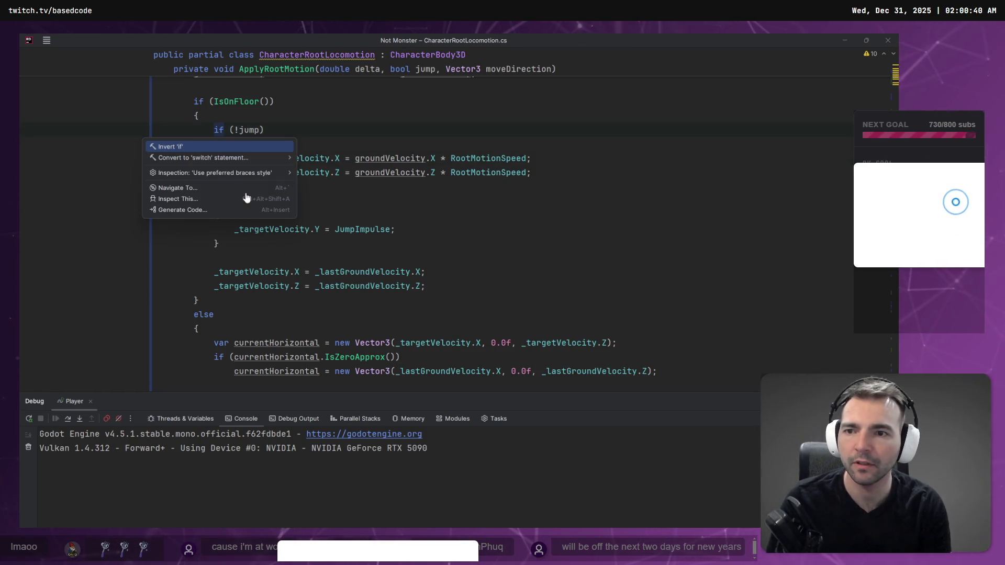
key("Return")
key("Down")
key("Down")
key("Down")
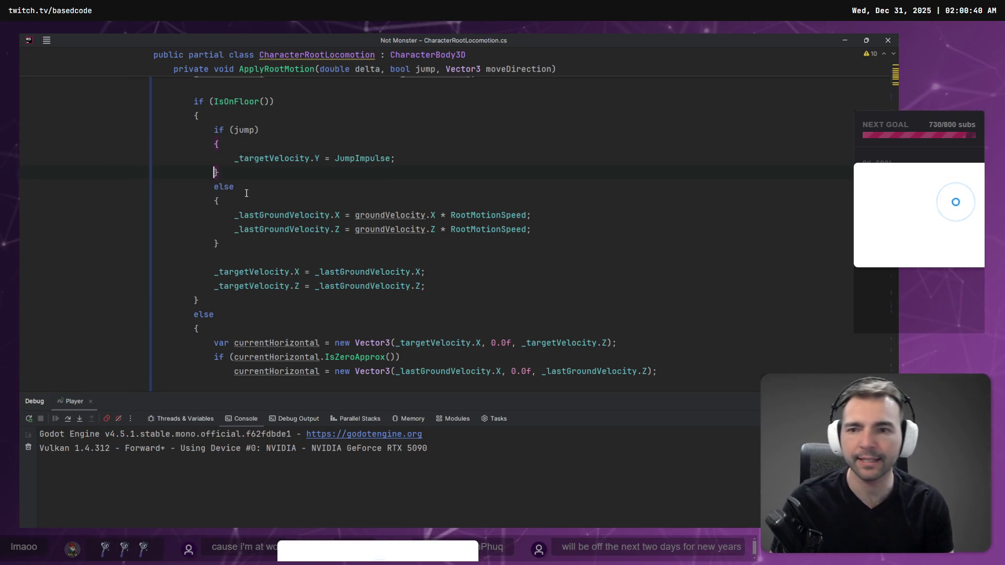
key("shift+F9")
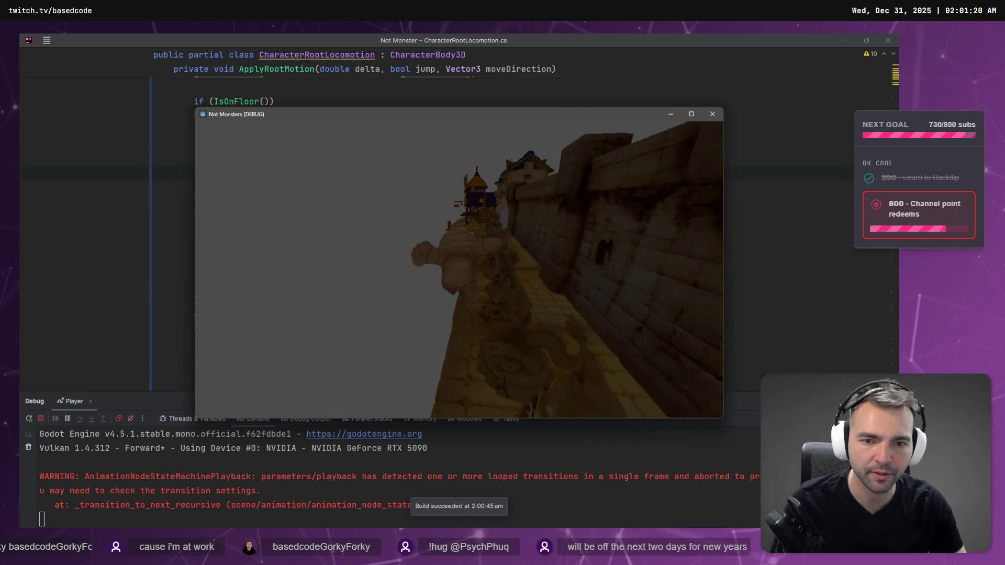
Step: Close the game and review usages of groundVelocity, RootMotionSpeed, _targetVelocity and _lastGroundVelocity
key("alt+F4")
left_click(462, 240)
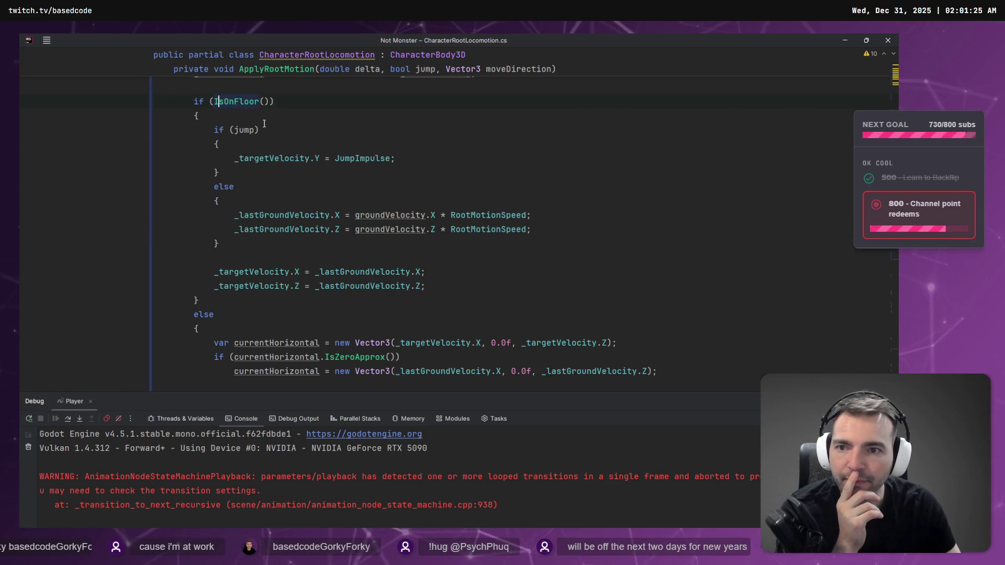
left_click(418, 224)
left_click(465, 216)
left_click(235, 273)
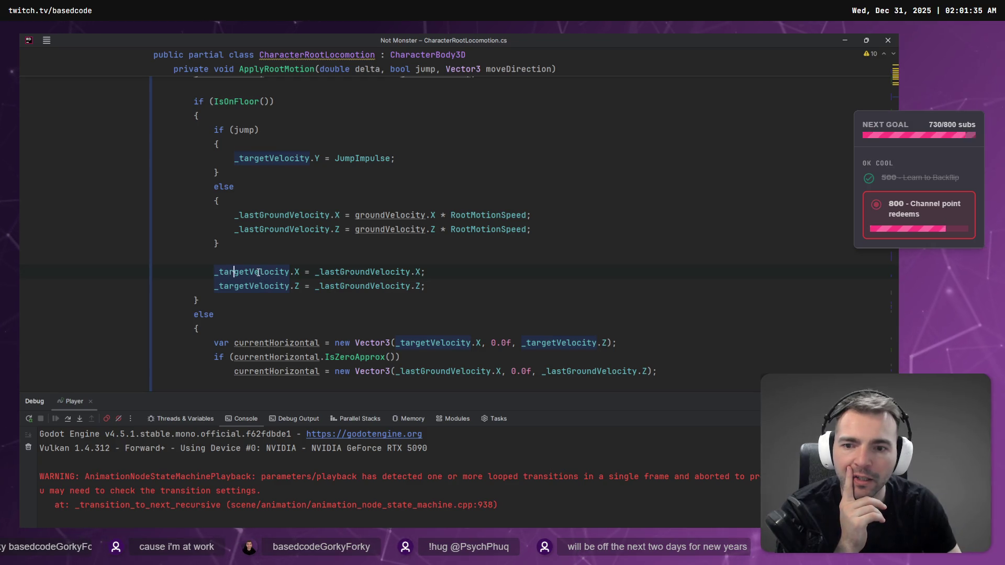
left_click(355, 276)
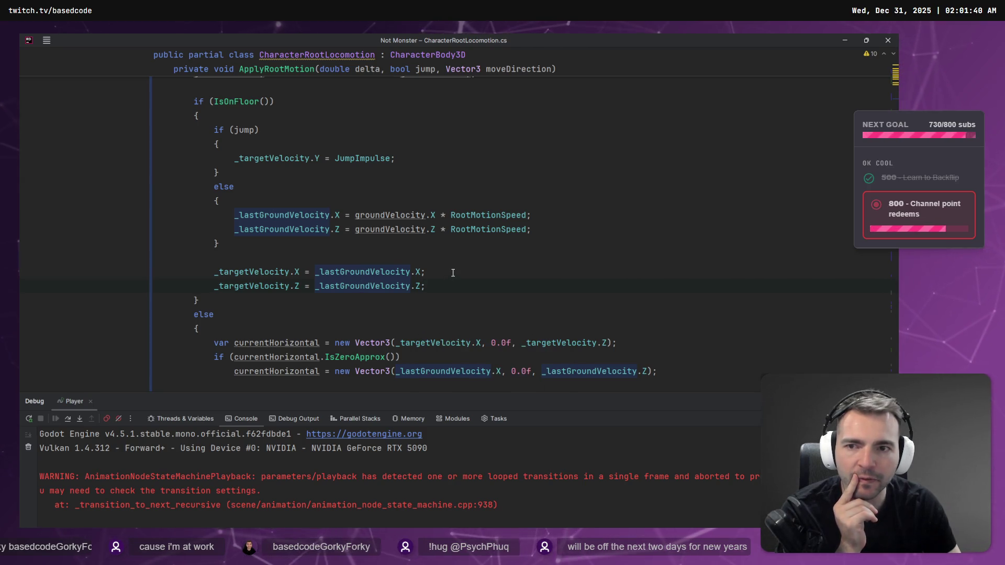
scroll(452, 271, "down", 2)
scroll(466, 252, "up", 4)
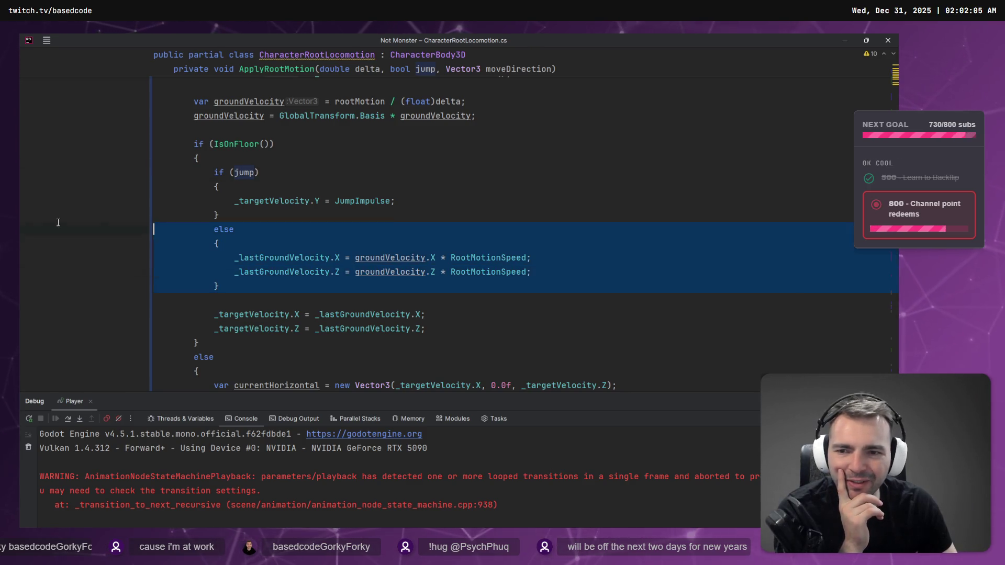
left_click(399, 202)
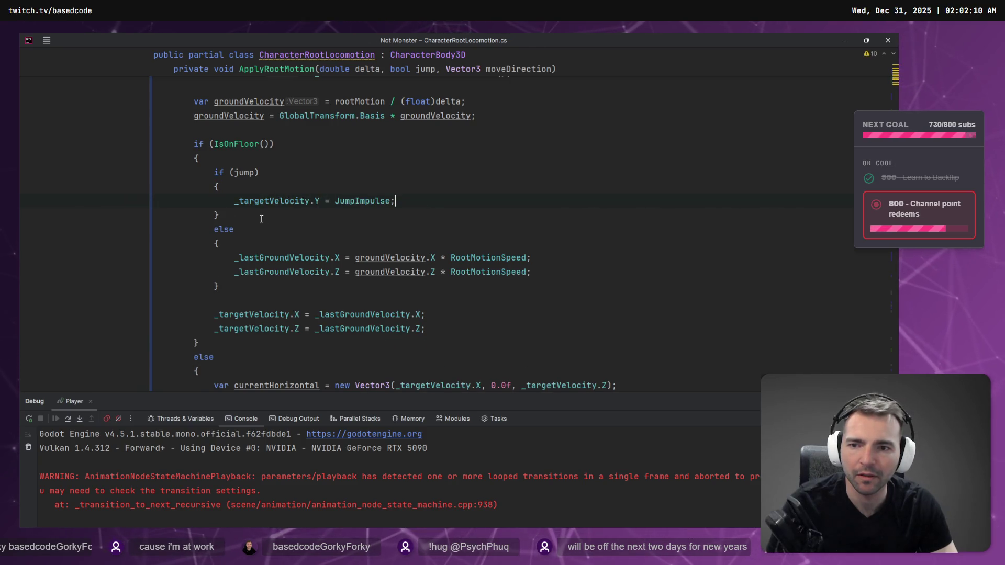
left_click_drag(228, 288, 54, 230)
key("ctrl+slash")
left_click(422, 257)
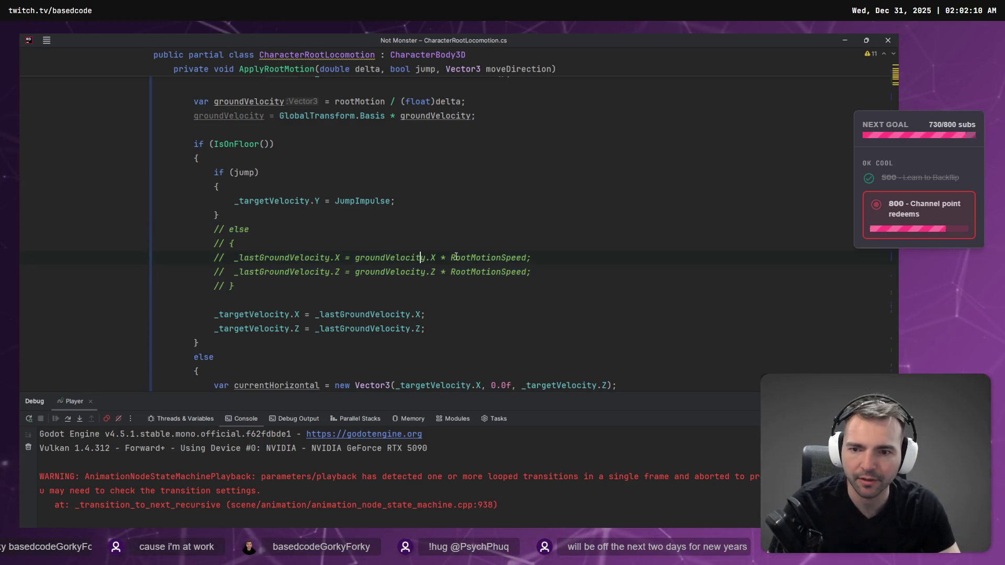
mouse_move(441, 256)
left_mouse_down()
mouse_move(448, 269)
mouse_move(523, 273)
left_mouse_up()
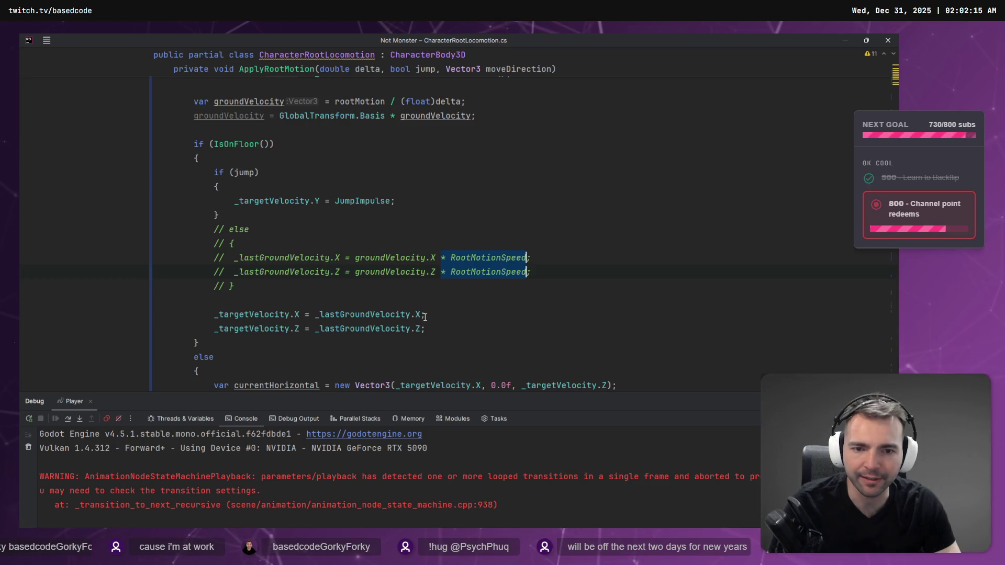
type("* RootMotionSpeed")
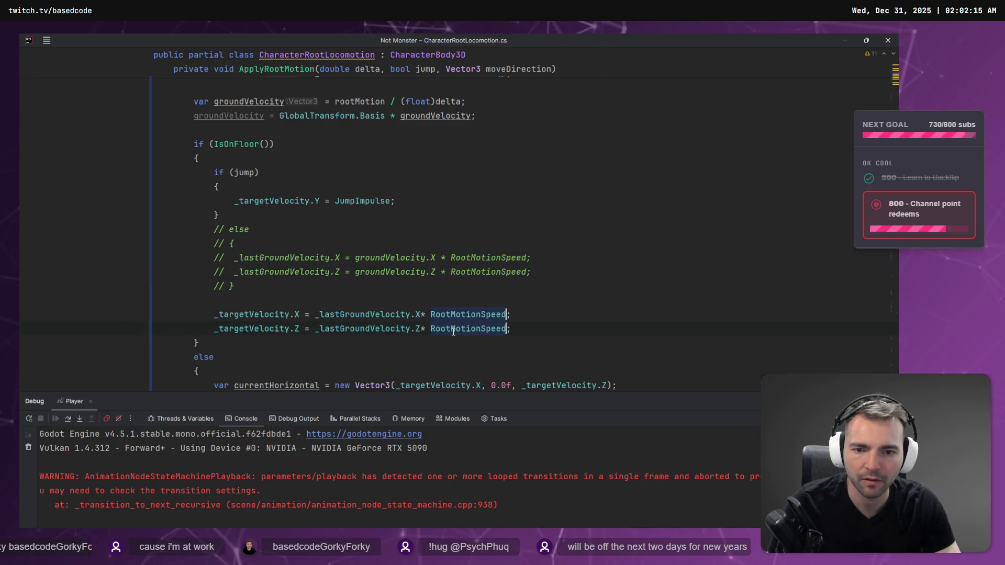
key("ctrl+alt+l")
key("Escape")
key("Down")
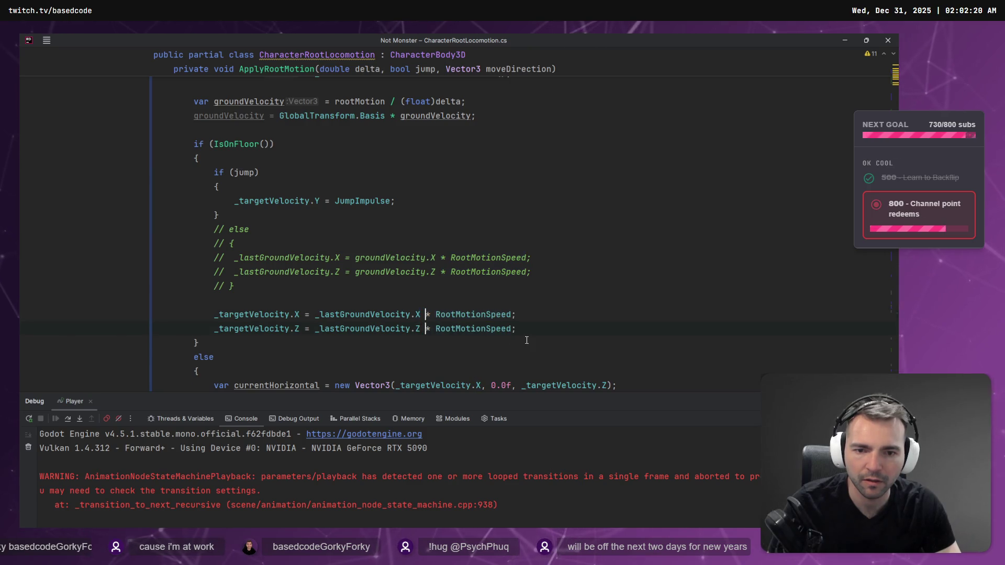
scroll(432, 314, "down", 3)
scroll(433, 315, "down", 2)
scroll(208, 144, "up", 5)
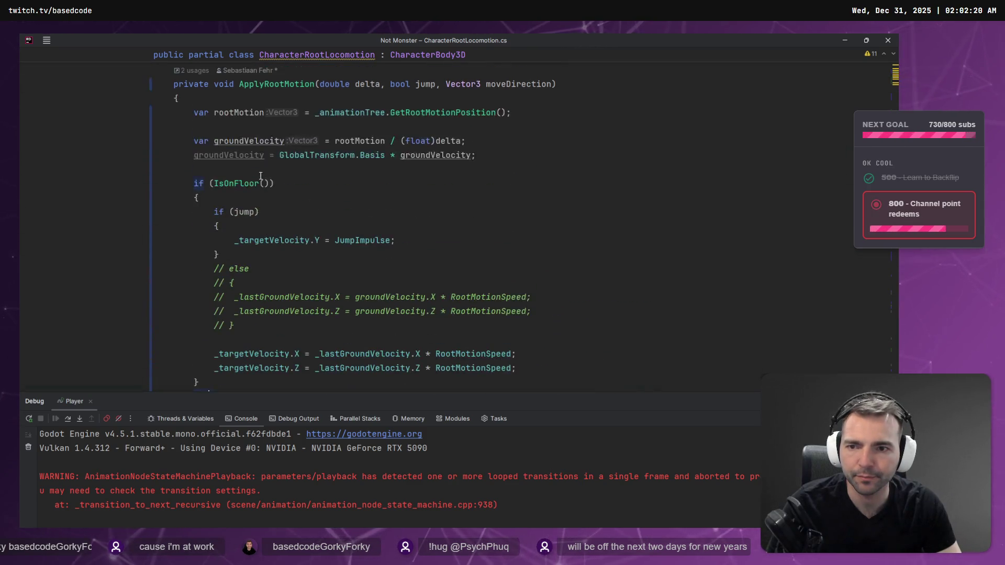
scroll(244, 179, "down", 6)
left_click(265, 272)
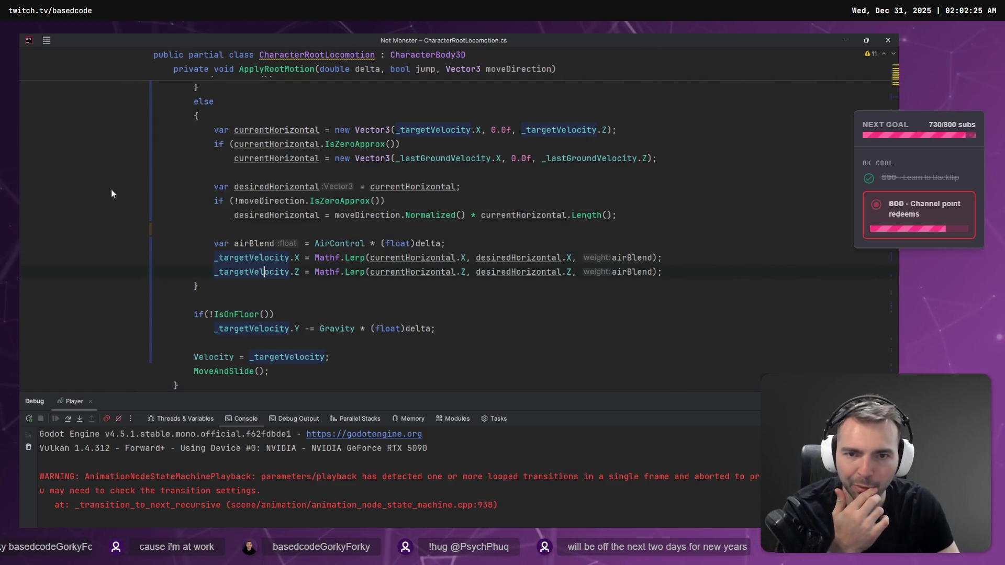
left_click_drag(644, 220, 154, 144)
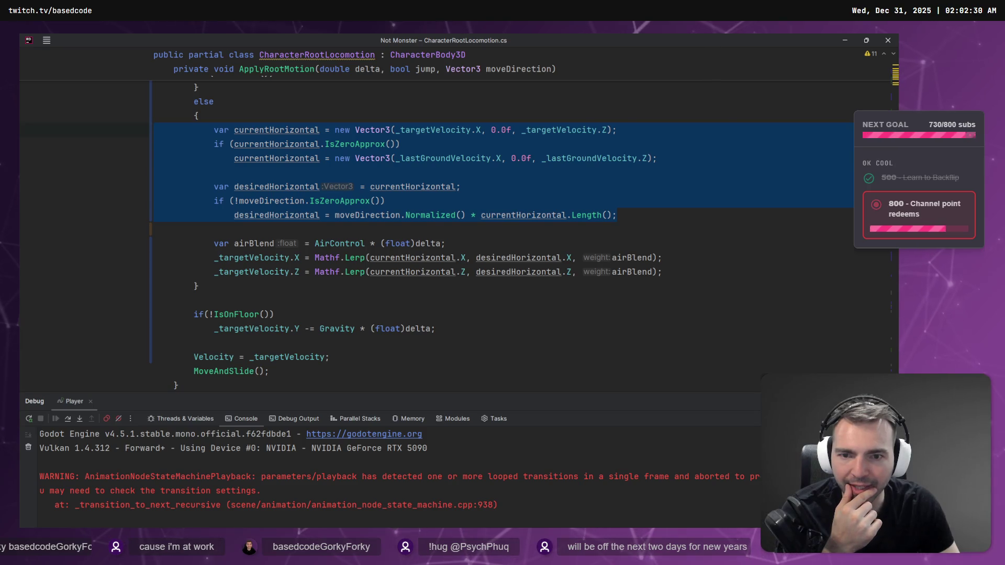
left_click(264, 216)
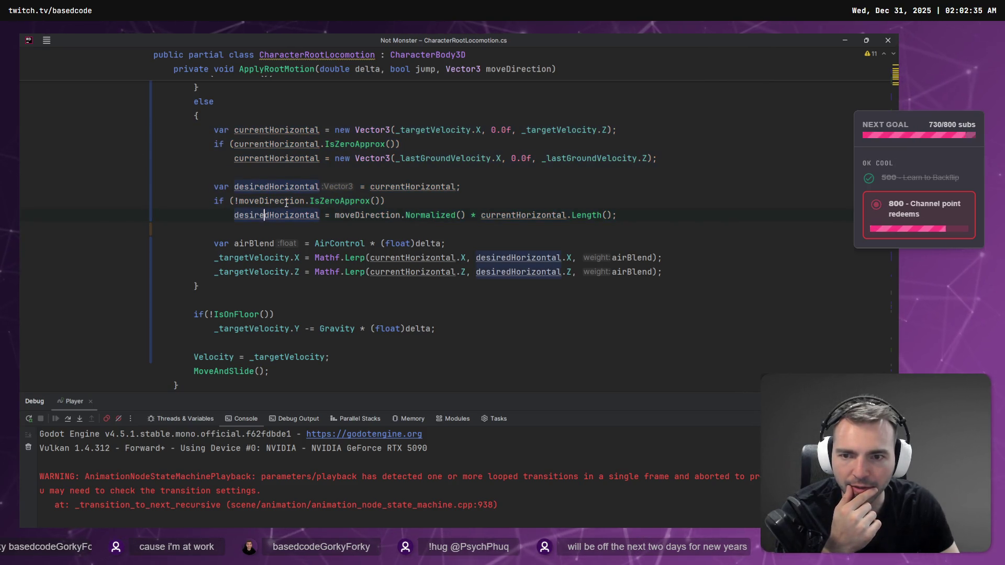
scroll(369, 199, "up", 12)
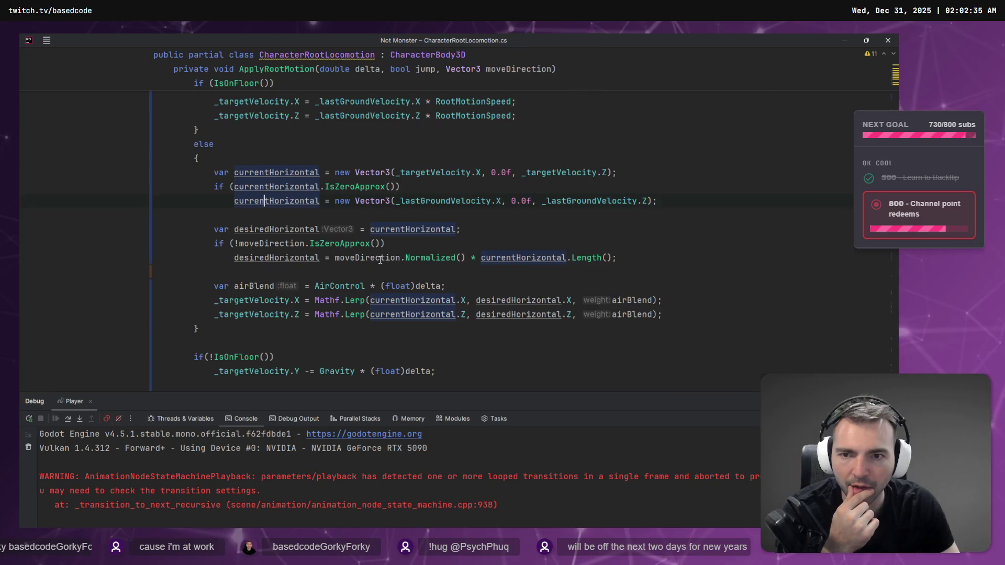
scroll(379, 251, "down", 15)
scroll(284, 236, "up", 6)
scroll(246, 173, "up", 3)
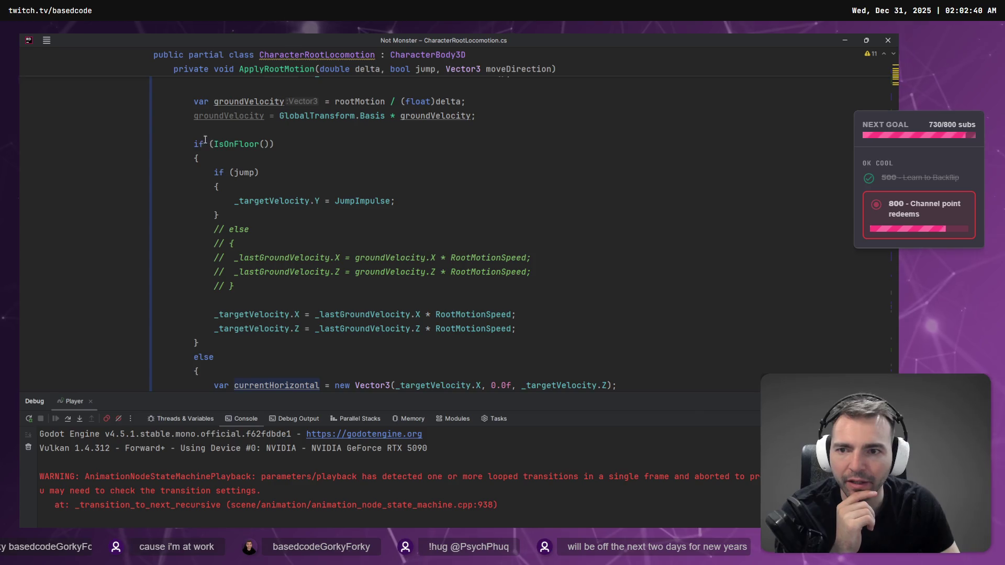
scroll(284, 287, "down", 4)
left_click_drag(617, 300, 154, 173)
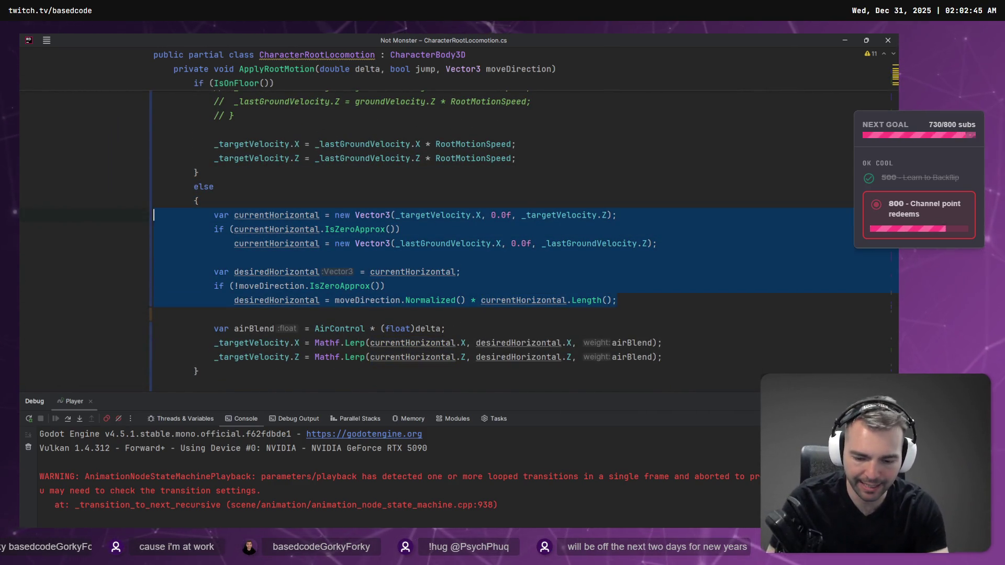
Step: Comment out the horizontal velocity lines and the whole airborne else block
key("ctrl+slash")
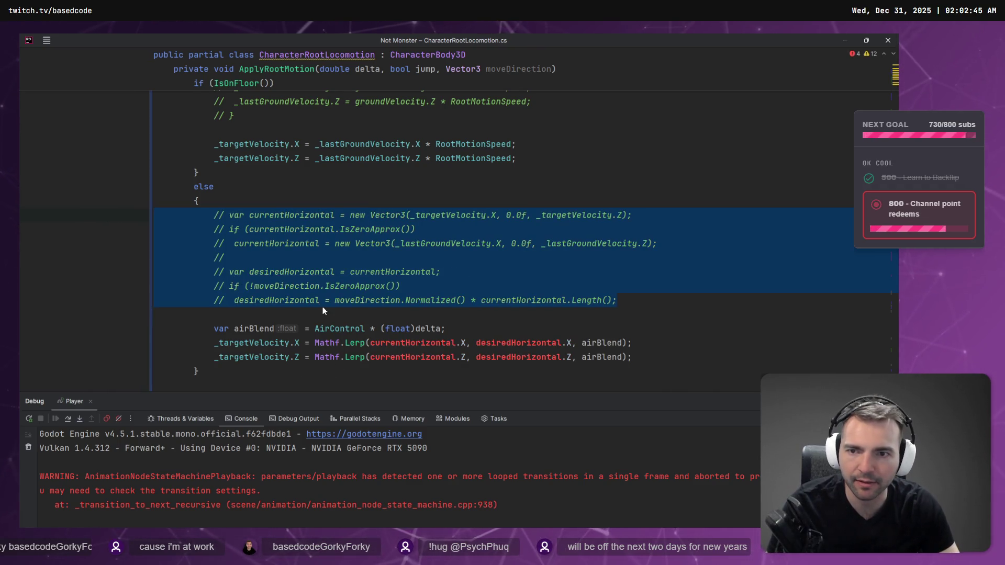
scroll(289, 316, "down", 2)
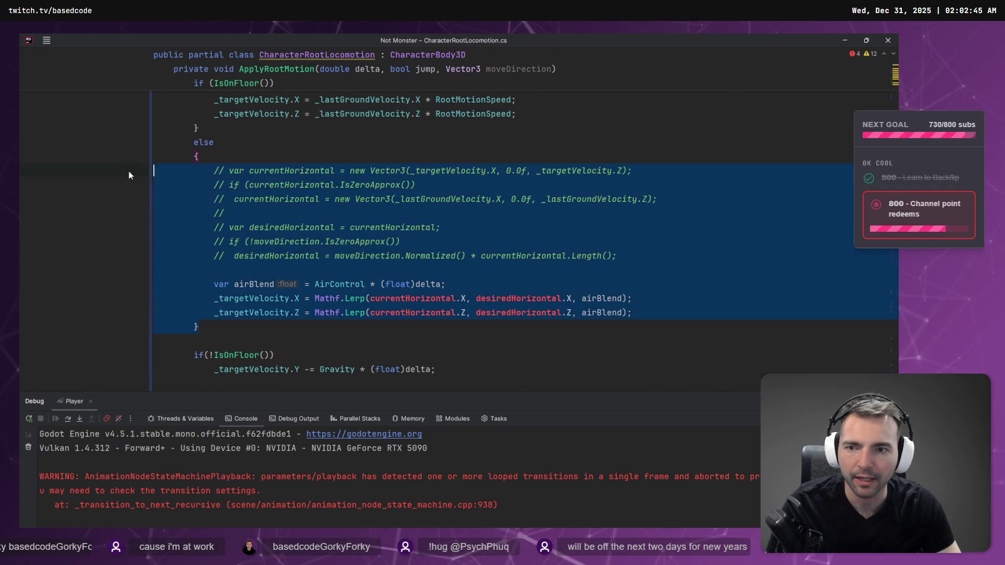
key("ctrl+slash")
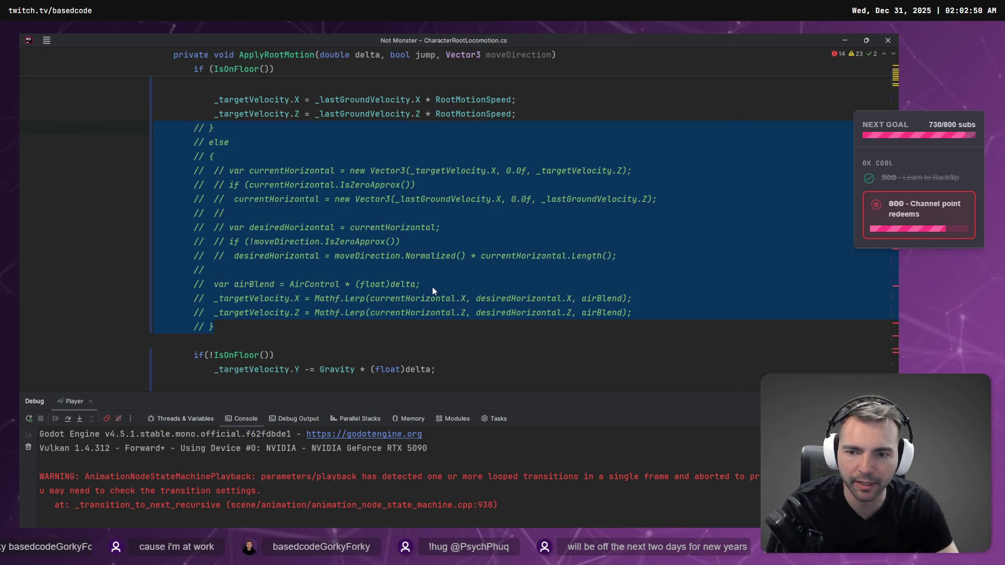
scroll(433, 287, "up", 4)
Step: Comment out the if (IsOnFloor()) condition and its opening brace
left_click_drag(212, 111, 130, 99)
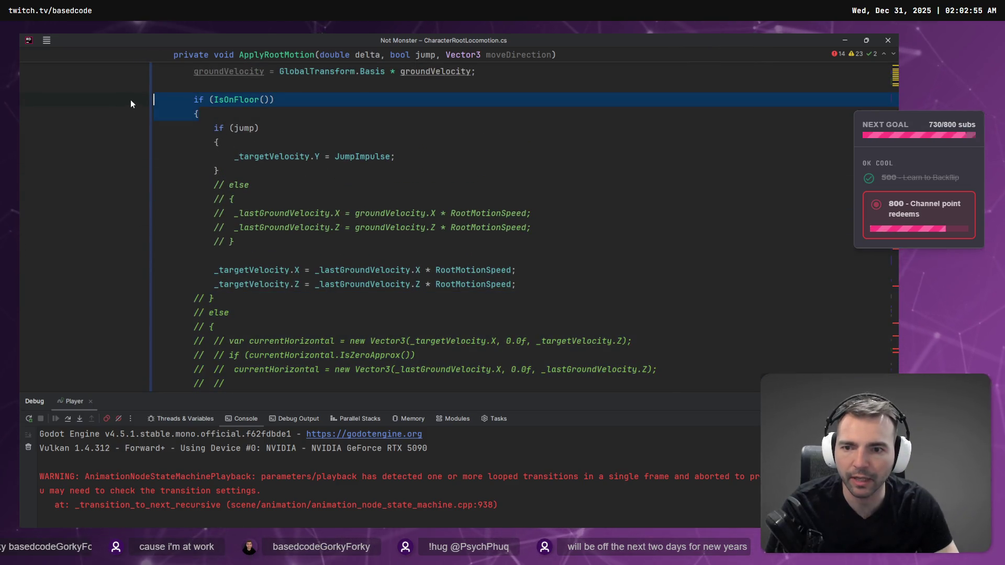
key("ctrl+slash")
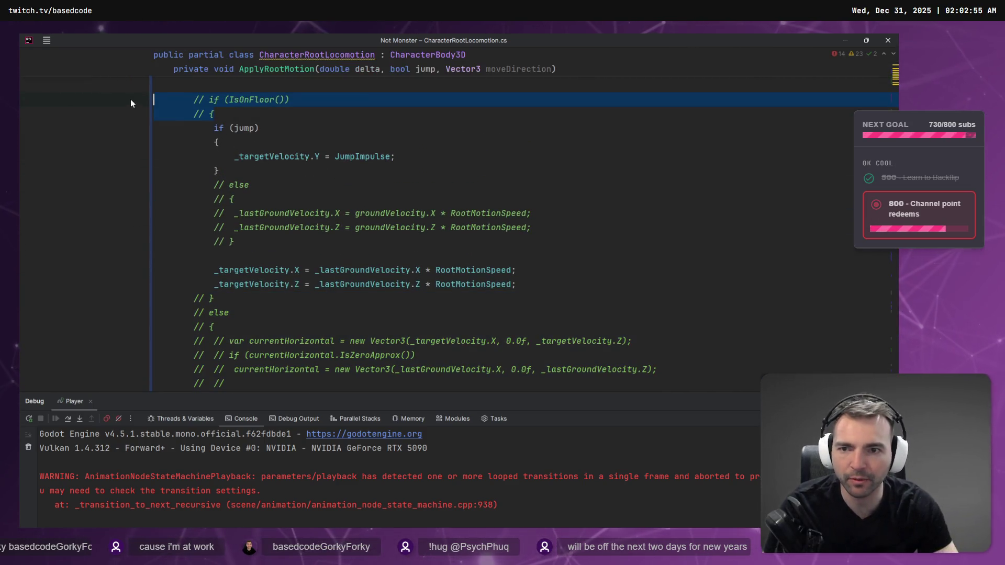
scroll(370, 158, "down", 8)
scroll(370, 159, "up", 7)
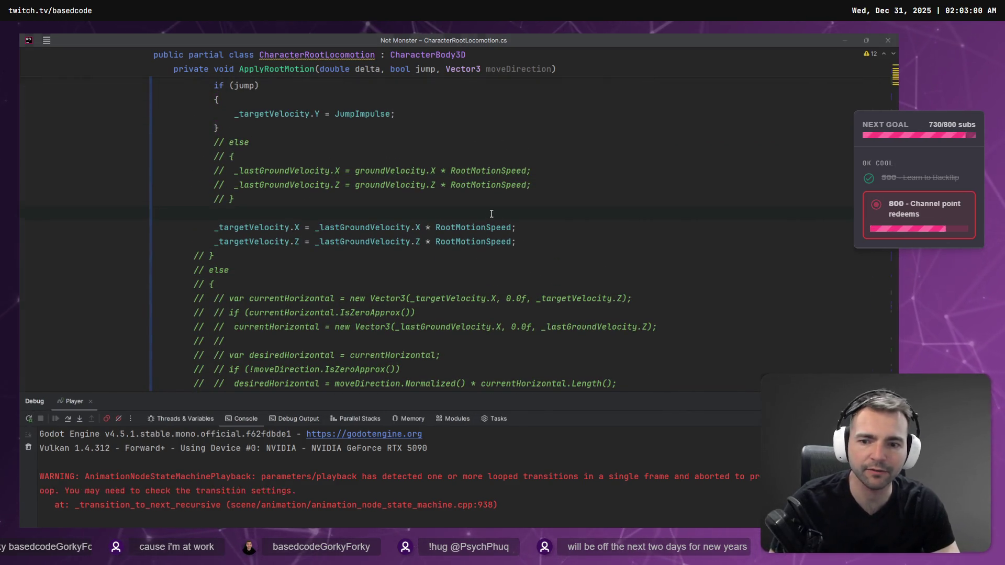
left_click(493, 211)
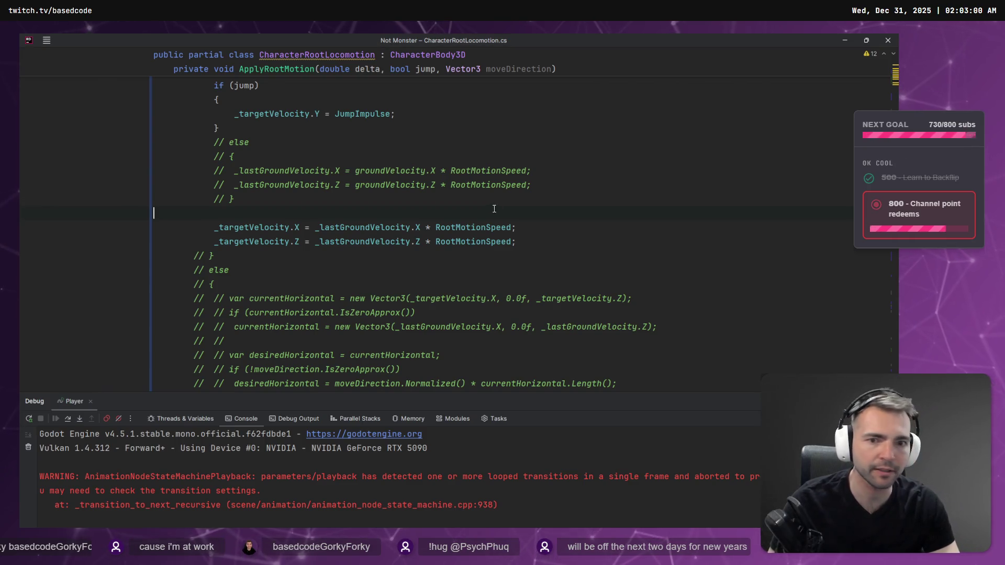
Step: Launch the game with Shift+F9 to test the always-on jump check, then close it
key("shift+F9")
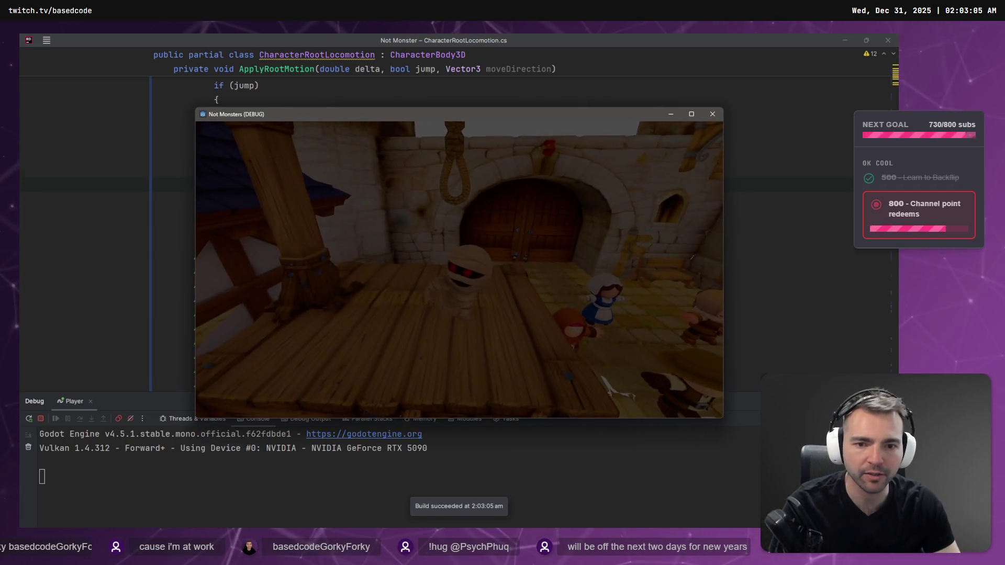
key("Escape")
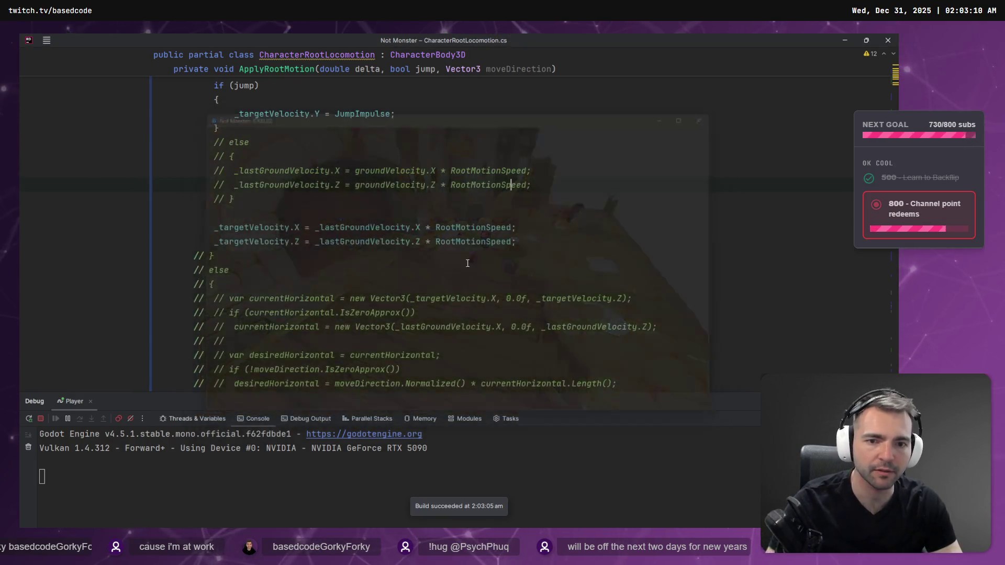
scroll(467, 263, "up", 5)
scroll(417, 248, "down", 10)
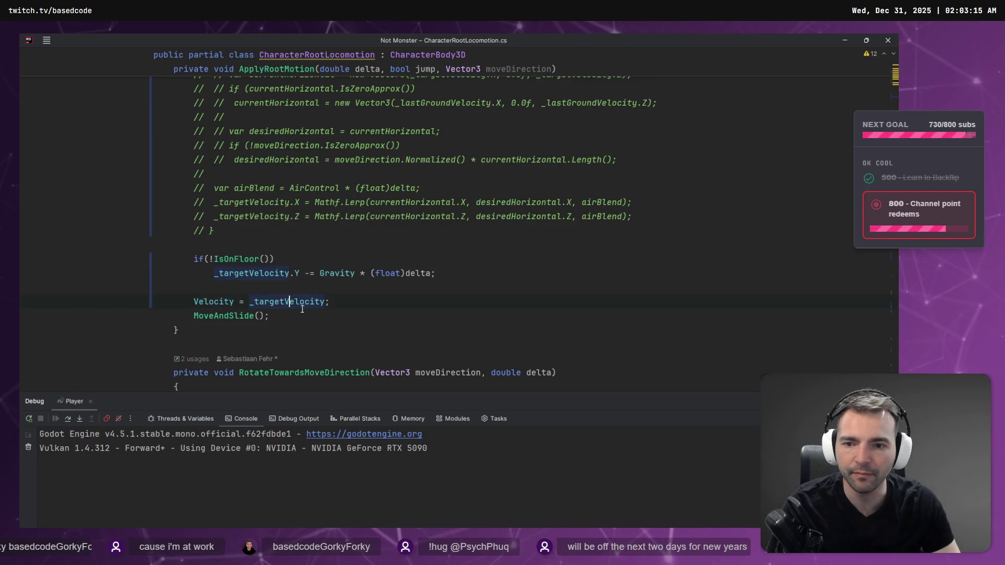
scroll(302, 309, "up", 7)
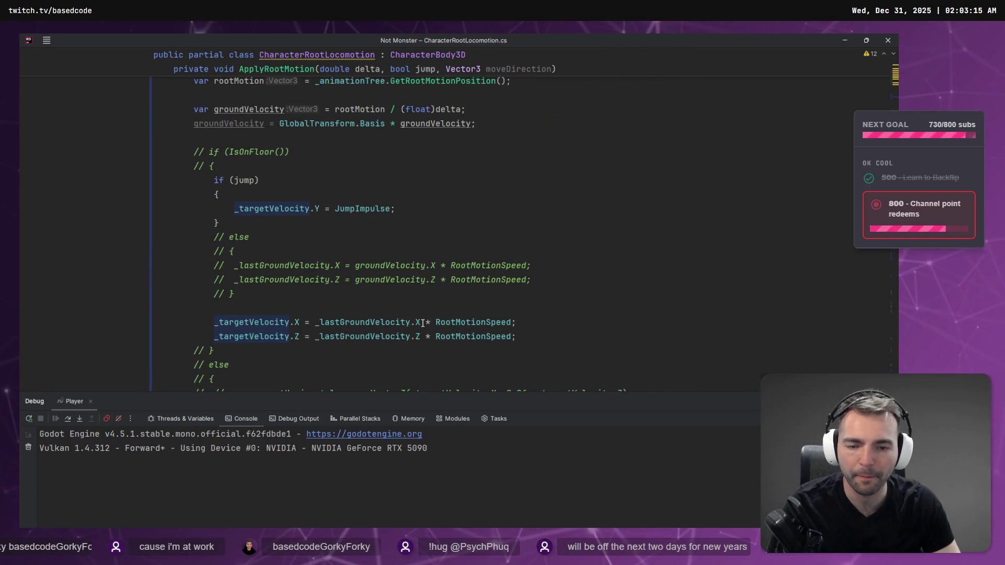
Step: Review ApplyRootMotion, highlighting where RootMotionSpeed is used
left_click(483, 322)
scroll(482, 327, "up", 3)
scroll(481, 332, "down", 4)
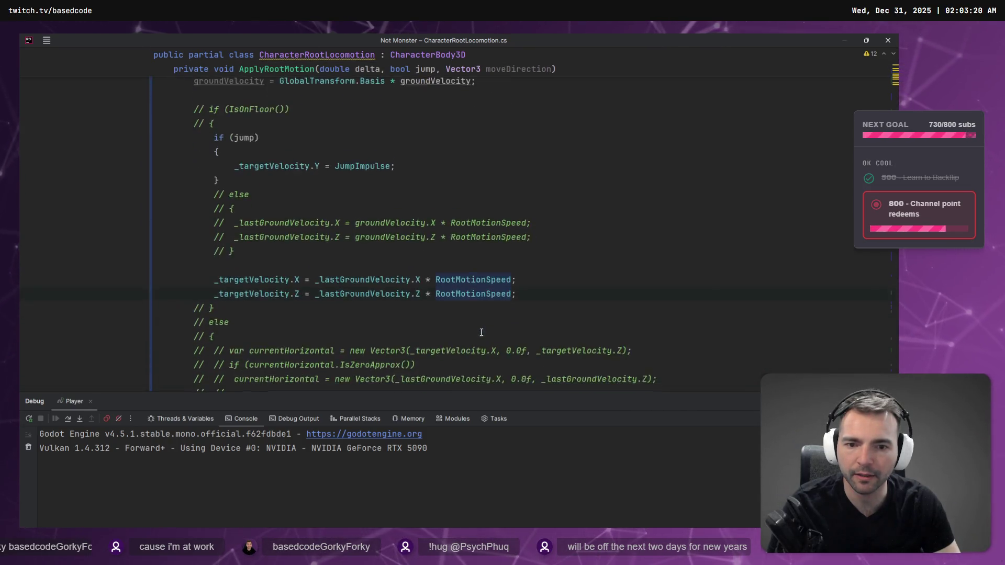
scroll(482, 332, "down", 3)
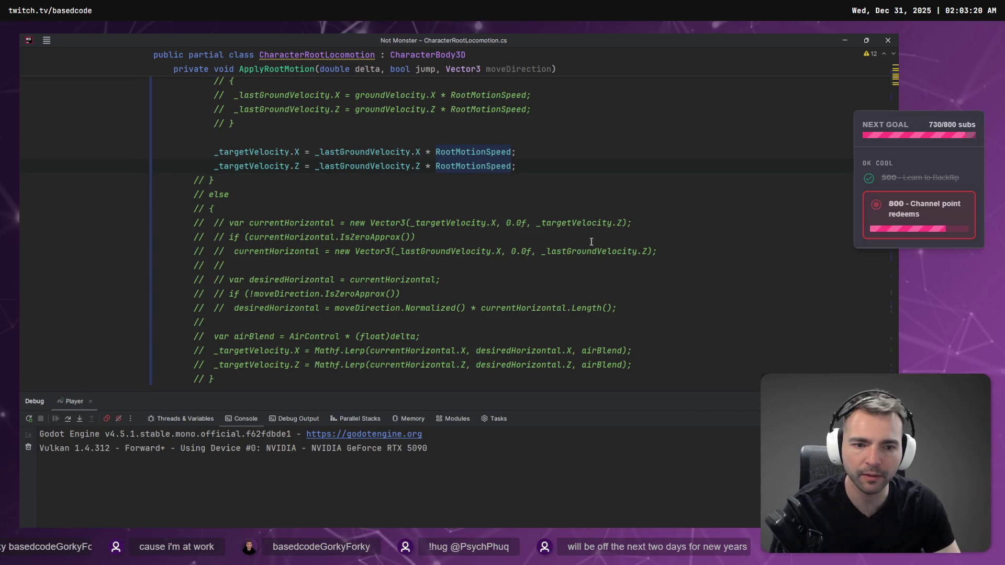
scroll(562, 328, "down", 2)
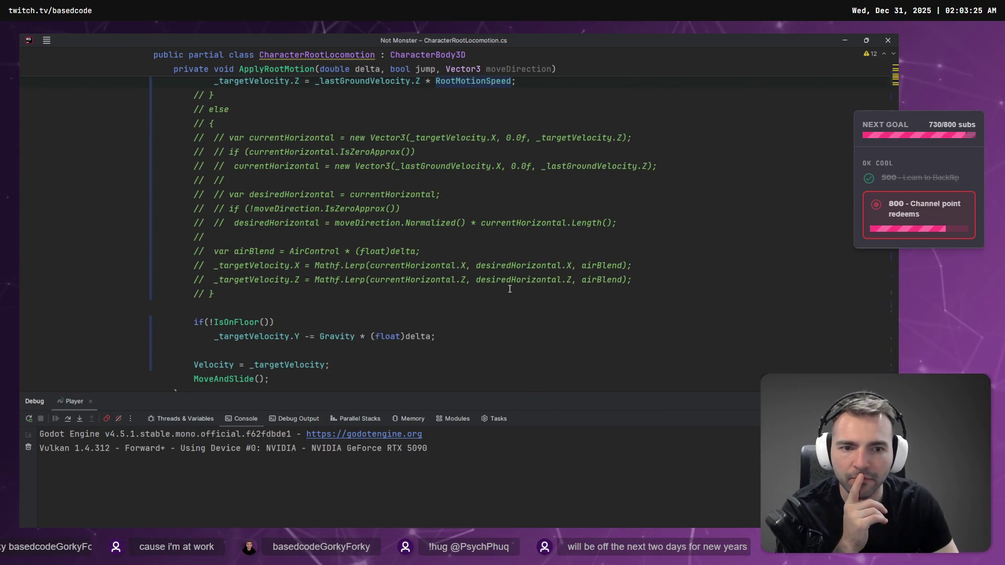
scroll(509, 289, "up", 10)
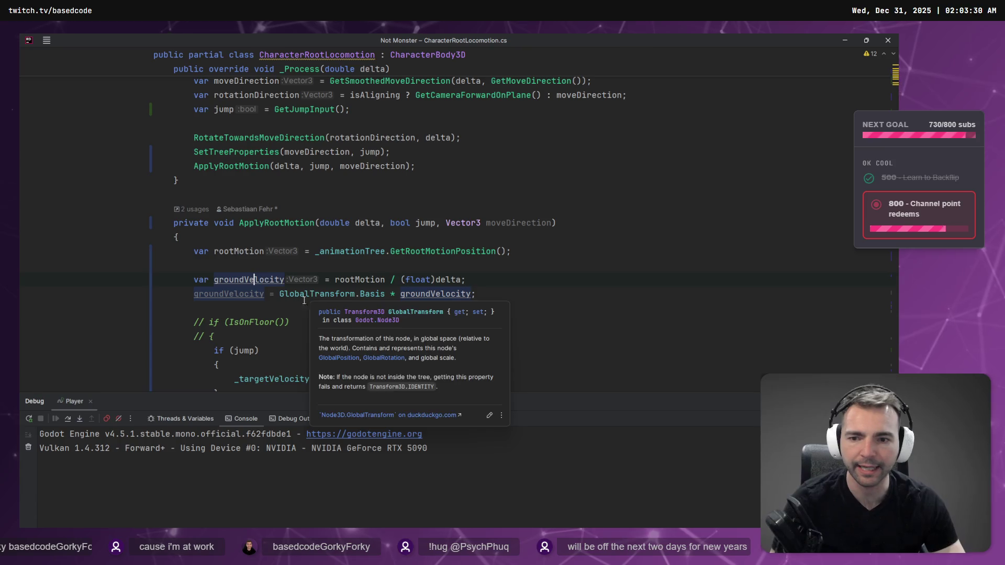
scroll(221, 260, "down", 1)
scroll(262, 293, "down", 3)
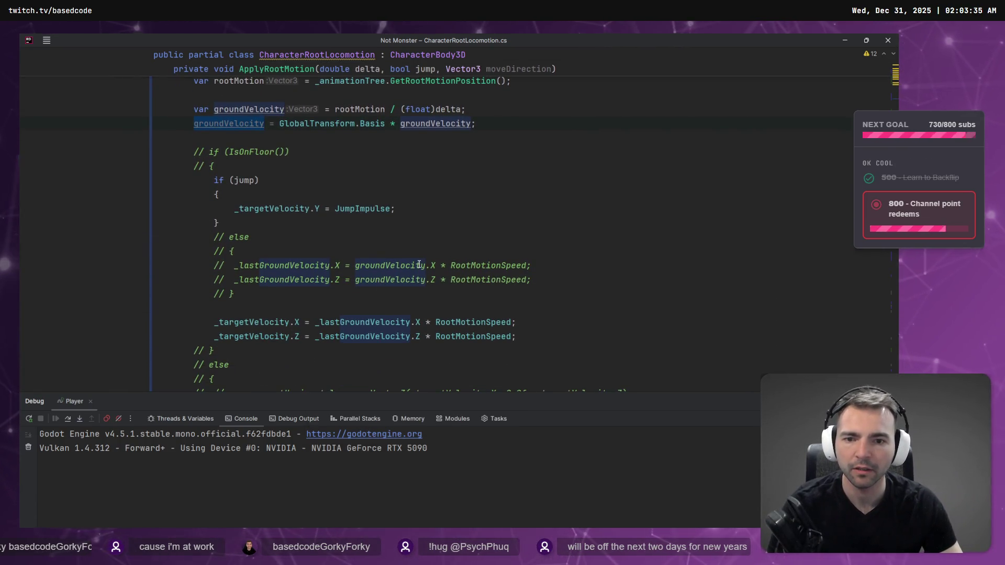
scroll(419, 273, "down", 3)
scroll(418, 273, "down", 4)
scroll(413, 268, "up", 8)
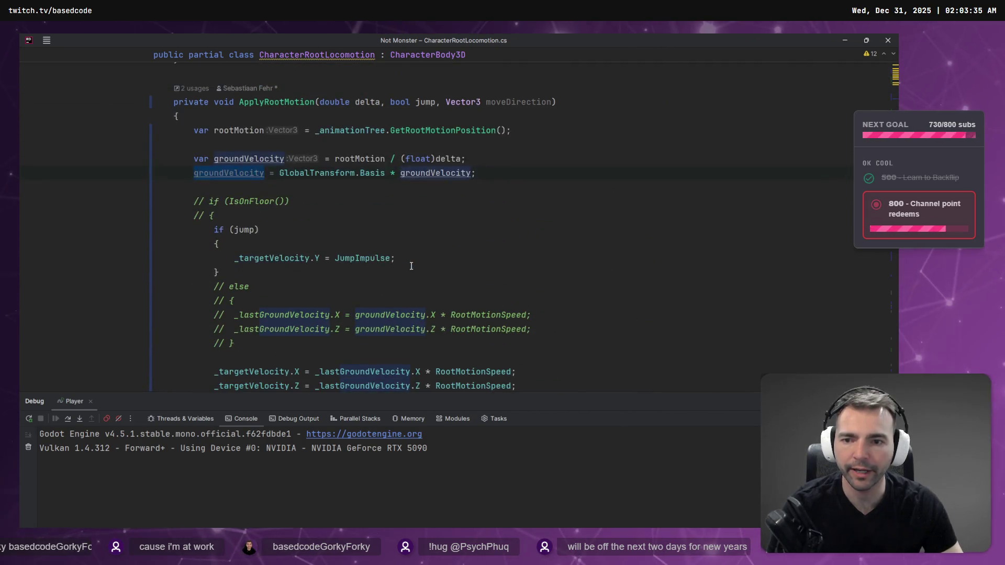
scroll(411, 266, "down", 1)
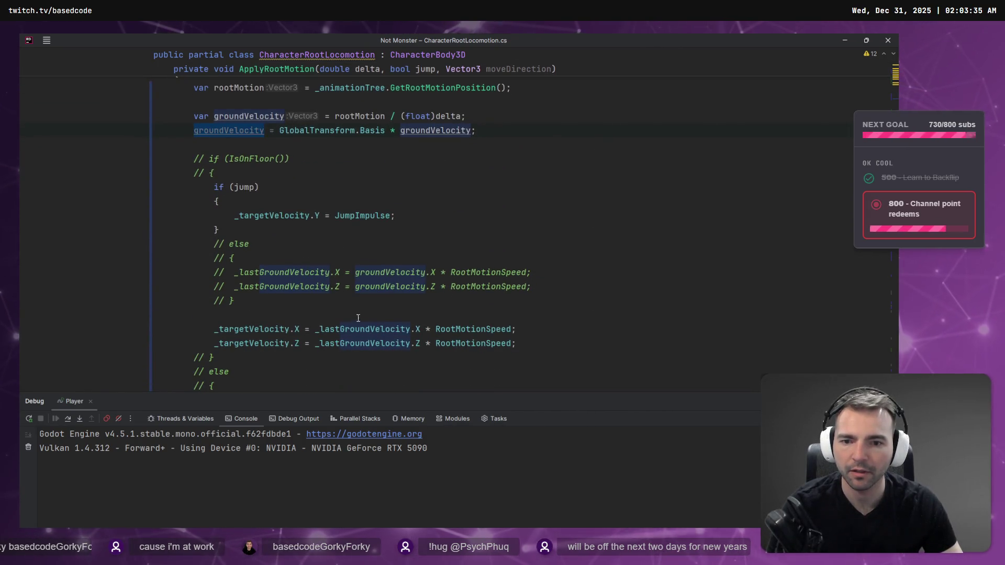
Step: Replace _lastGroundVelocity with groundVelocity on the _targetVelocity X and Z lines
left_click_drag(316, 335, 420, 336)
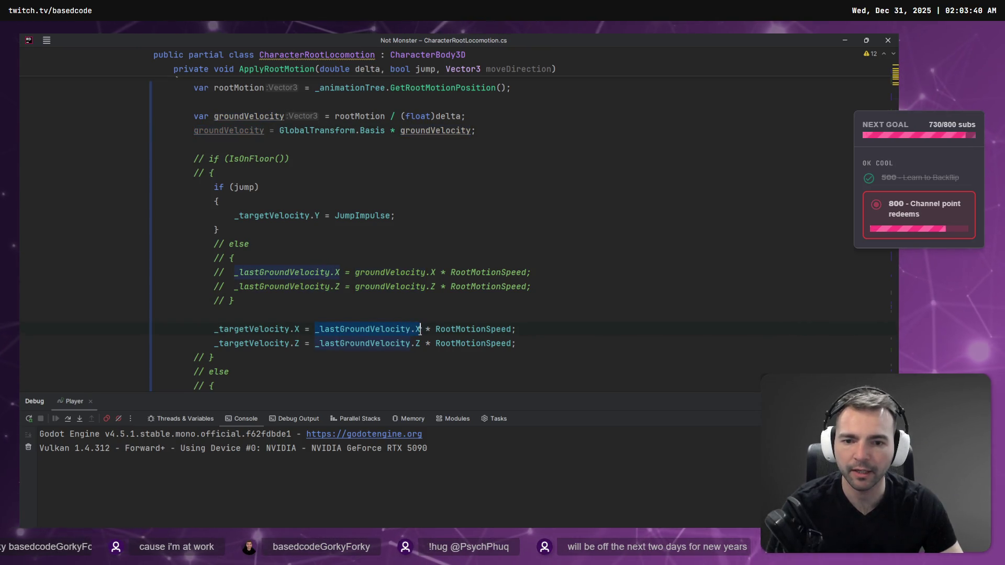
type("groundVelocity.x")
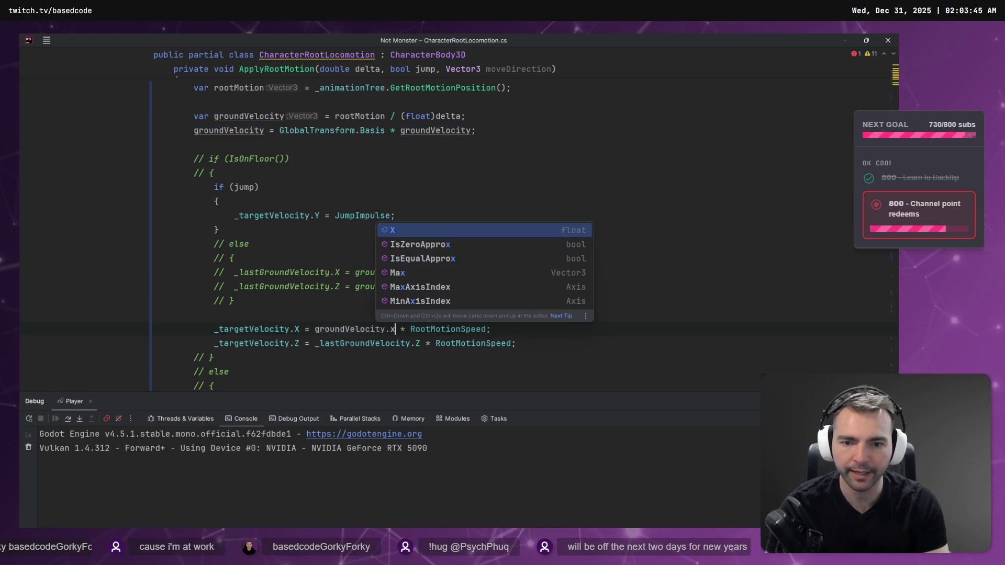
key("Return")
double_click(397, 343)
type("g")
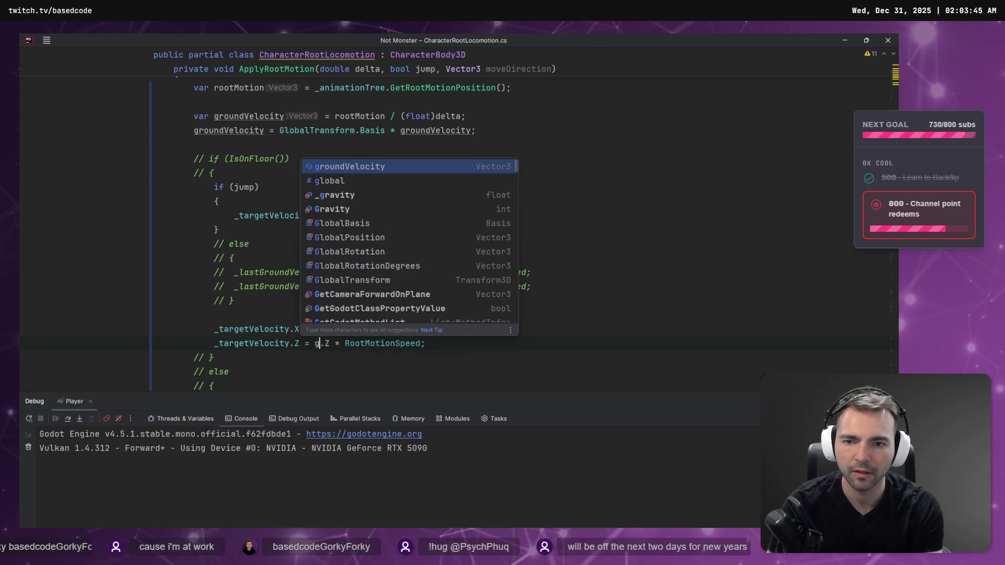
key("Return")
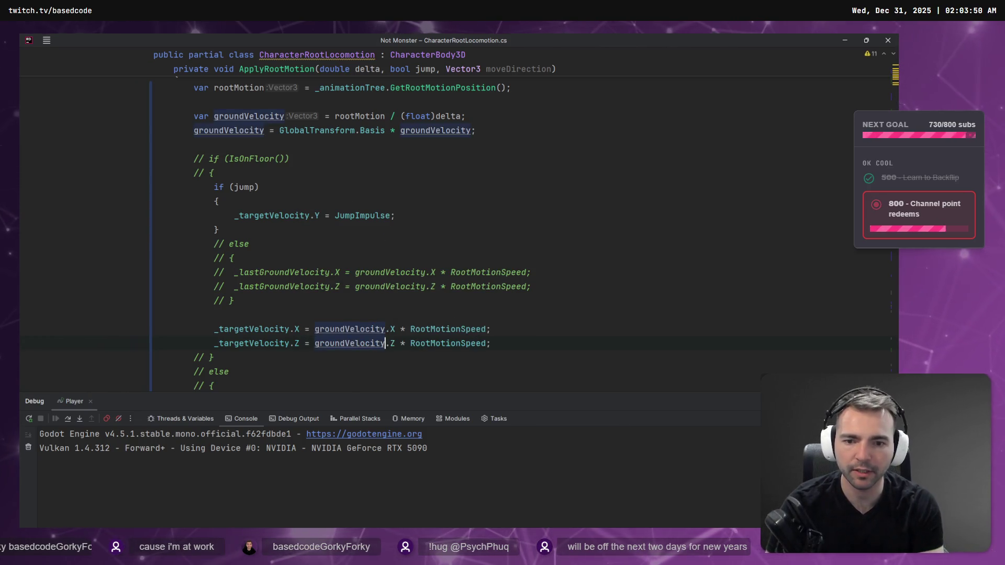
scroll(519, 191, "down", 5)
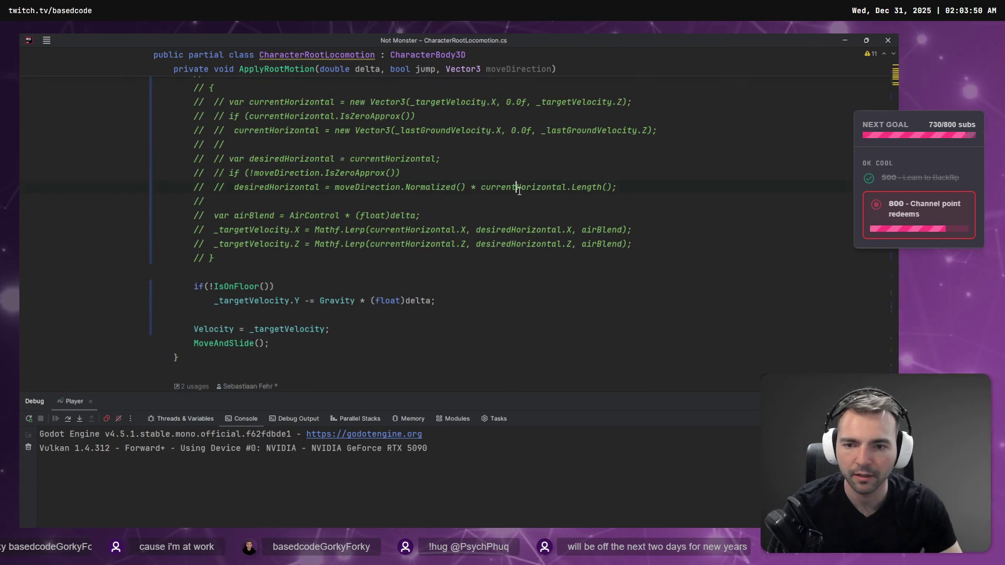
scroll(515, 188, "up", 5)
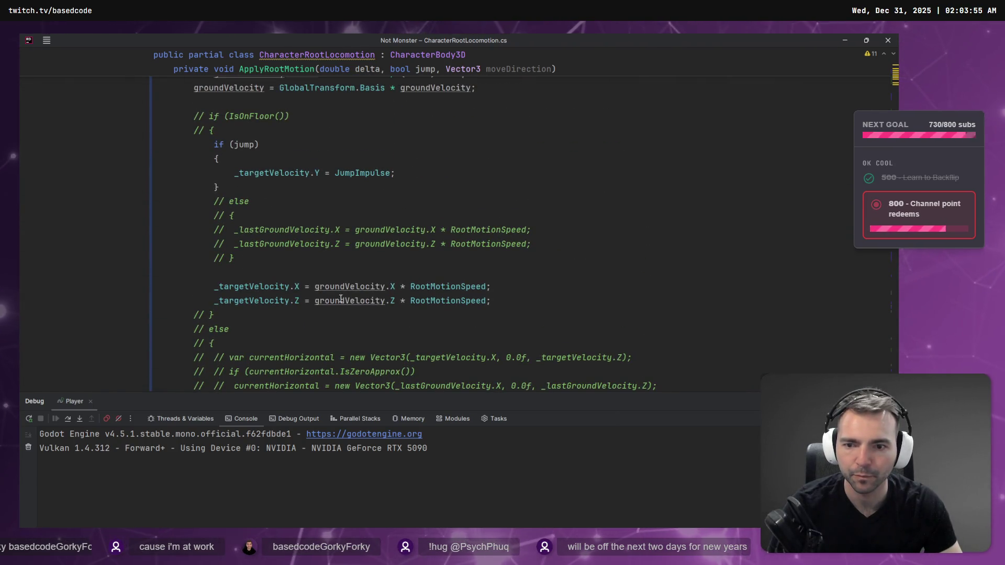
scroll(323, 301, "down", 5)
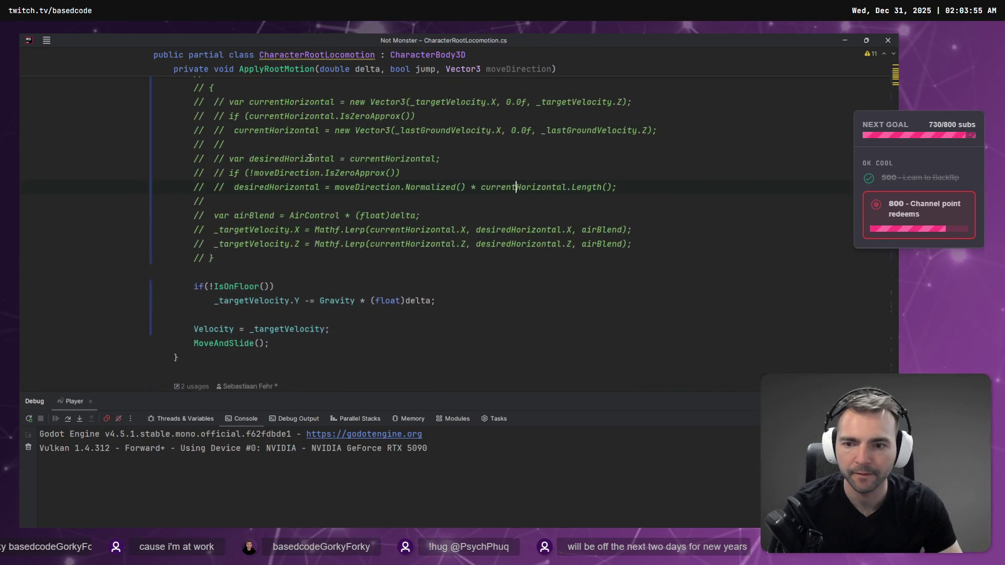
scroll(461, 197, "up", 3)
Step: Relaunch the game to playtest the change, then switch back to Rider
left_click(461, 197)
key("shift+F9")
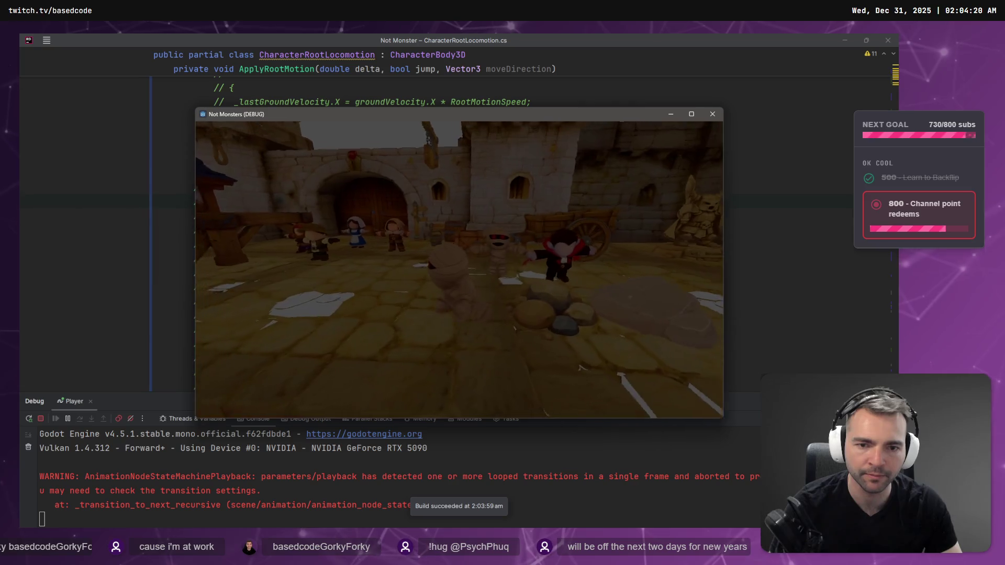
key("alt+Tab")
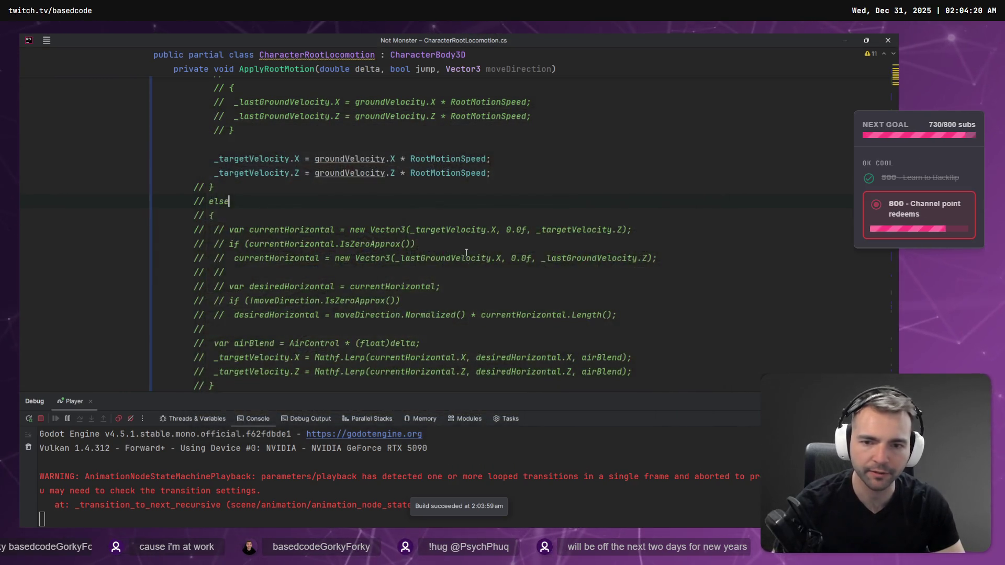
Step: Delete the commented-out else block and IsOnFloor check from ApplyRootMotion
scroll(499, 187, "down", 2)
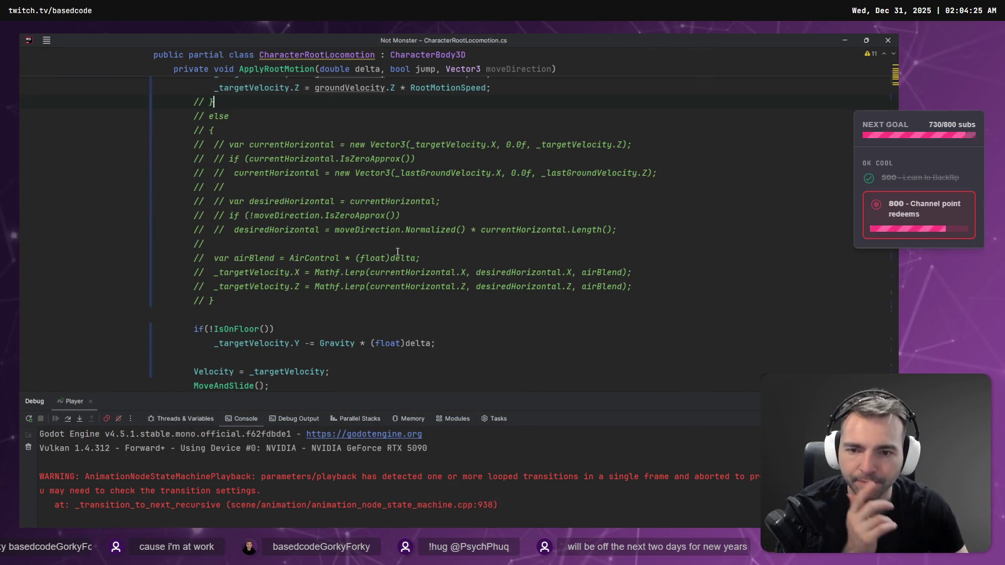
left_click(242, 299)
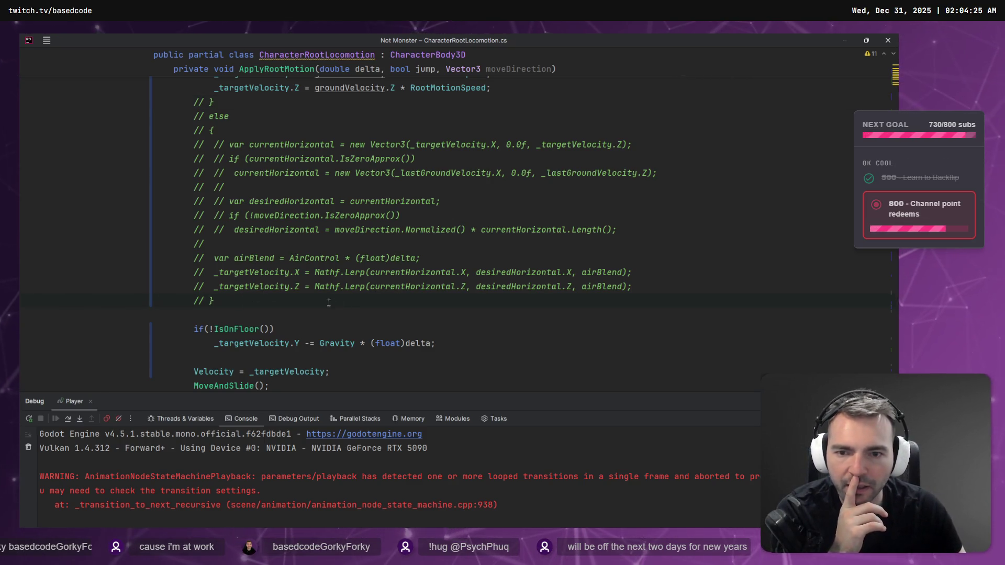
mouse_move(239, 301)
left_mouse_down()
mouse_move(96, 230)
mouse_move(95, 218)
left_mouse_up()
scroll(96, 217, "up", 3)
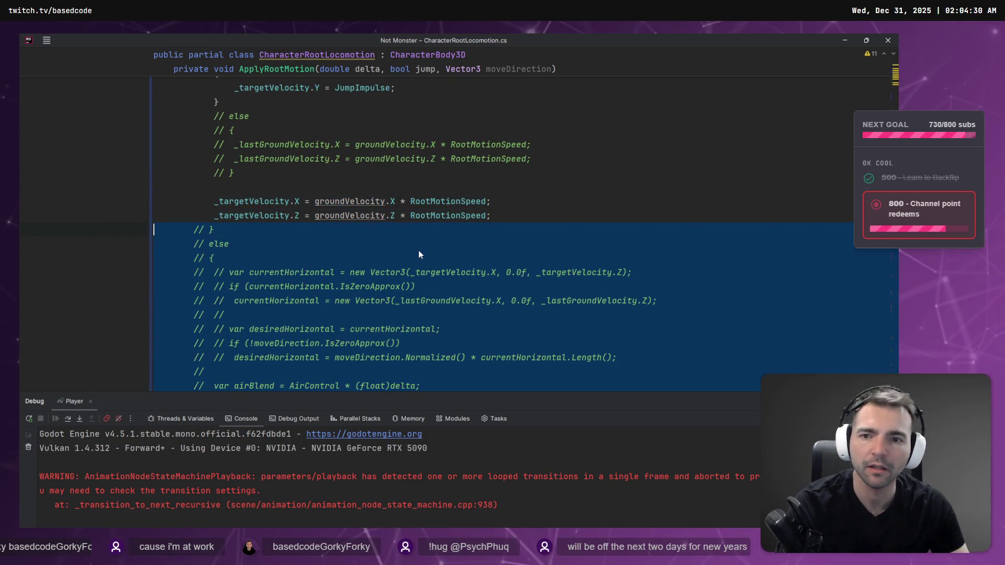
key("Delete")
scroll(276, 180, "up", 1)
left_click(80, 150, "shift")
key("Delete")
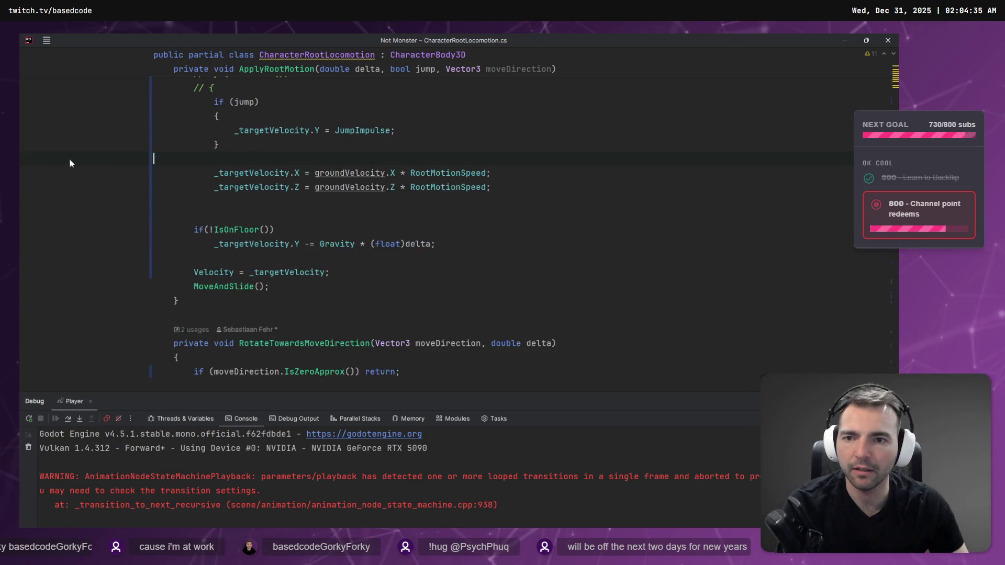
scroll(70, 162, "up", 4)
key("Delete")
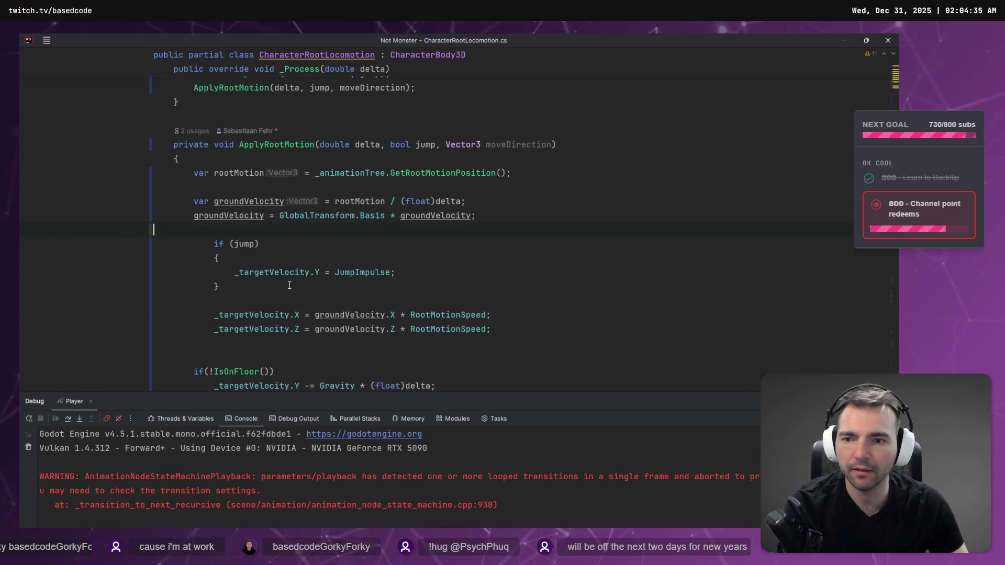
Step: Outdent the jump and velocity lines and move the simplified jump check below the gravity check
mouse_move(494, 335)
left_mouse_down()
mouse_move(219, 283)
mouse_move(153, 241)
left_mouse_up()
key("shift+Tab")
left_click(280, 250)
key("alt+Return")
key("Return")
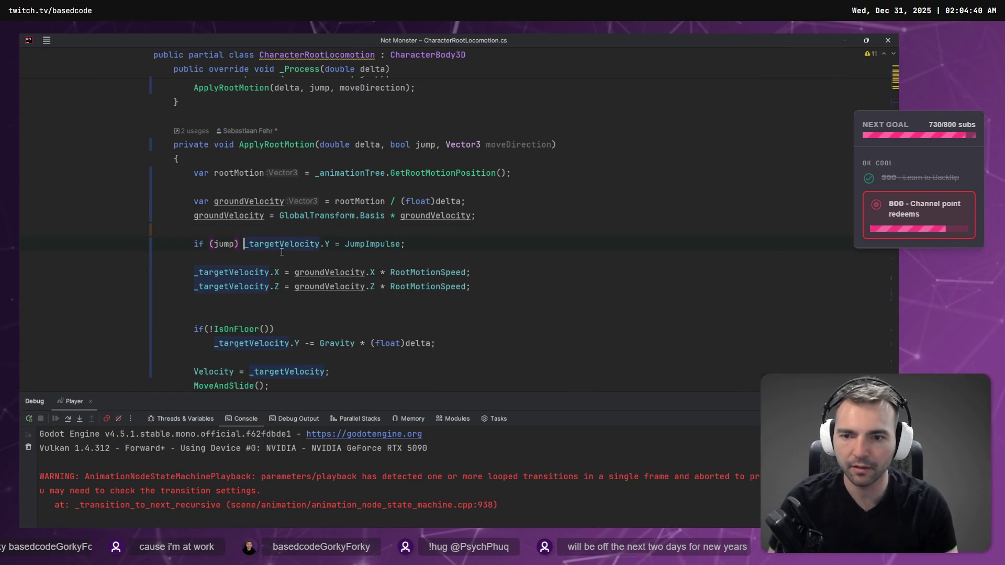
key("Return")
key("shift+Up")
key("BackSpace")
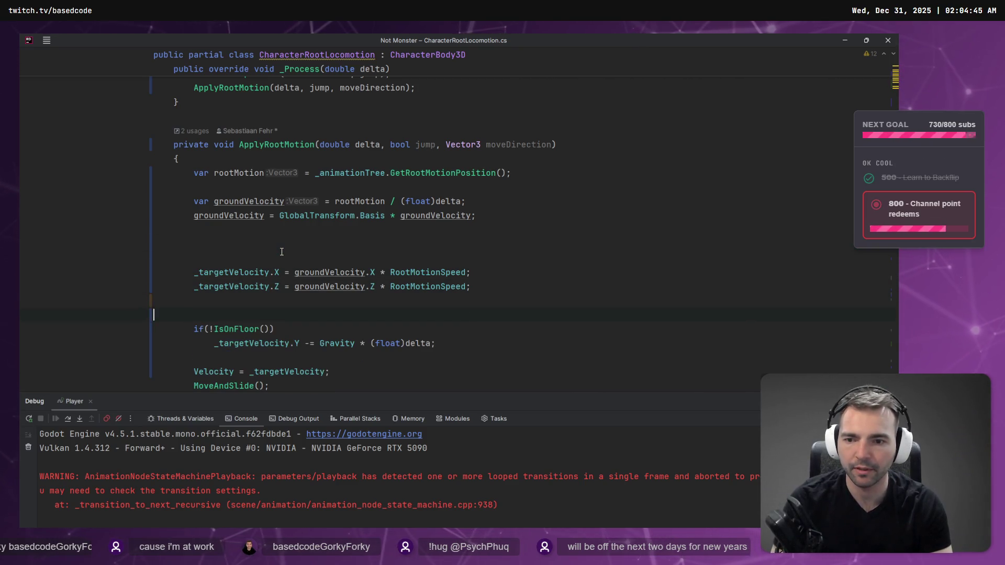
key("Down")
key("Down")
key("End")
type("if (jump)     _targetVelocity.Y = JumpImpulse;")
Step: Remove the extra blank lines around the velocity lines and select the IsOnFloor gravity check
scroll(282, 251, "down", 4)
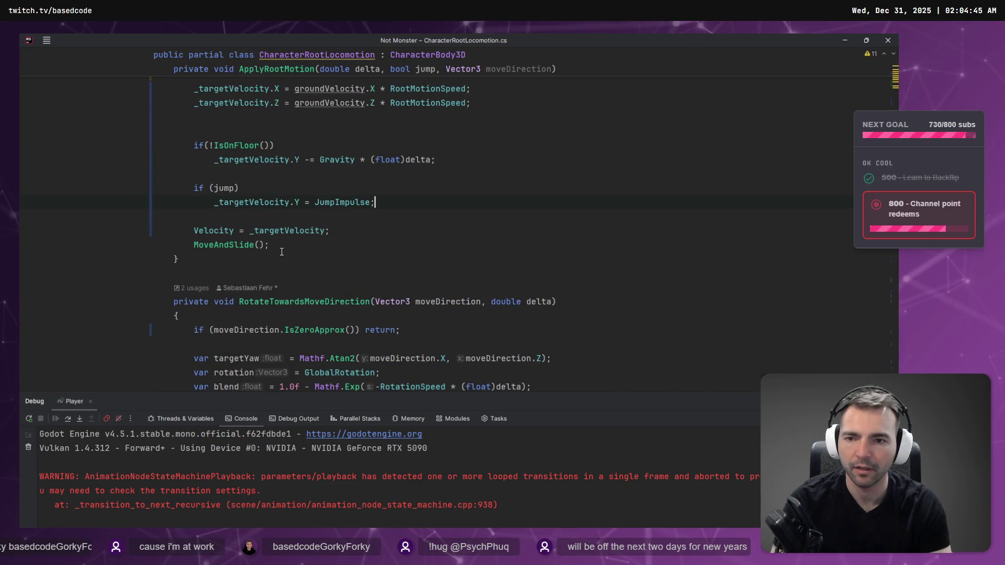
left_click(239, 145)
scroll(310, 193, "up", 1)
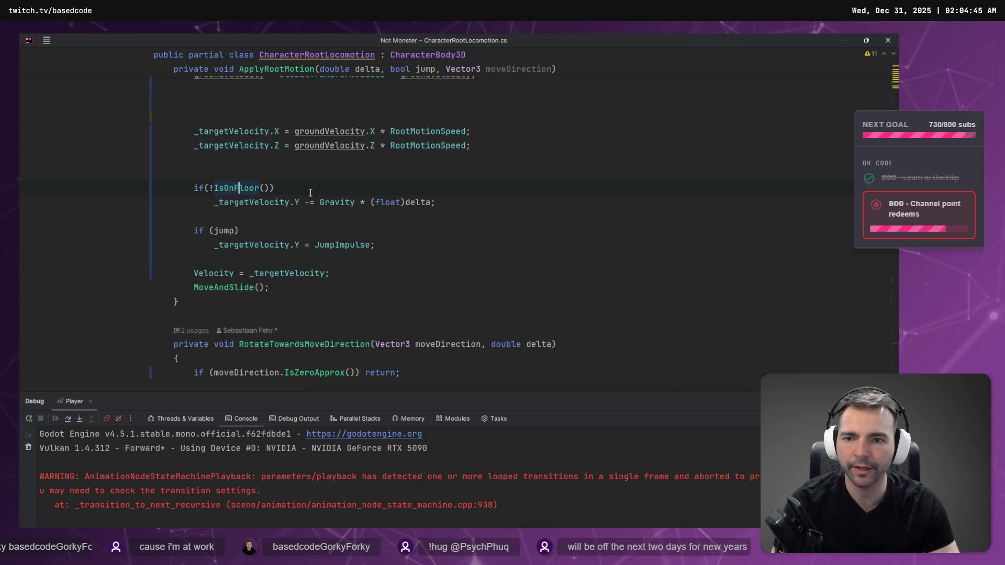
scroll(257, 246, "up", 1)
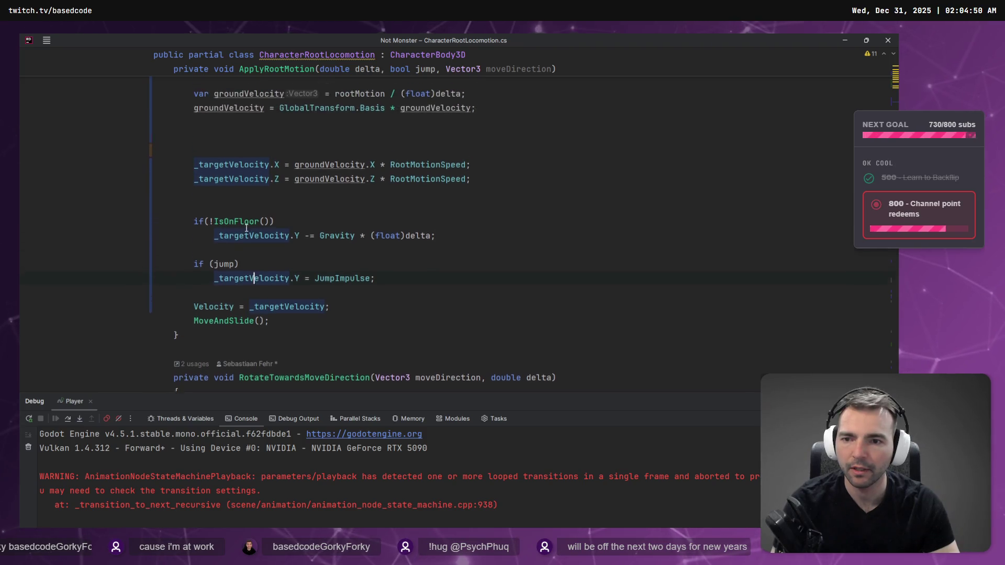
left_click(42, 193)
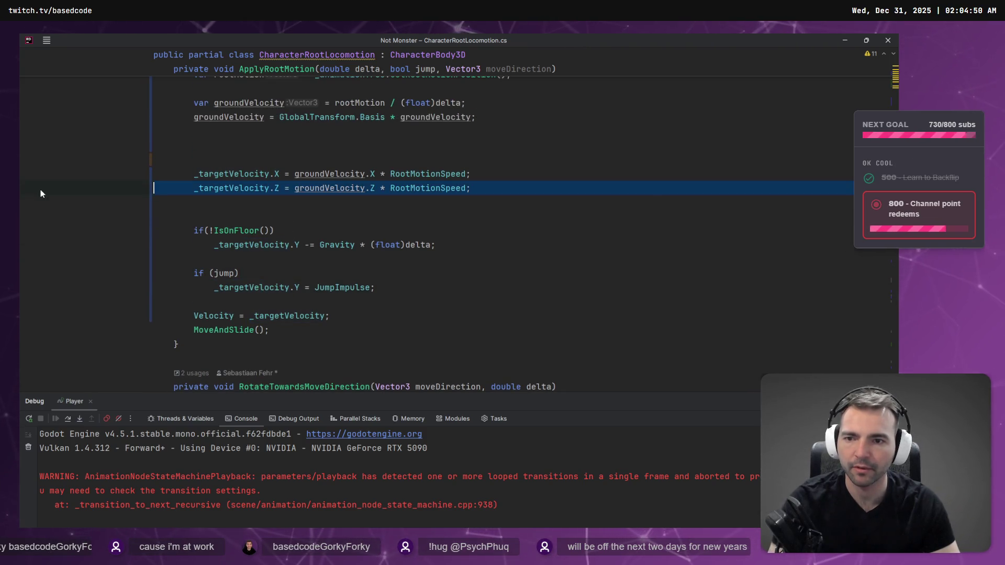
key("BackSpace")
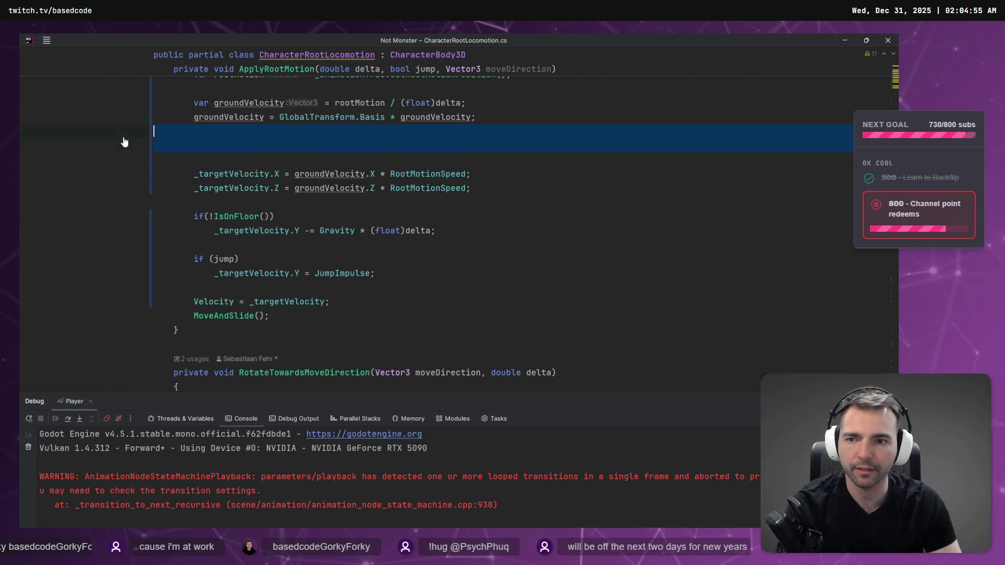
key("BackSpace")
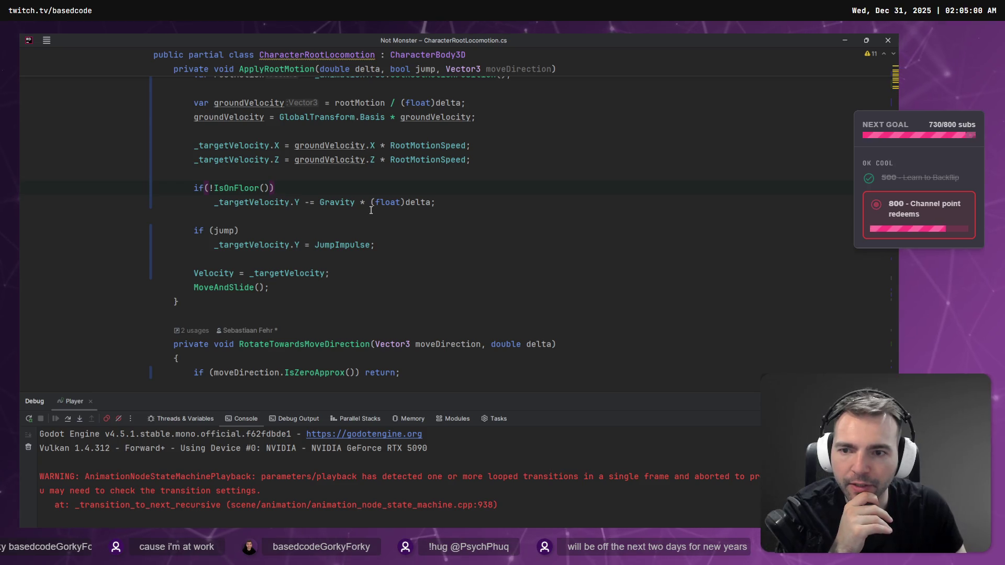
left_click(322, 215)
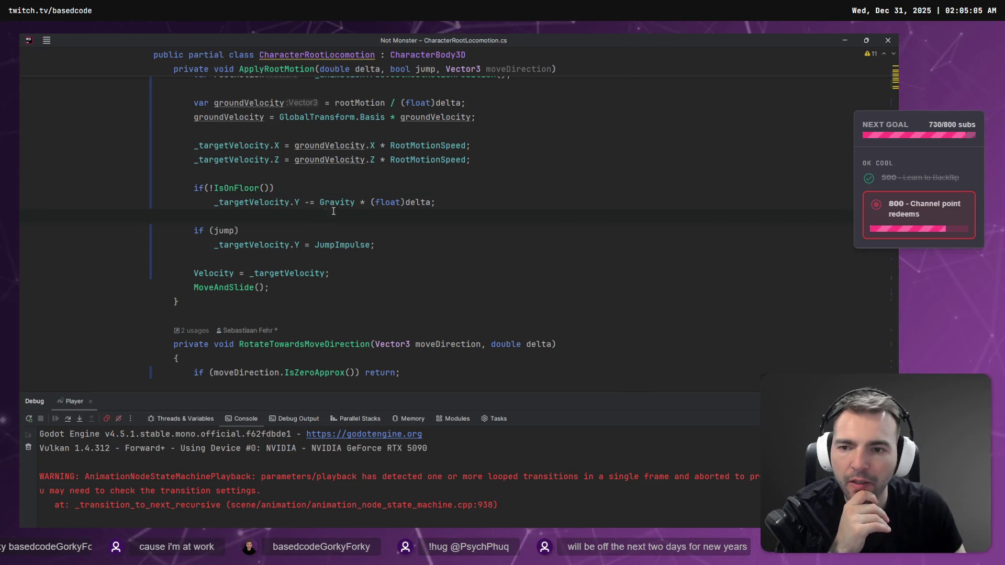
left_click_drag(436, 202, 154, 188)
key("ctrl+c")
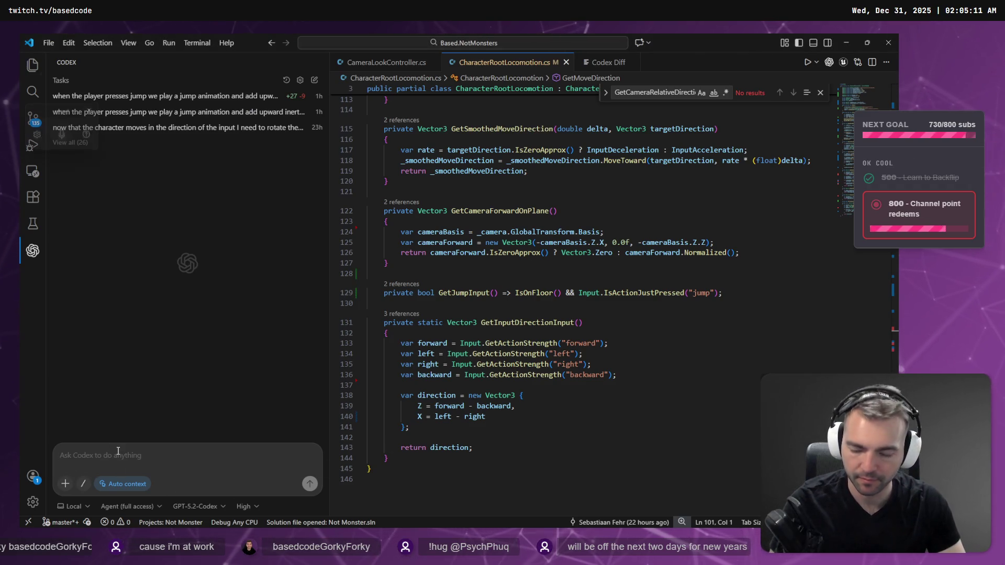
Step: Dictate a Codex prompt containing the pasted IsOnFloor gravity snippet in a code block
key("super+h")
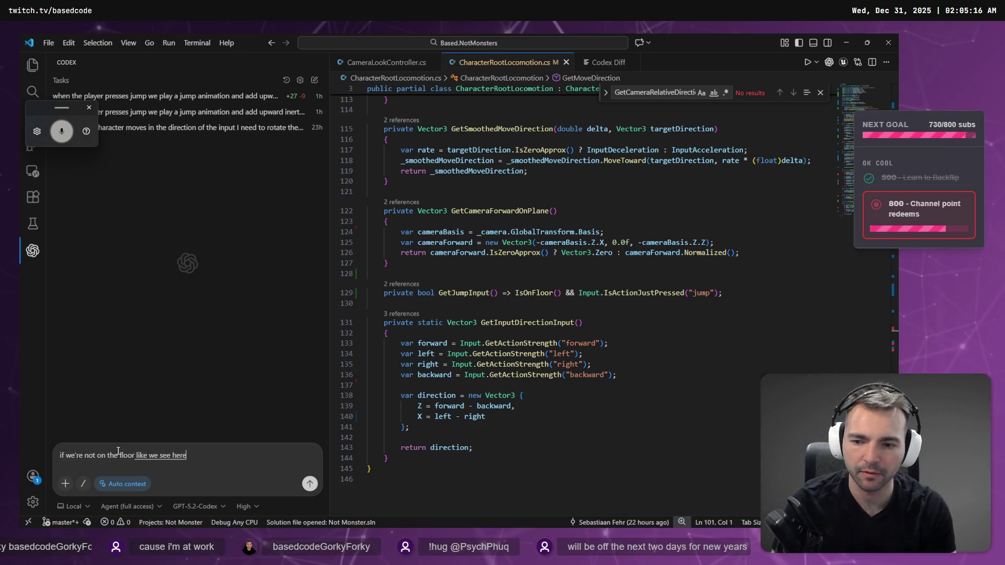
key("shift+Return")
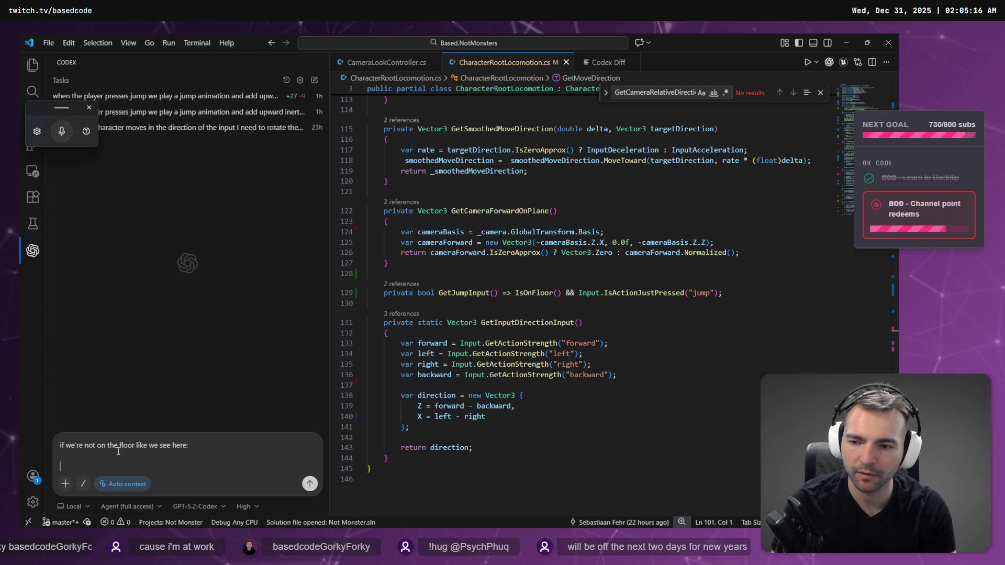
type("``")
key("shift+Return")
key("shift+Return")
key("ctrl+v")
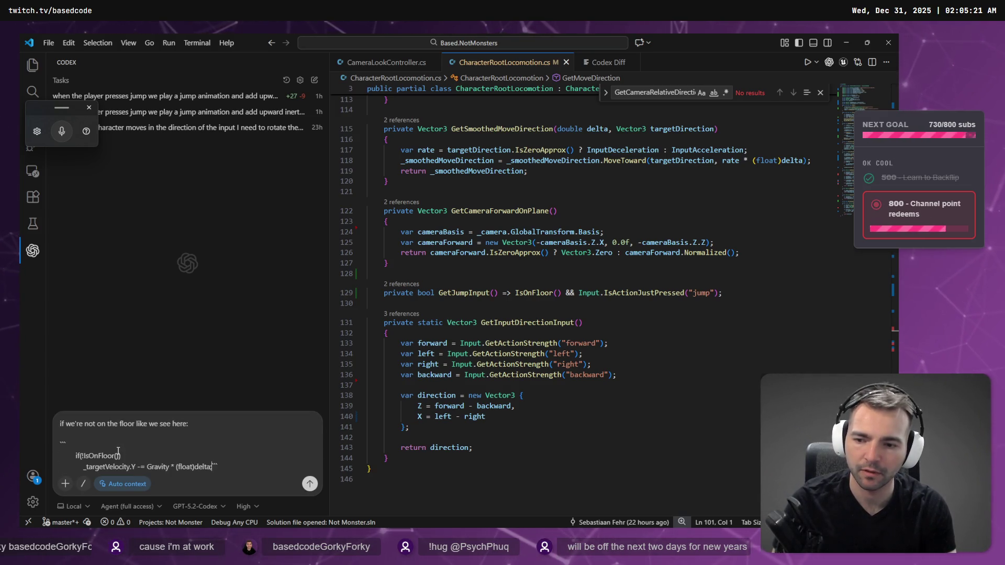
key("shift+Return")
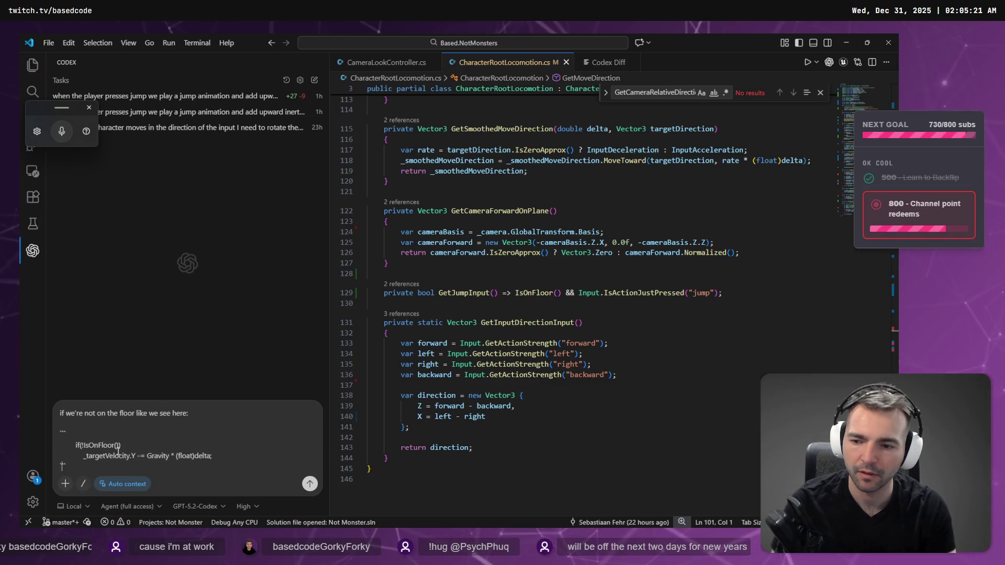
key("shift+Return")
key("shift+Return")
key("super+h")
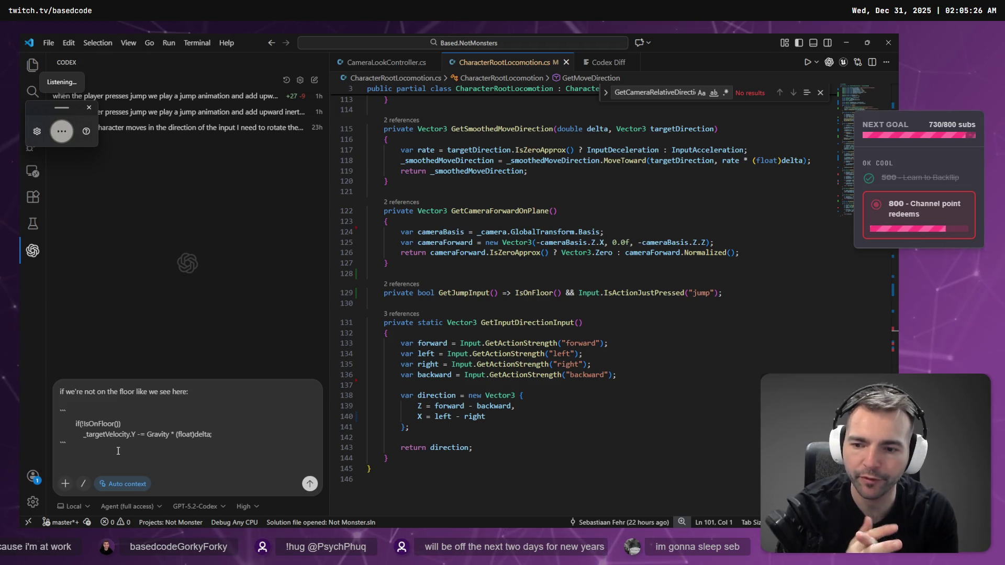
Step: Clear the draft and re-dictate it as a request to carry velocity into jumps
key("ctrl+a")
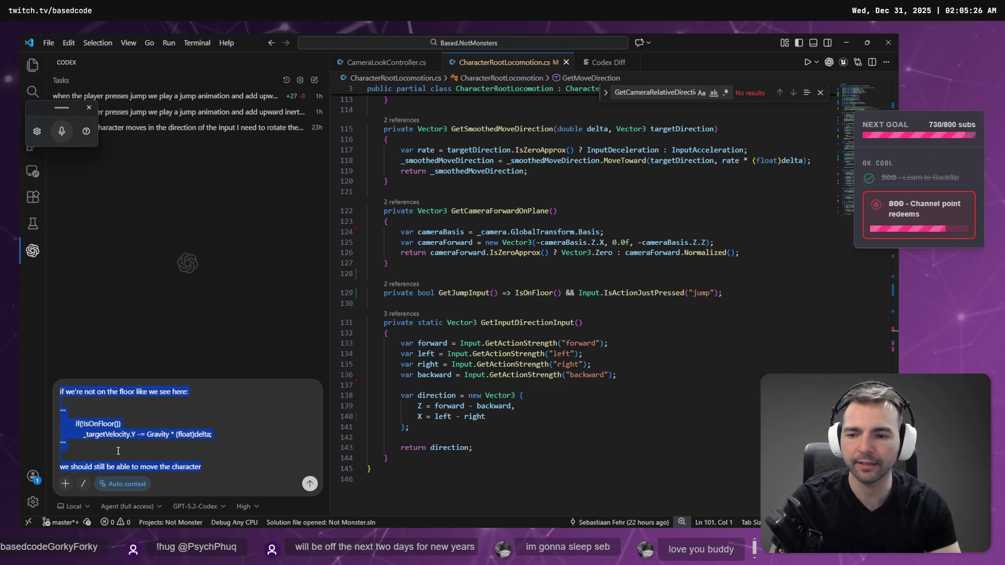
key("BackSpace")
key("super+h")
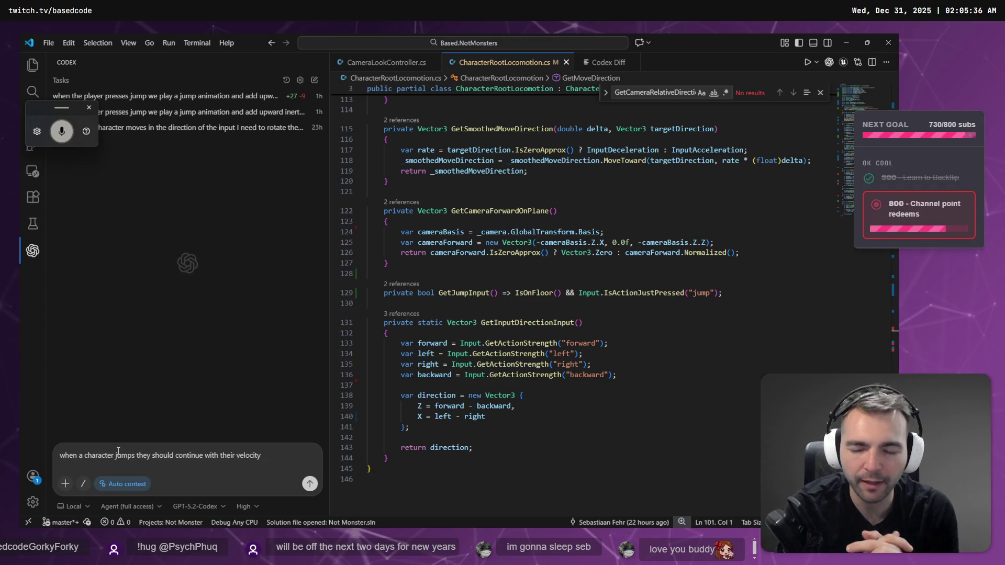
triple_click(118, 451)
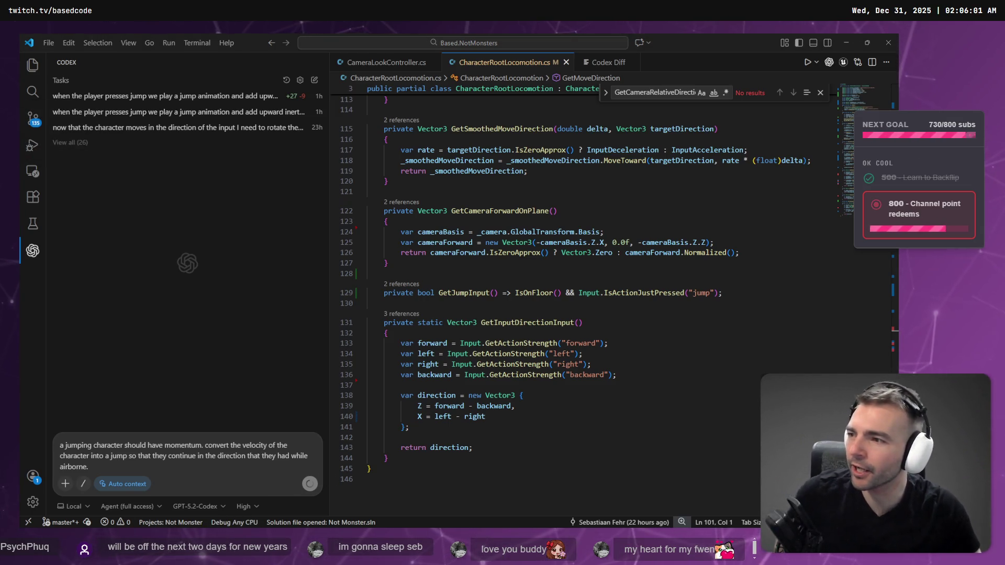
Step: Submit the momentum request and review Codex's +11 −2 edit to CharacterRootLocomotion.cs
key("Return")
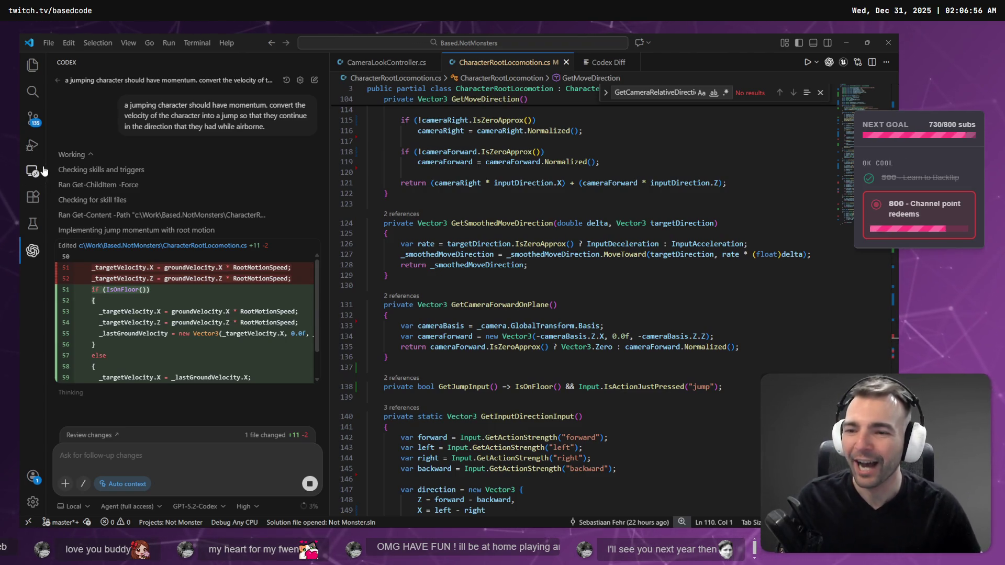
scroll(193, 324, "down", 2)
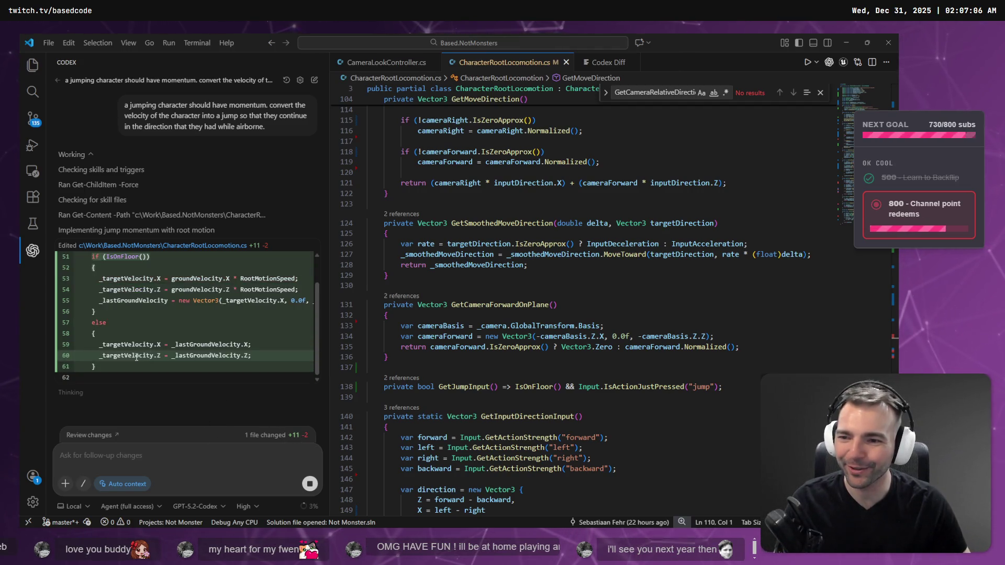
left_click_drag(109, 371, 75, 291)
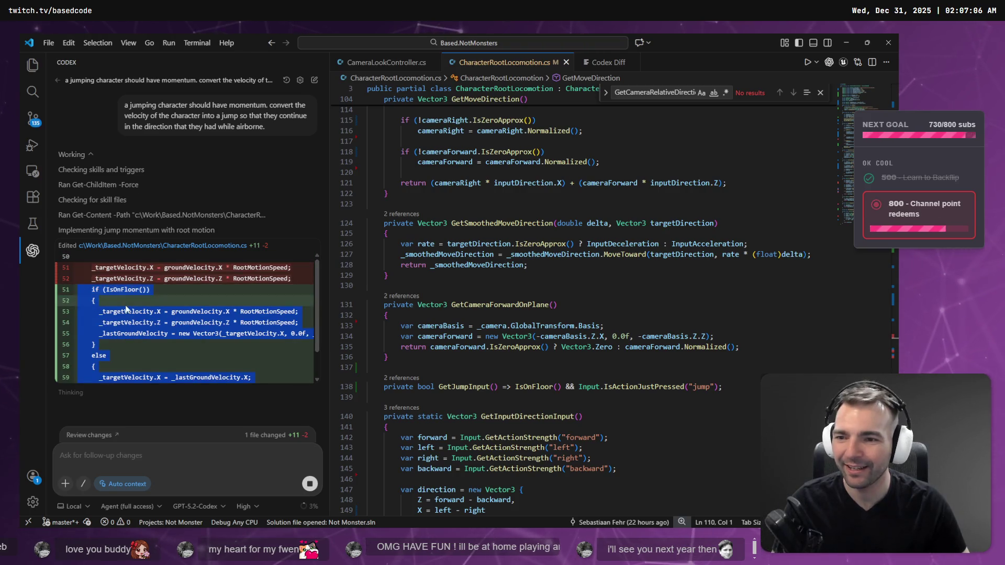